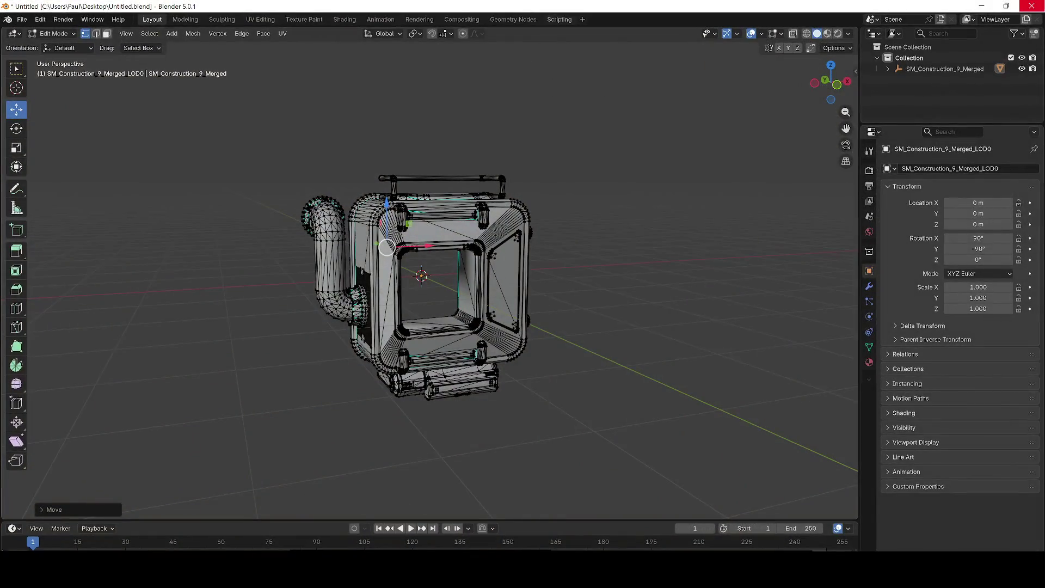
# Step: Close Blender, saving the file when prompted, returning to the Unreal level editor
pyautogui.click(1030, 6)
pyautogui.click(479, 304)
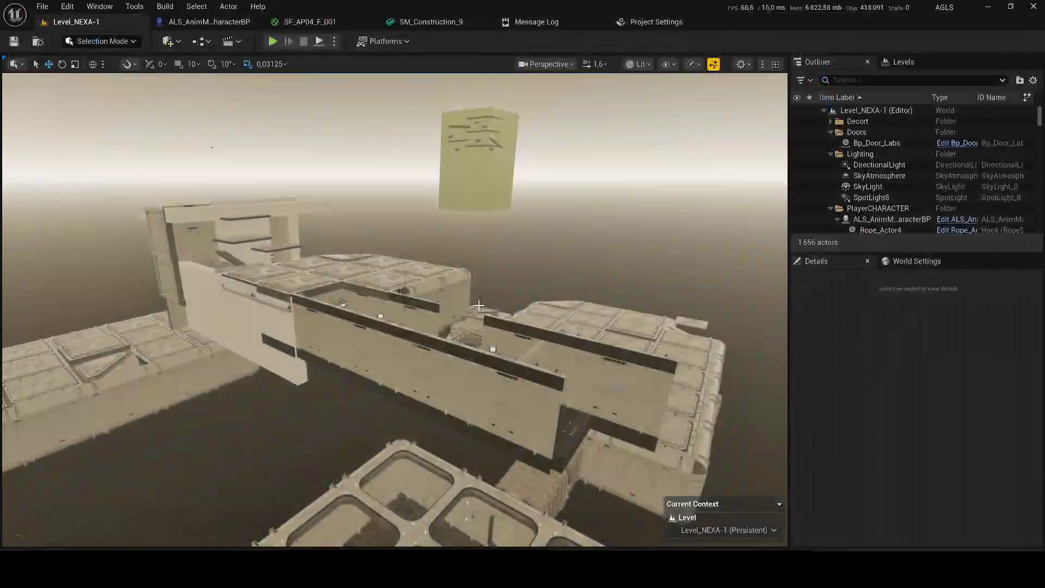
pyautogui.scroll(2, 393, 310)
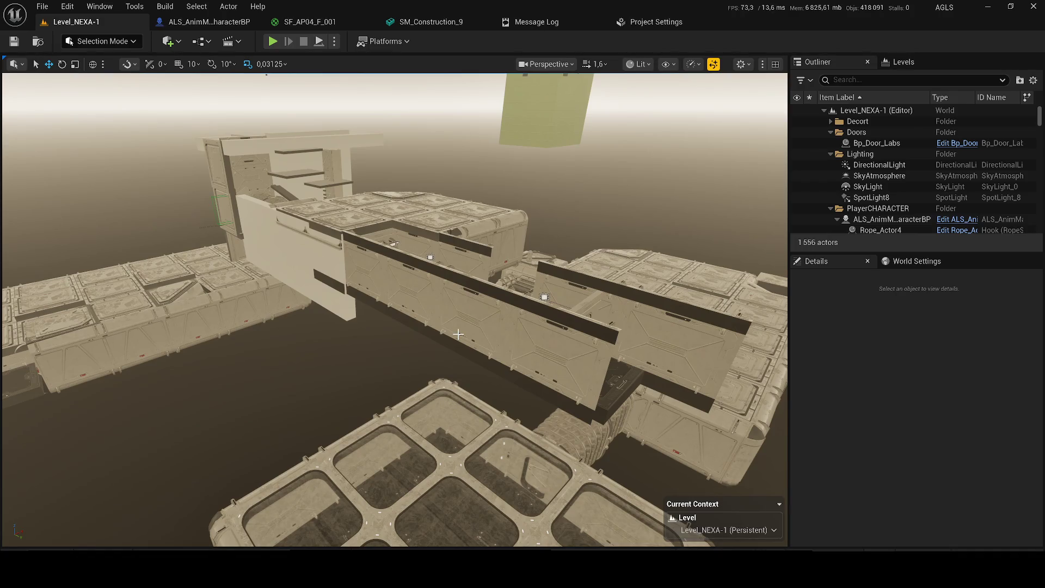
pyautogui.scroll(2, 453, 305)
pyautogui.scroll(2, 453, 305)
pyautogui.moveTo(438, 291); pyautogui.dragTo(438, 296)
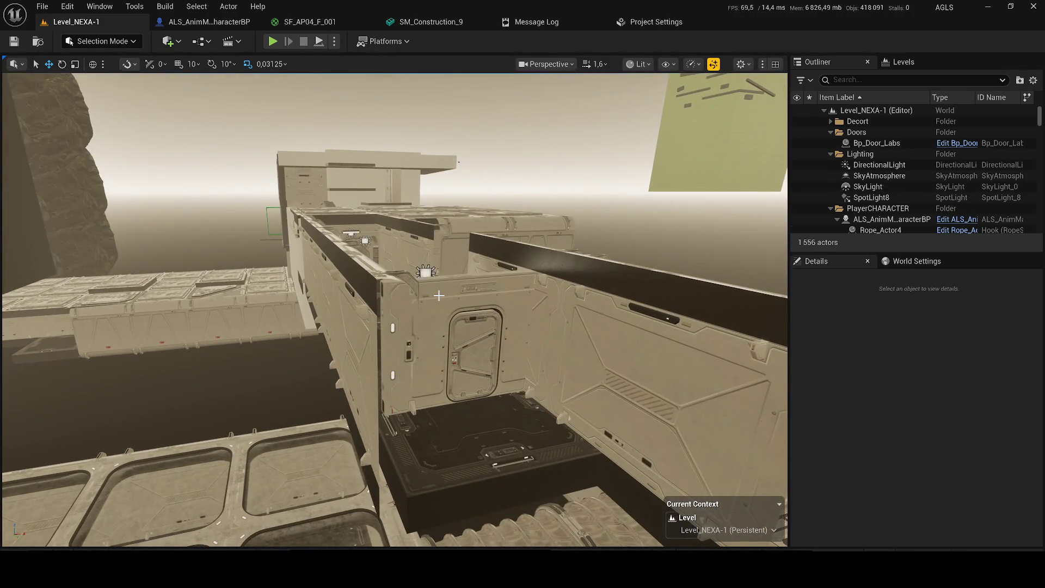
pyautogui.press('XF86AudioRaiseVolume')
pyautogui.moveTo(438, 296); pyautogui.dragTo(571, 295)
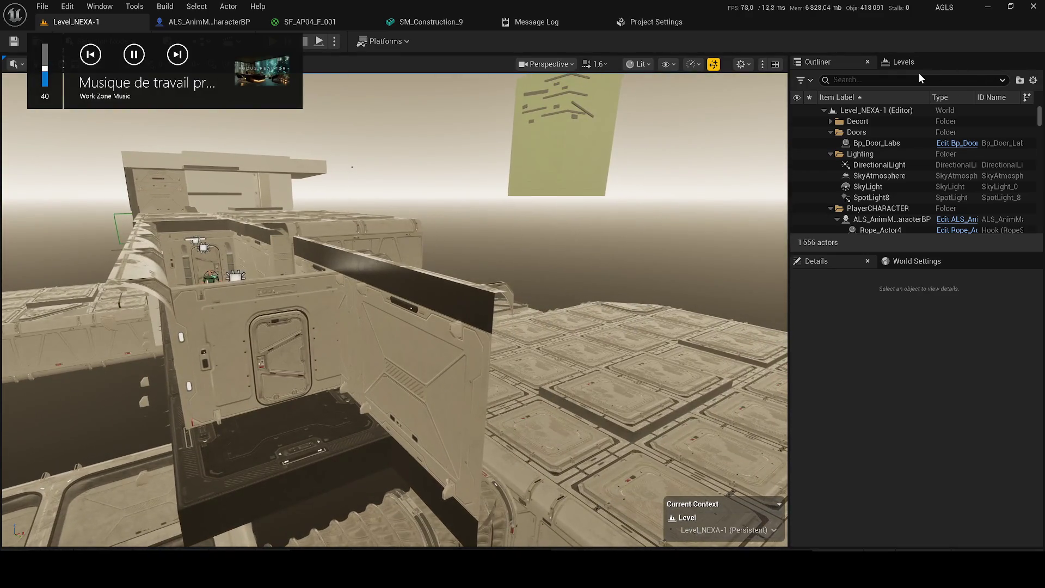
pyautogui.click(901, 78)
pyautogui.write('dire')
# Step: Hide the DirectionalLight and fly the view inside the structure to the vent opening
pyautogui.click(796, 131)
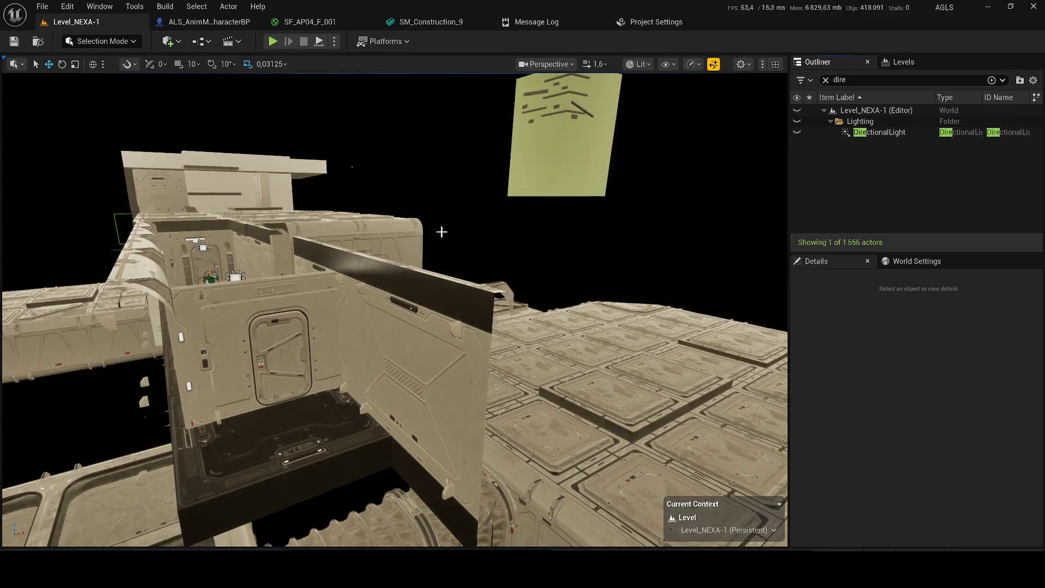
pyautogui.press('w')
pyautogui.scroll(-1, 441, 233)
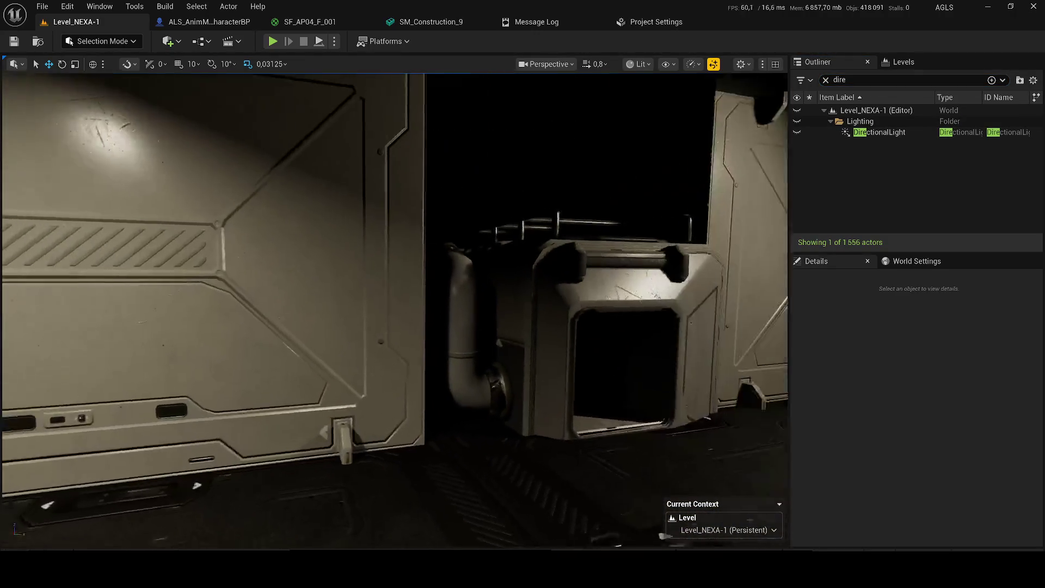
pyautogui.scroll(-1, 395, 310)
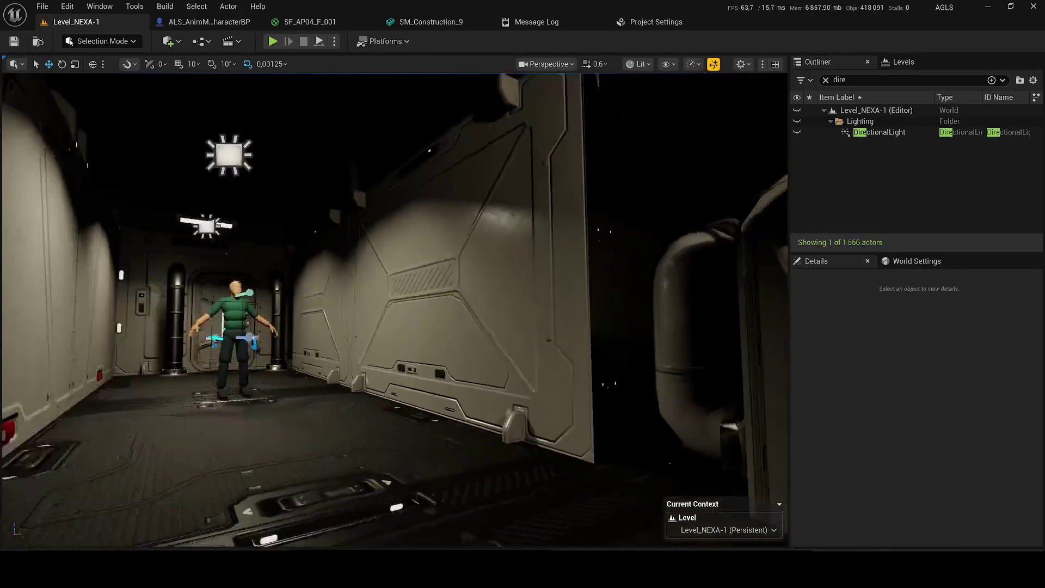
pyautogui.scroll(-1, 394, 310)
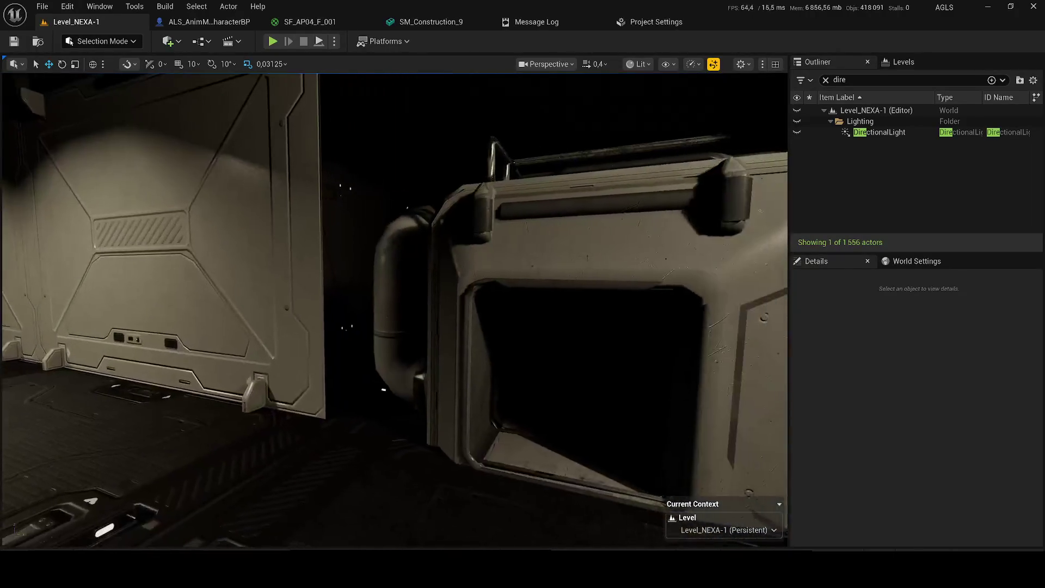
pyautogui.press('d')
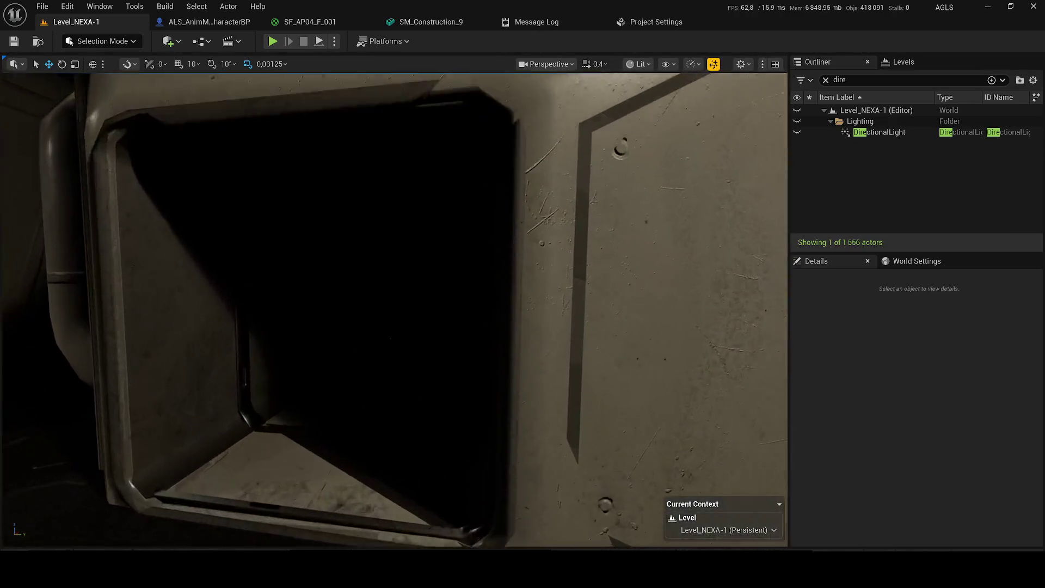
pyautogui.press('w')
pyautogui.press('s')
pyautogui.scroll(1, 395, 310)
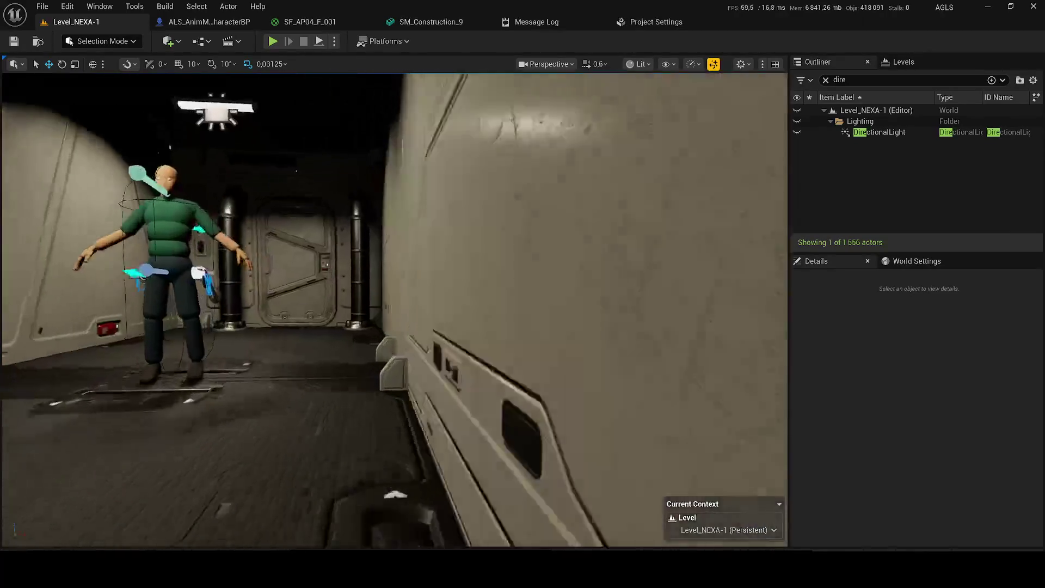
# Step: Fly along the corridor to the far door and select the Bp_Door_Locked actor
pyautogui.press('w')
pyautogui.press('w')
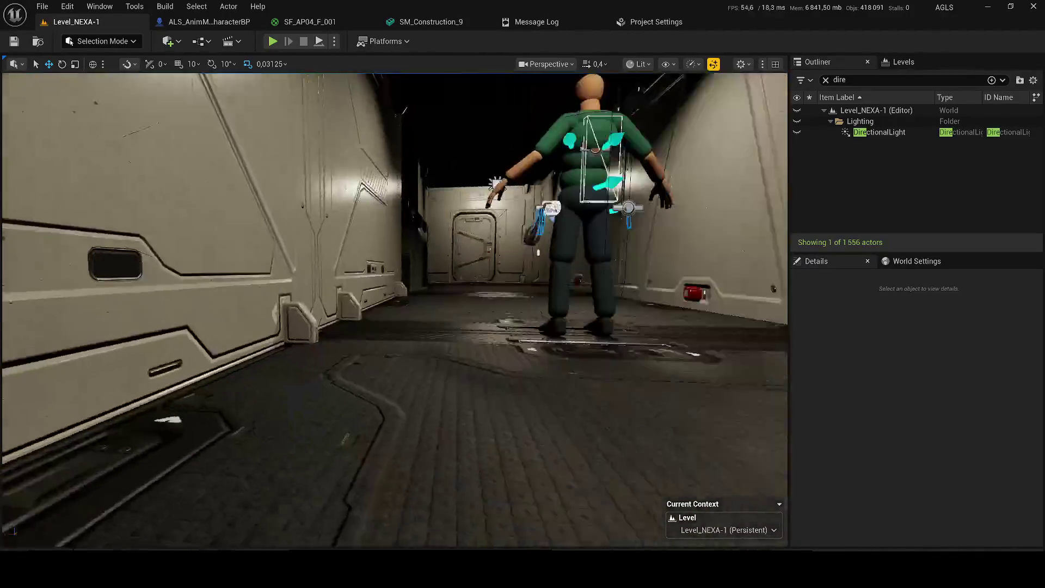
pyautogui.scroll(-5, 394, 310)
pyautogui.scroll(5, 394, 310)
pyautogui.press('w')
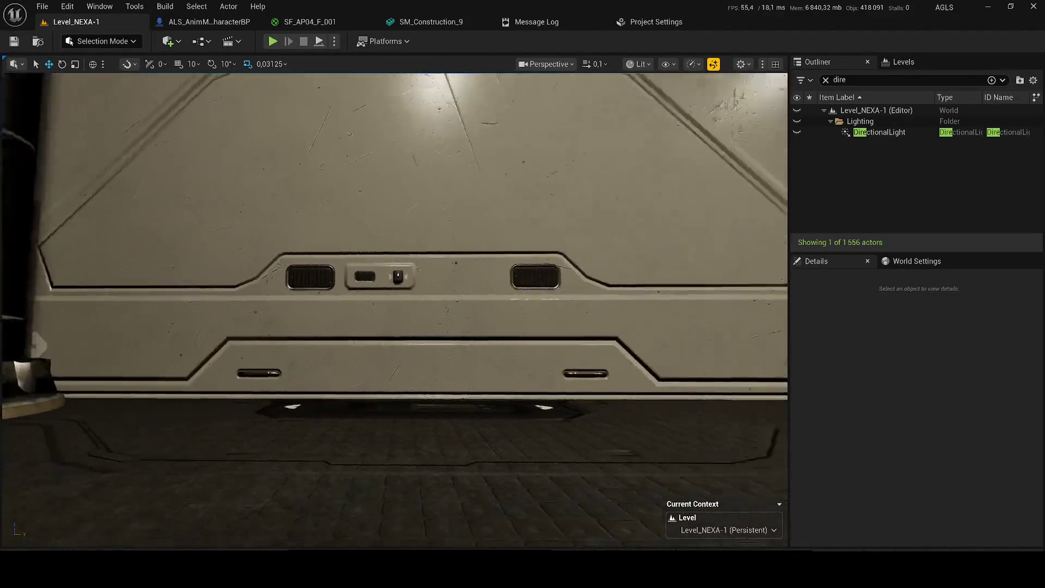
pyautogui.press('w')
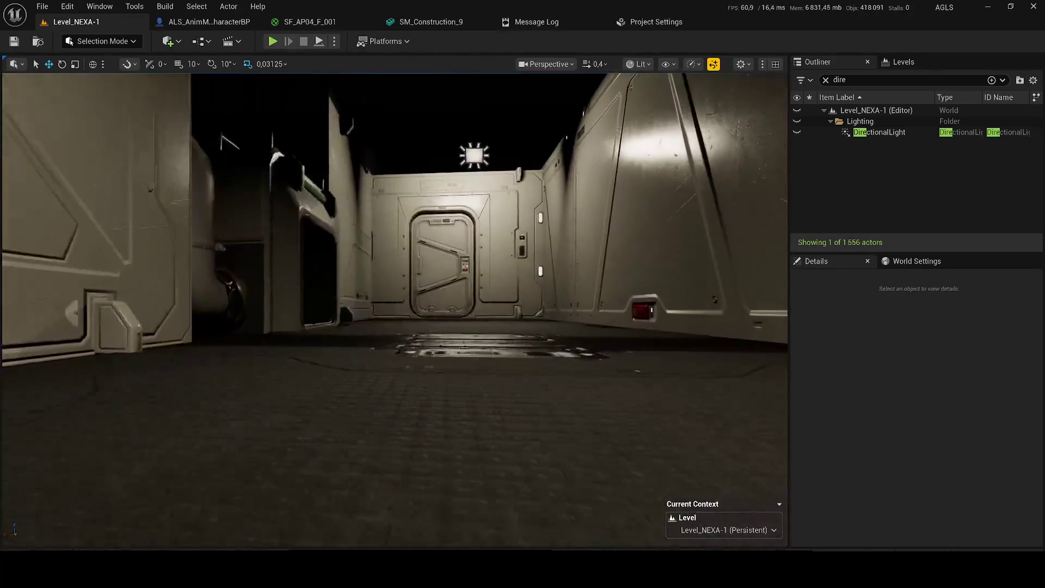
pyautogui.scroll(-2, 394, 310)
pyautogui.press('w')
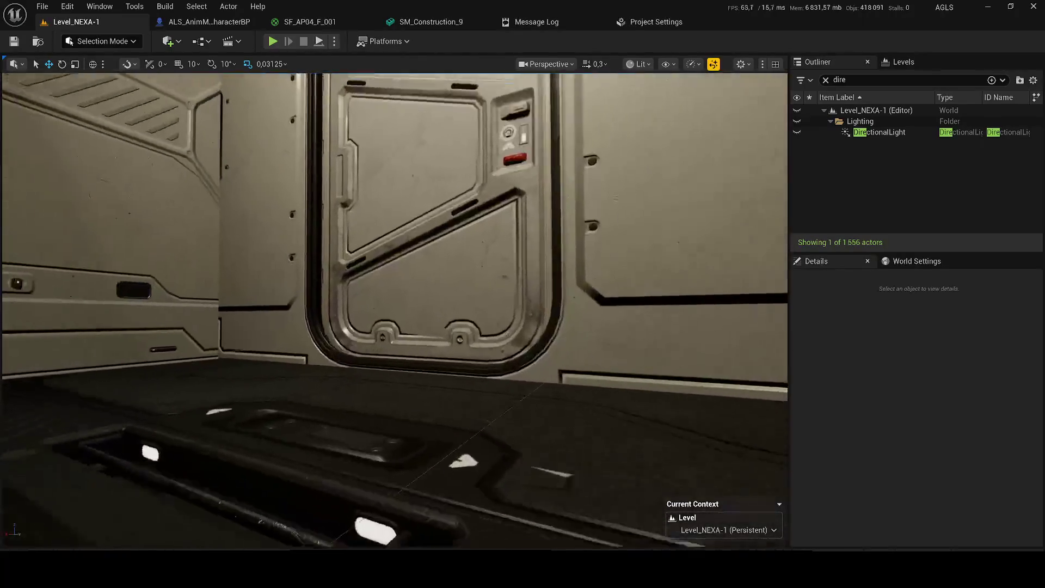
pyautogui.scroll(-1, 394, 311)
pyautogui.press('w')
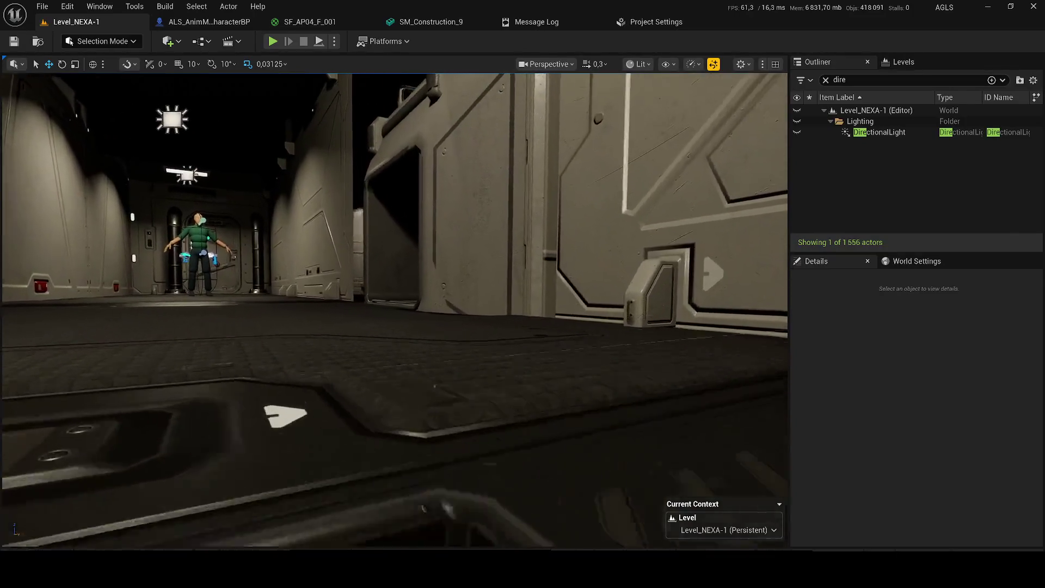
pyautogui.press('w')
pyautogui.scroll(-2, 395, 310)
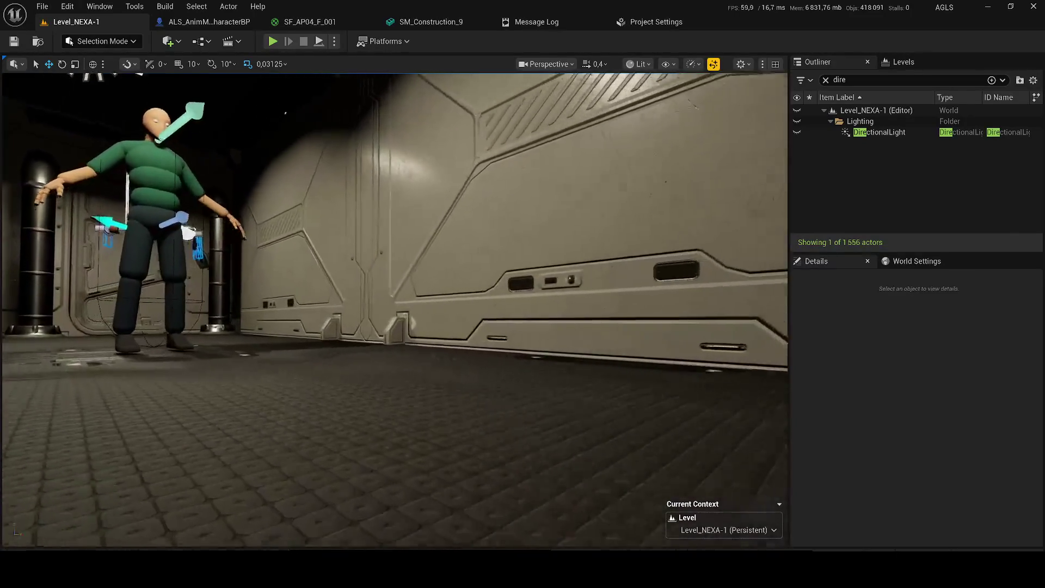
pyautogui.scroll(3, 395, 311)
pyautogui.press('w')
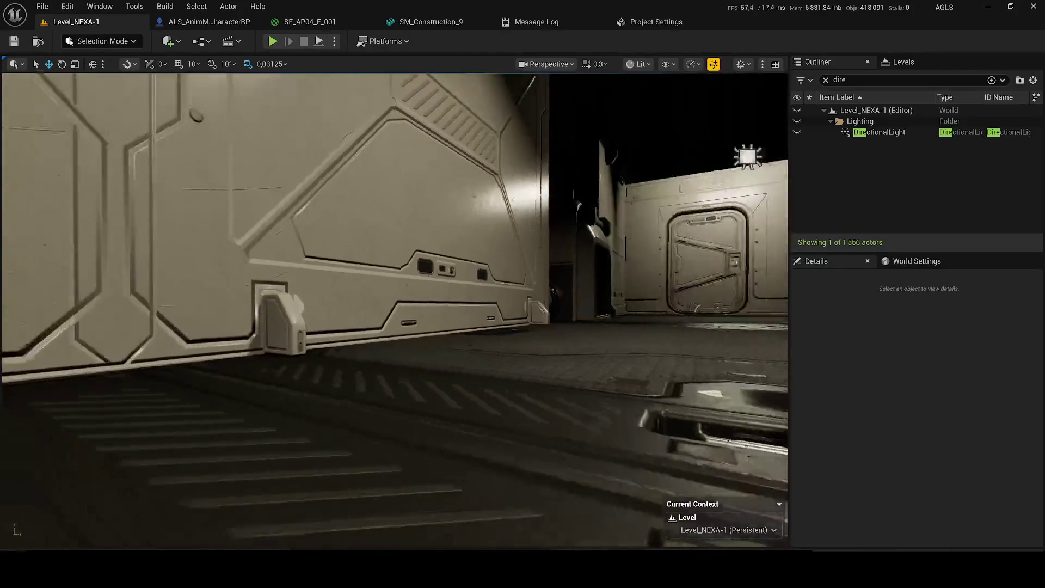
pyautogui.press('w')
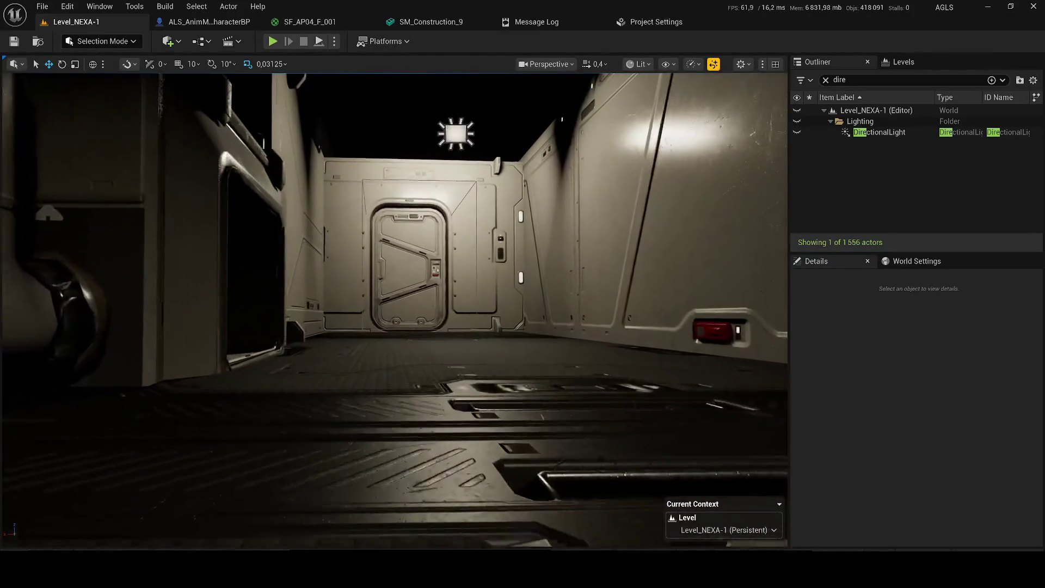
pyautogui.press('w')
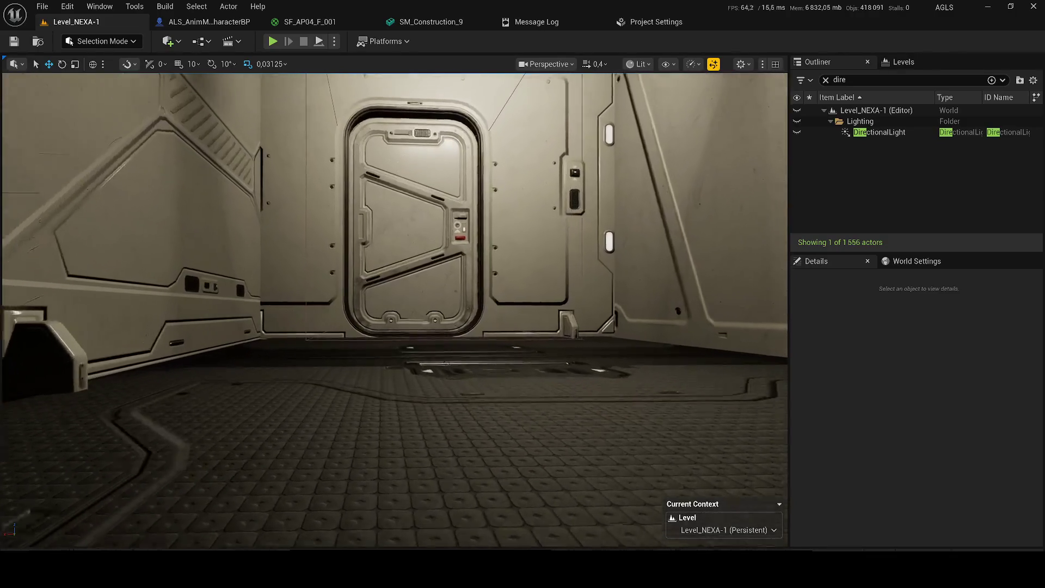
pyautogui.scroll(3, 395, 310)
pyautogui.press('s')
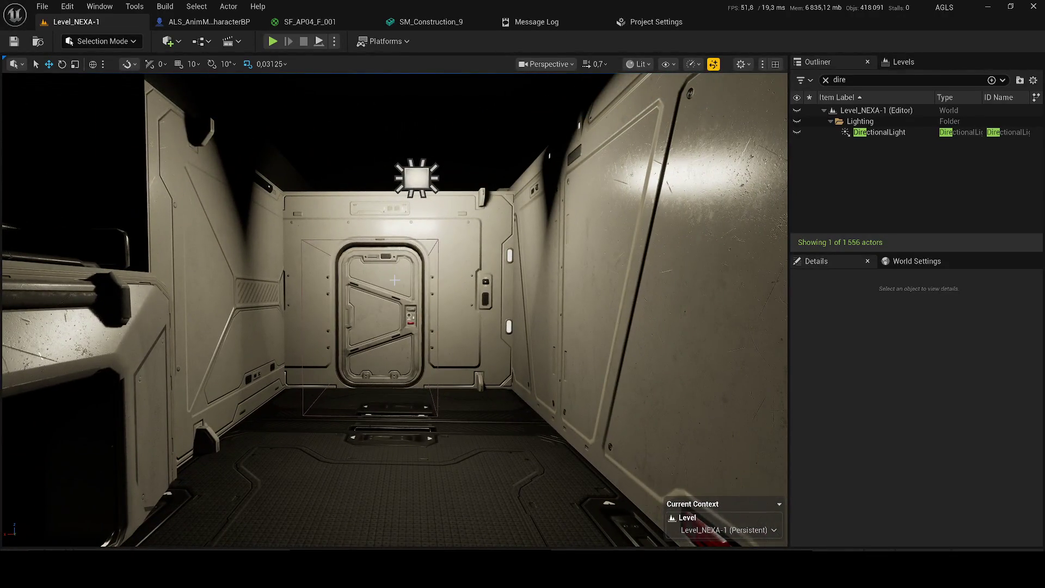
pyautogui.click(429, 239)
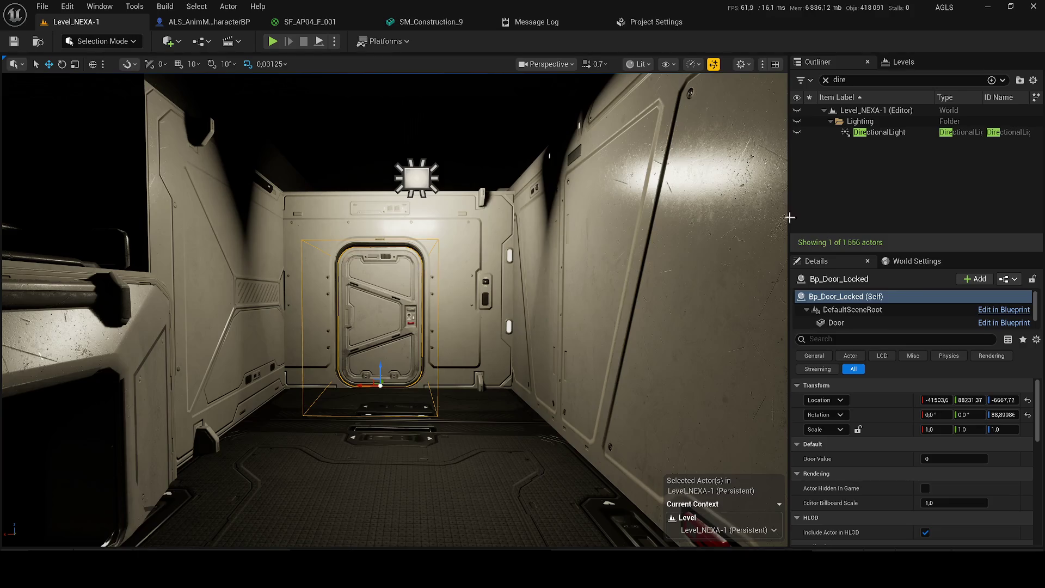
# Step: Clear the Outliner filter, edit Bp_Door_Locked, and close the SF_AP04_F_001 and SM_Construction_9 editors
pyautogui.click(826, 79)
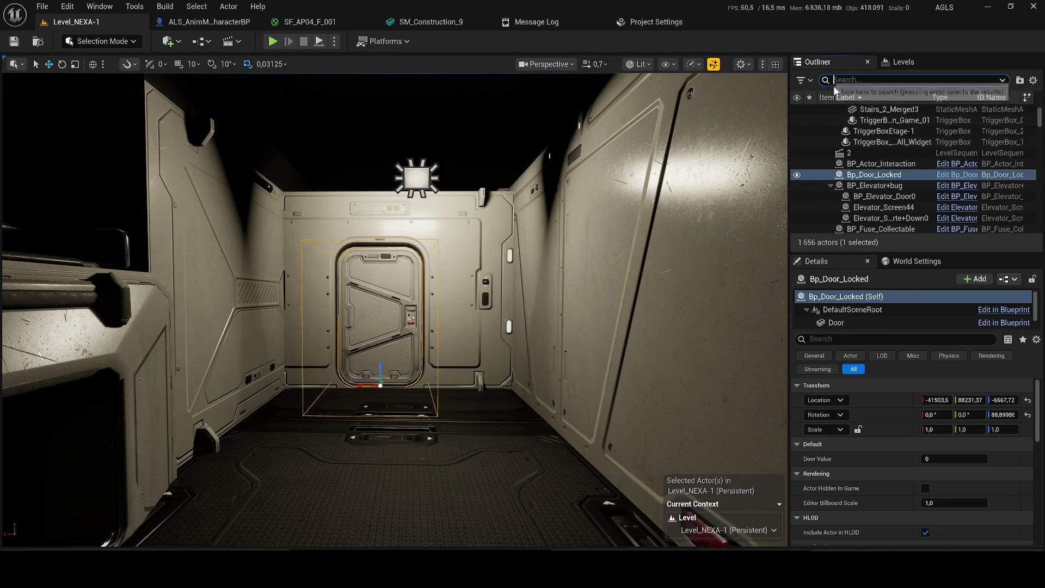
pyautogui.click(959, 184)
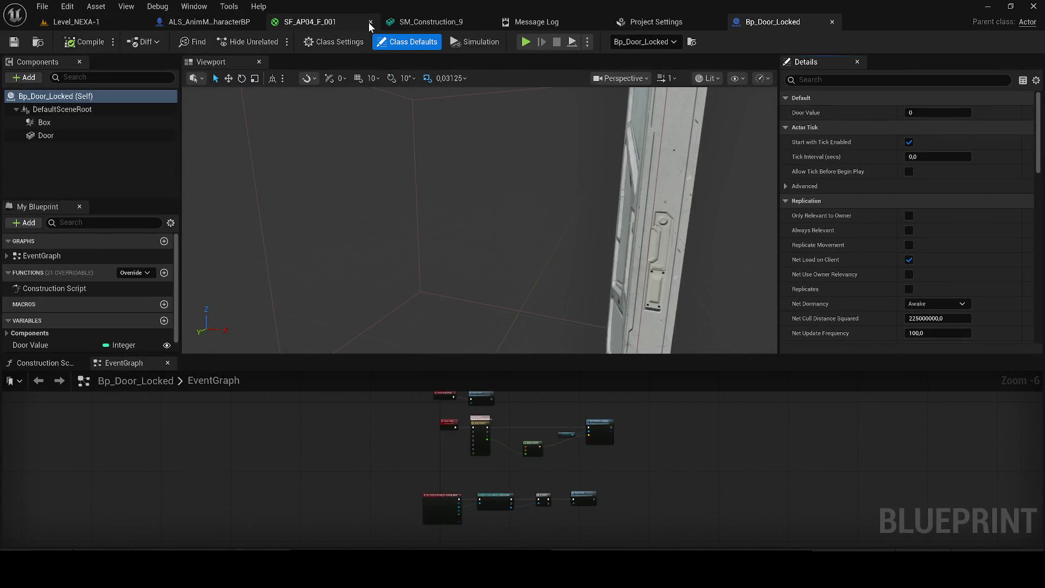
pyautogui.click(371, 23)
pyautogui.click(368, 22)
pyautogui.click(369, 22)
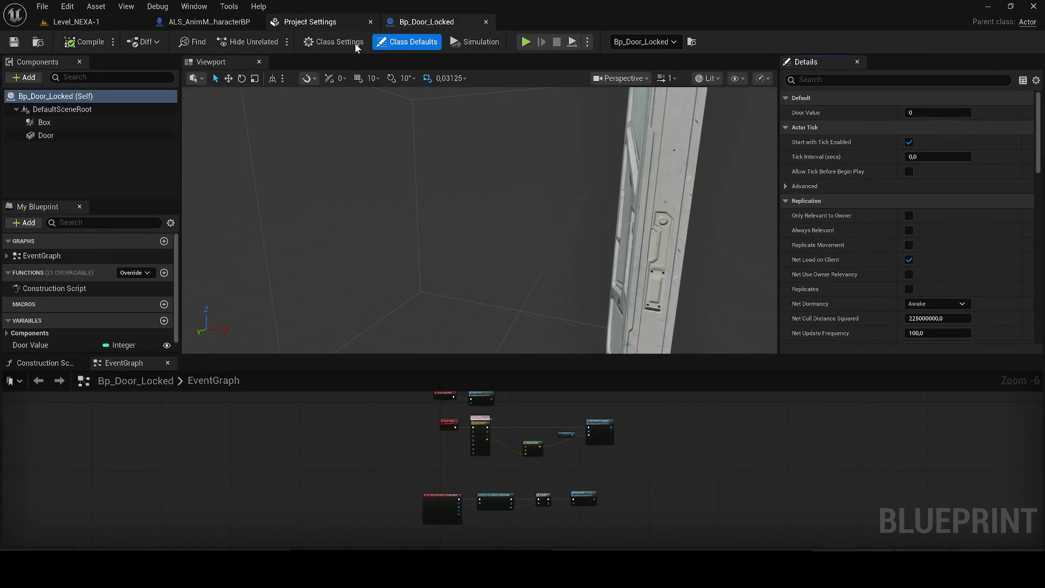
pyautogui.click(368, 23)
# Step: Close Construction Script, dock EventGraph beside the viewport, and select the Open Door node
pyautogui.click(80, 363)
pyautogui.moveTo(46, 362)
pyautogui.mouseDown()
pyautogui.moveTo(357, 65)
pyautogui.moveTo(246, 65)
pyautogui.moveTo(259, 76)
pyautogui.moveTo(212, 114)
pyautogui.mouseUp()
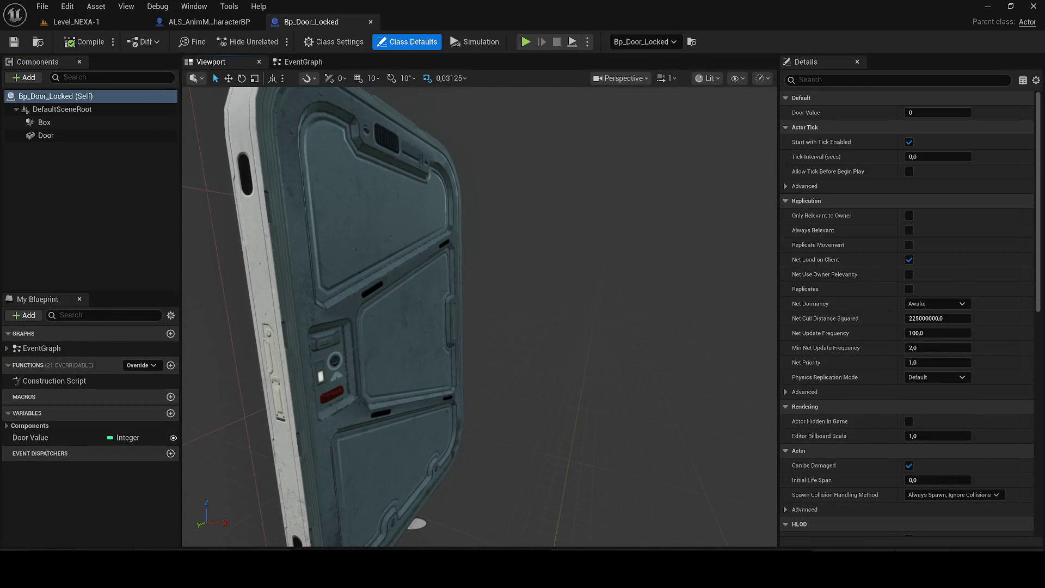
pyautogui.press('f')
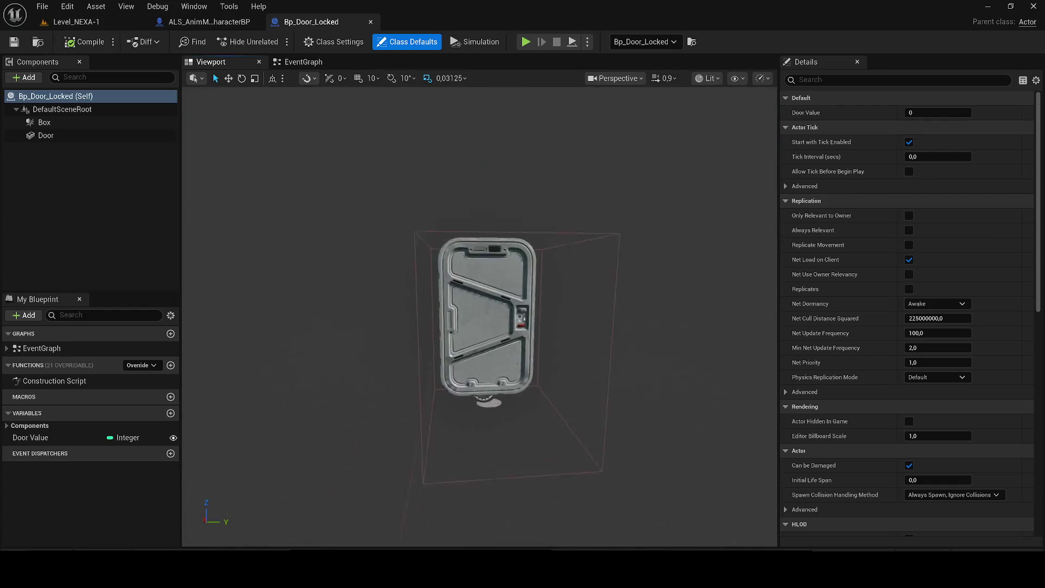
pyautogui.click(303, 61)
pyautogui.scroll(-6, 466, 225)
pyautogui.scroll(6, 432, 322)
pyautogui.scroll(2, 432, 323)
pyautogui.scroll(2, 481, 323)
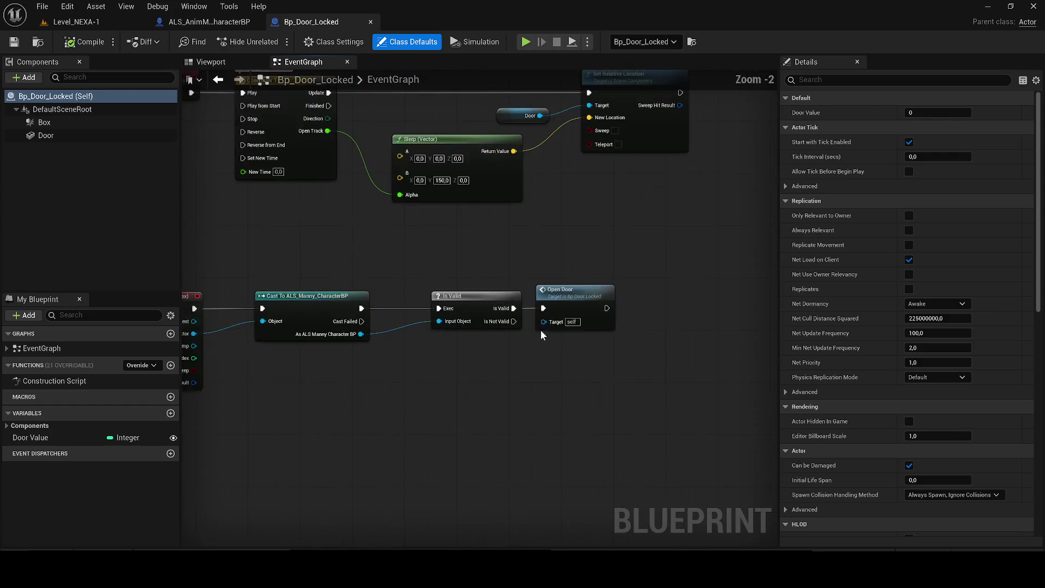
pyautogui.click(581, 300)
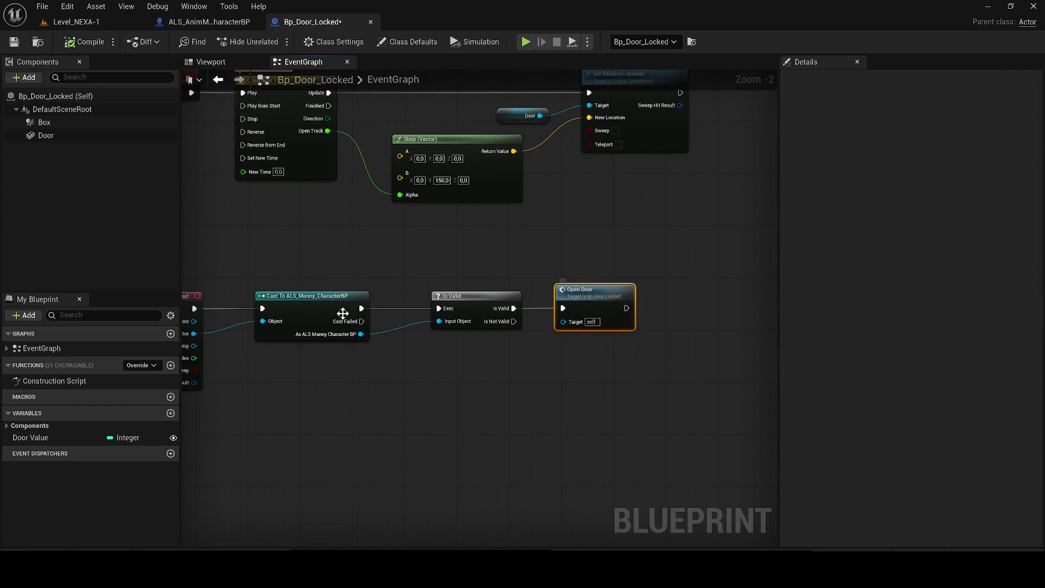
# Step: Delete Open Door and add a Cast To ALS_AnimMan_CharacterBP from the overlapping actor pin
pyautogui.press('Delete')
pyautogui.moveTo(194, 333); pyautogui.dragTo(366, 376)
pyautogui.write('a')
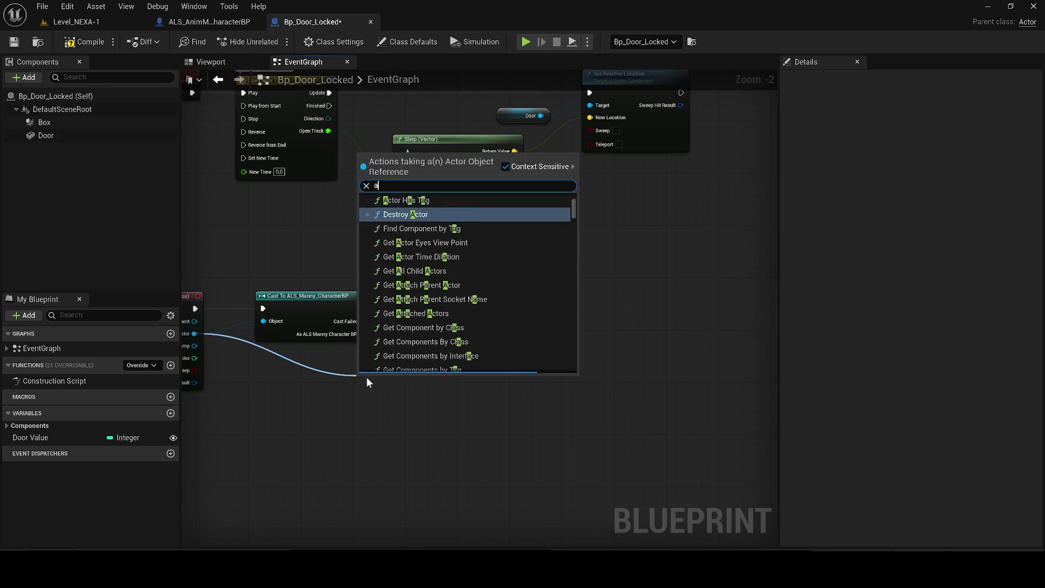
pyautogui.write('ls a')
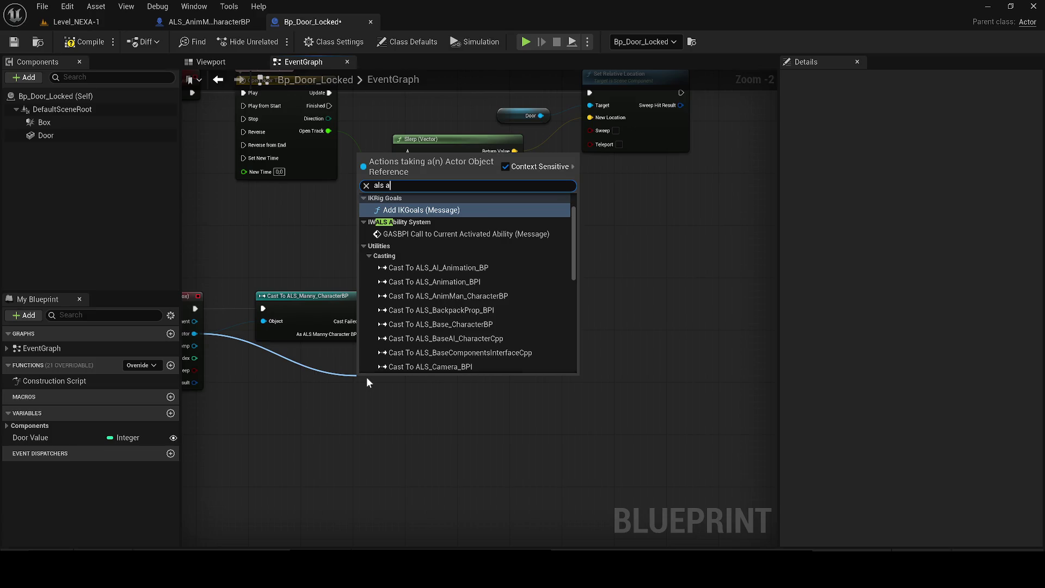
pyautogui.write('n')
pyautogui.press('BackSpace')
pyautogui.write('nu')
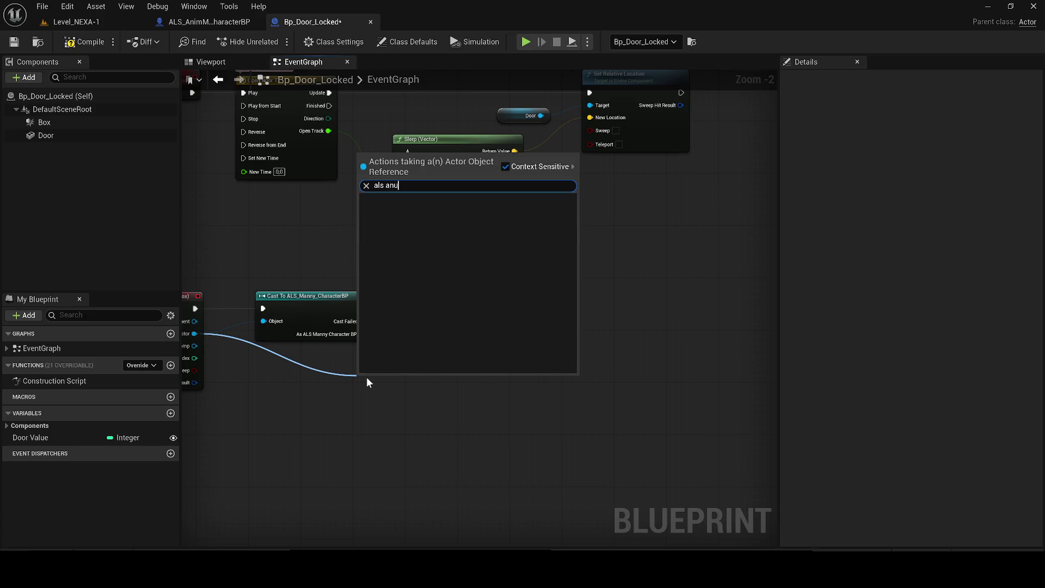
pyautogui.press('BackSpace')
pyautogui.write('im')
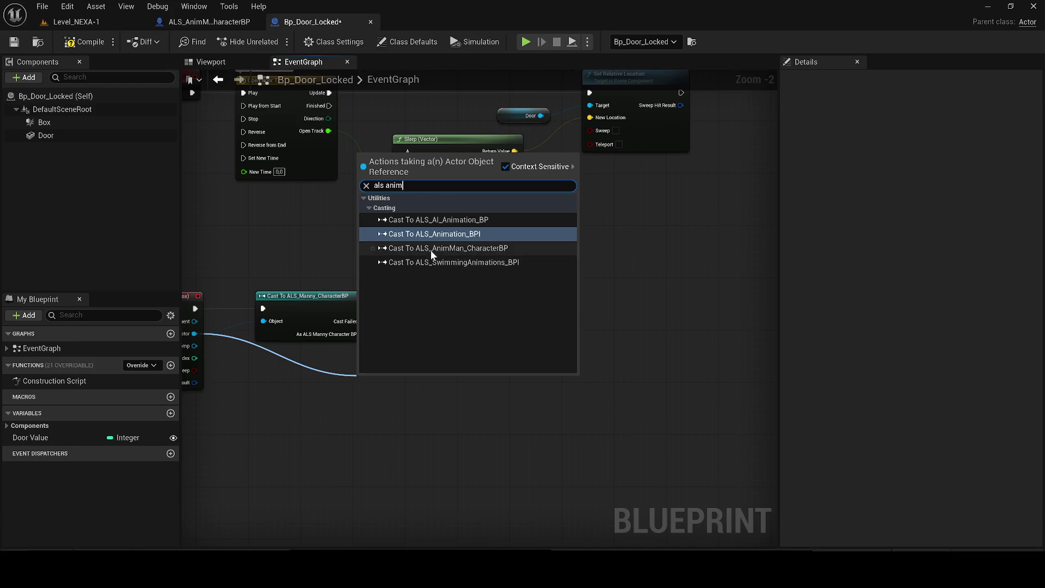
pyautogui.click(430, 248)
pyautogui.click(302, 298)
# Step: Replace the old Manny cast with the new cast, wired from the overlap event into Is Valid
pyautogui.press('Delete')
pyautogui.moveTo(419, 392); pyautogui.dragTo(307, 311)
pyautogui.moveTo(195, 307); pyautogui.dragTo(244, 308)
pyautogui.moveTo(351, 308)
pyautogui.mouseDown()
pyautogui.moveTo(441, 308)
pyautogui.moveTo(350, 335)
pyautogui.mouseUp()
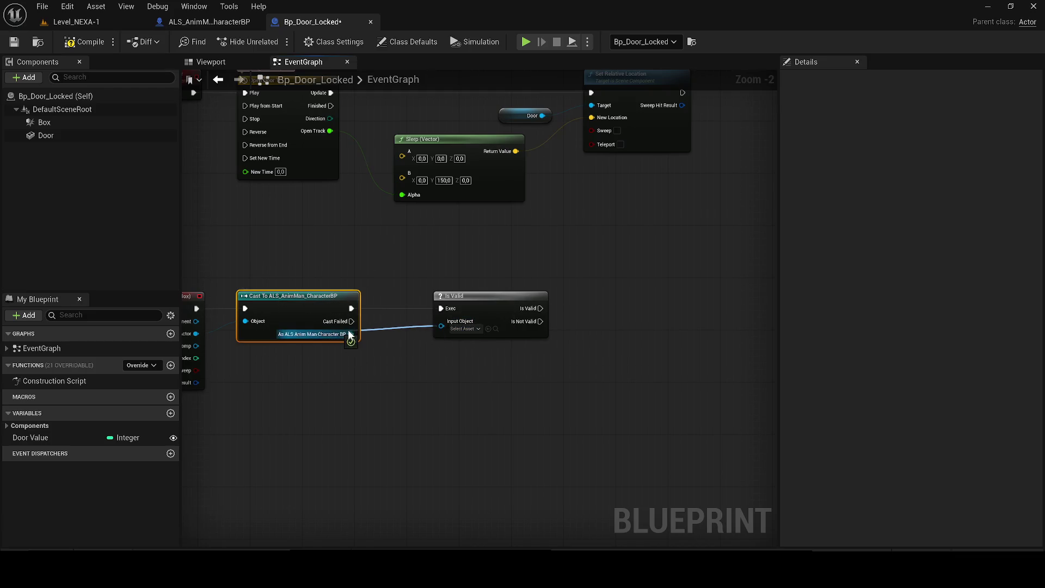
pyautogui.scroll(-1, 490, 339)
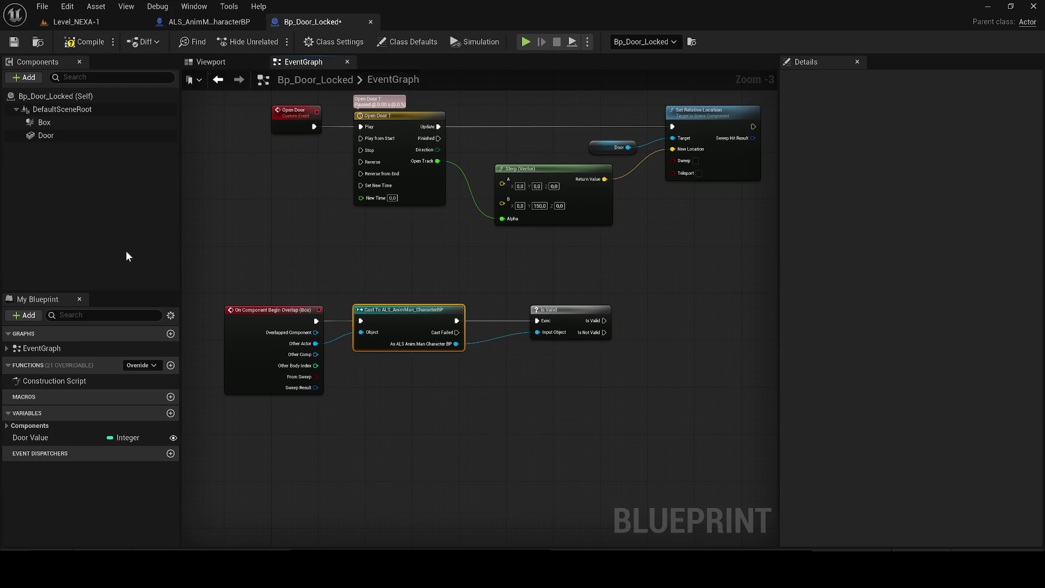
# Step: Add a Box On Component End Overlap event placed below Begin Overlap
pyautogui.click(44, 122)
pyautogui.scroll(-10, 1042, 113)
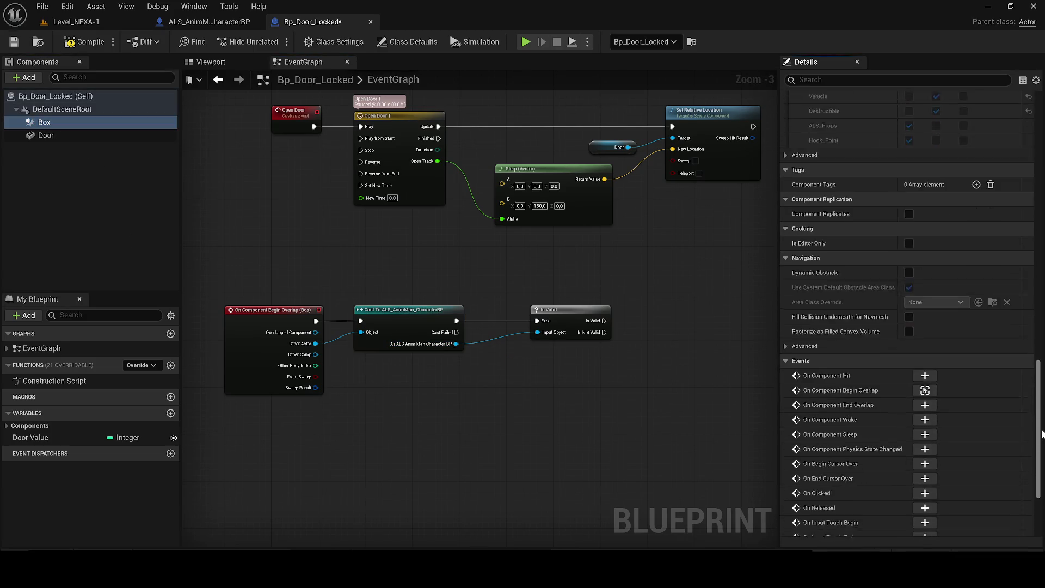
pyautogui.click(915, 293)
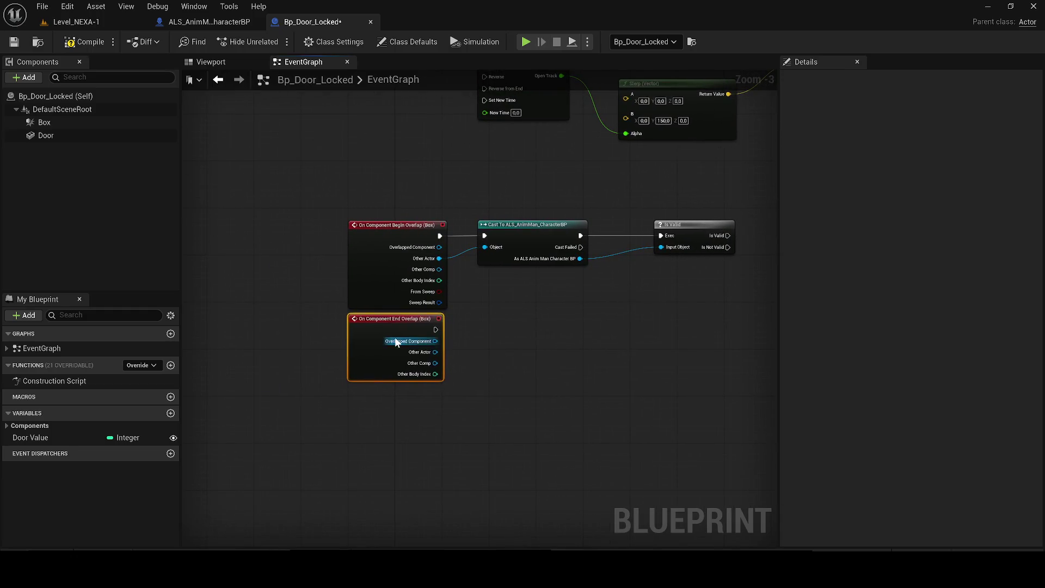
pyautogui.moveTo(391, 333); pyautogui.dragTo(391, 374)
pyautogui.moveTo(541, 345); pyautogui.dragTo(394, 321)
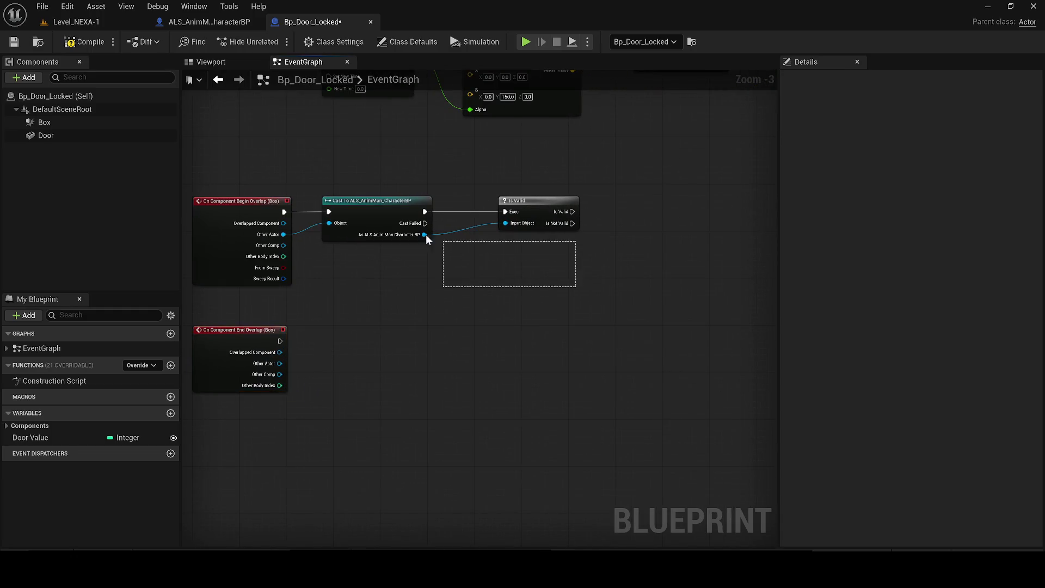
# Step: Duplicate the cast and Is Valid nodes onto End Overlap's exec and Other Actor pins, then compile
pyautogui.moveTo(575, 285); pyautogui.dragTo(408, 212)
pyautogui.hotkey('ctrl', 'c')
pyautogui.hotkey('ctrl', 'v')
pyautogui.moveTo(284, 337); pyautogui.dragTo(319, 329)
pyautogui.moveTo(280, 363); pyautogui.dragTo(342, 338)
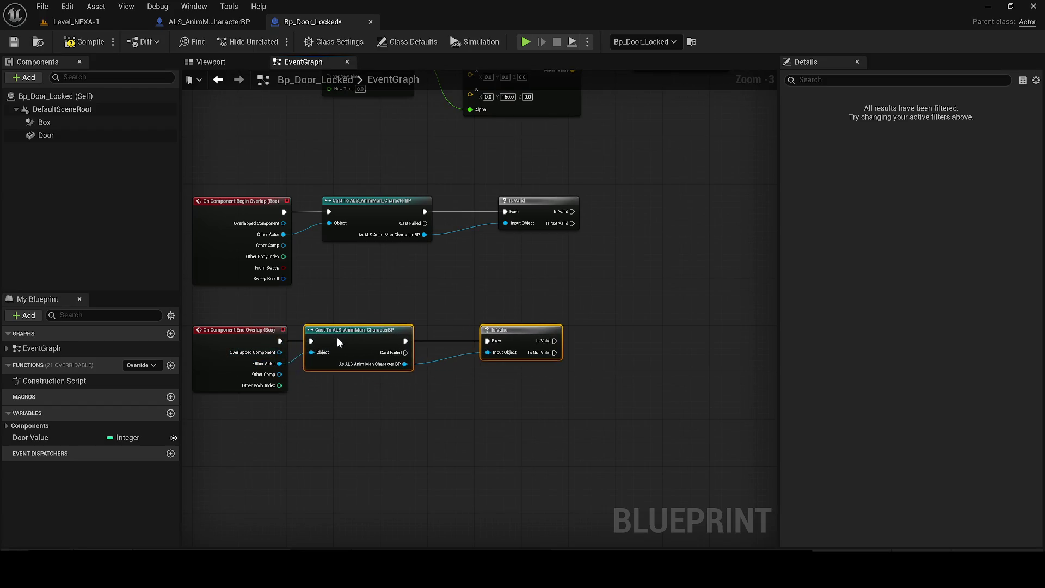
pyautogui.click(13, 42)
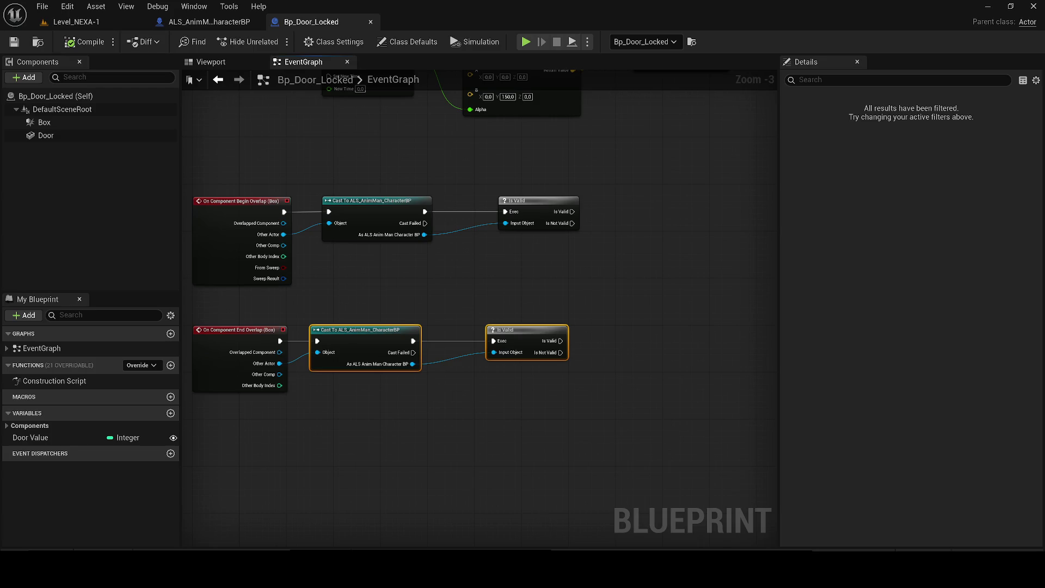
# Step: Lower the system volume and bring up the Content Drawer
pyautogui.press('XF86AudioLowerVolume')
pyautogui.click(28, 545)
# Step: Search the drawer for 'widget' with the Level filter off and select WB_Fuse_Text
pyautogui.click(286, 340)
pyautogui.write('widget')
pyautogui.click(169, 404)
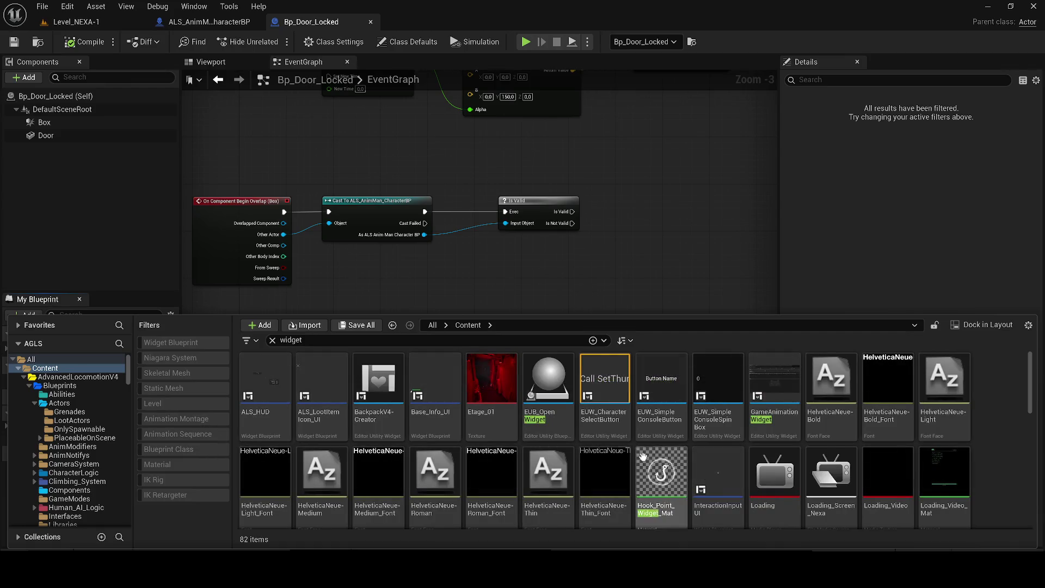
pyautogui.scroll(-2, 908, 425)
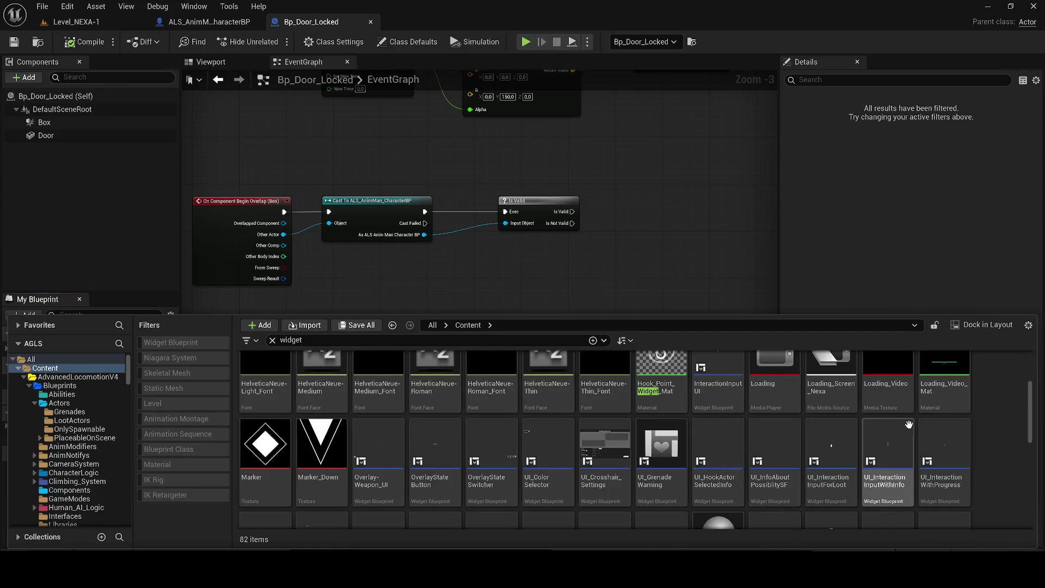
pyautogui.scroll(-1, 929, 421)
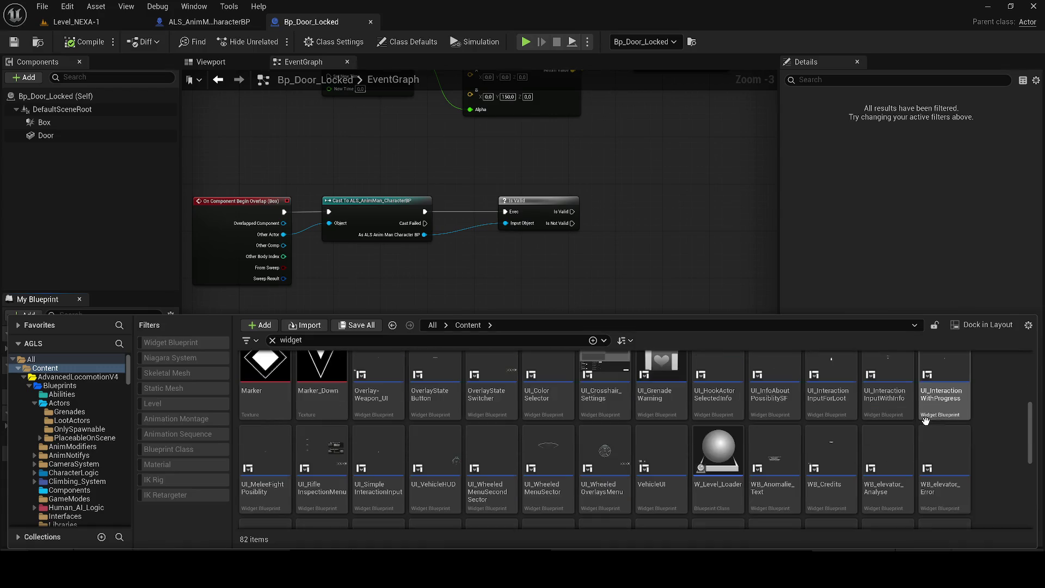
pyautogui.scroll(-1, 939, 429)
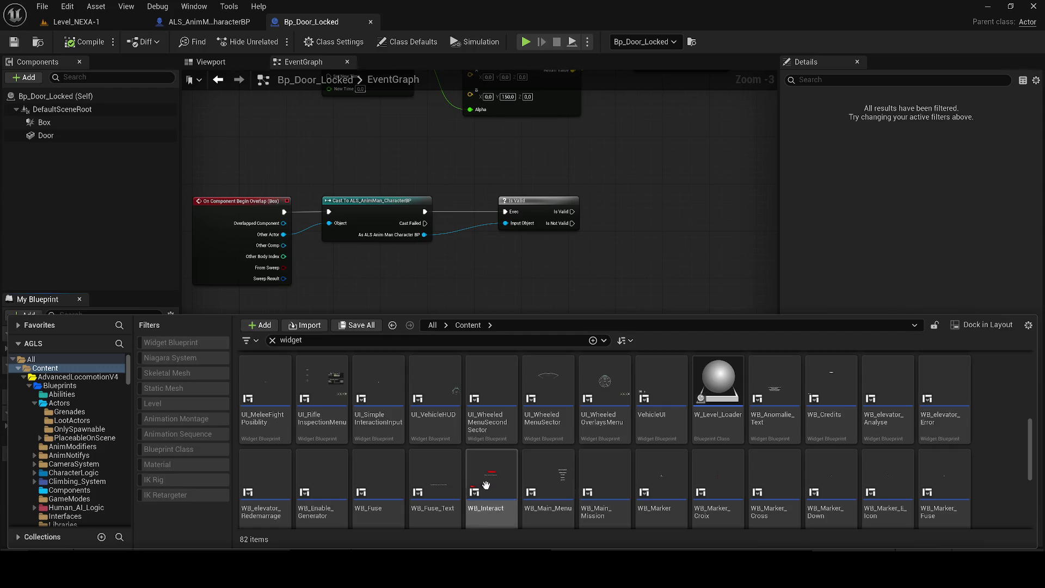
pyautogui.click(433, 488)
# Step: Inspect WB_Fuse_Text's content, then reopen the drawer and bring up its asset actions
pyautogui.doubleClick(433, 489)
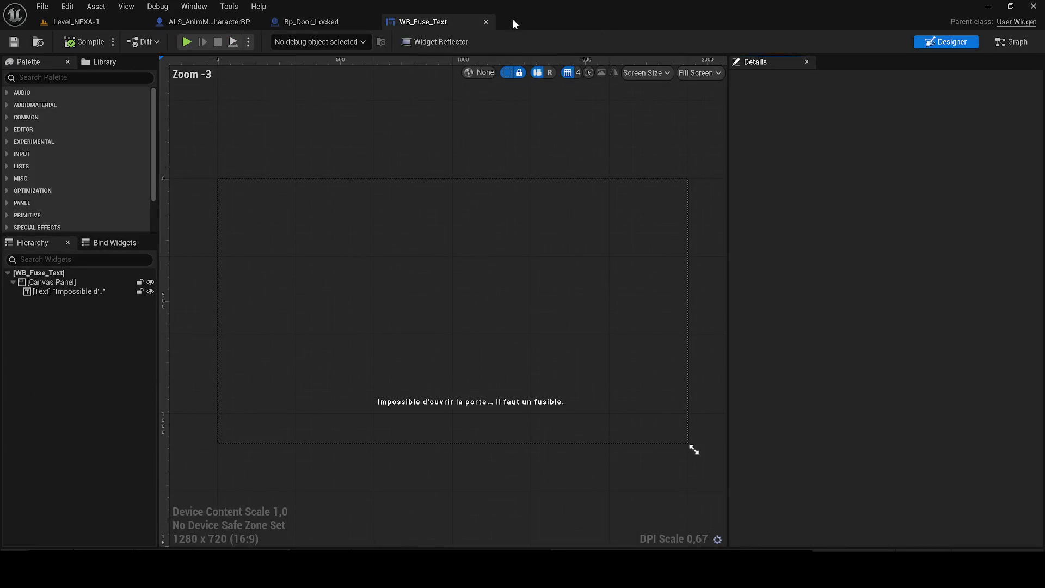
pyautogui.click(486, 21)
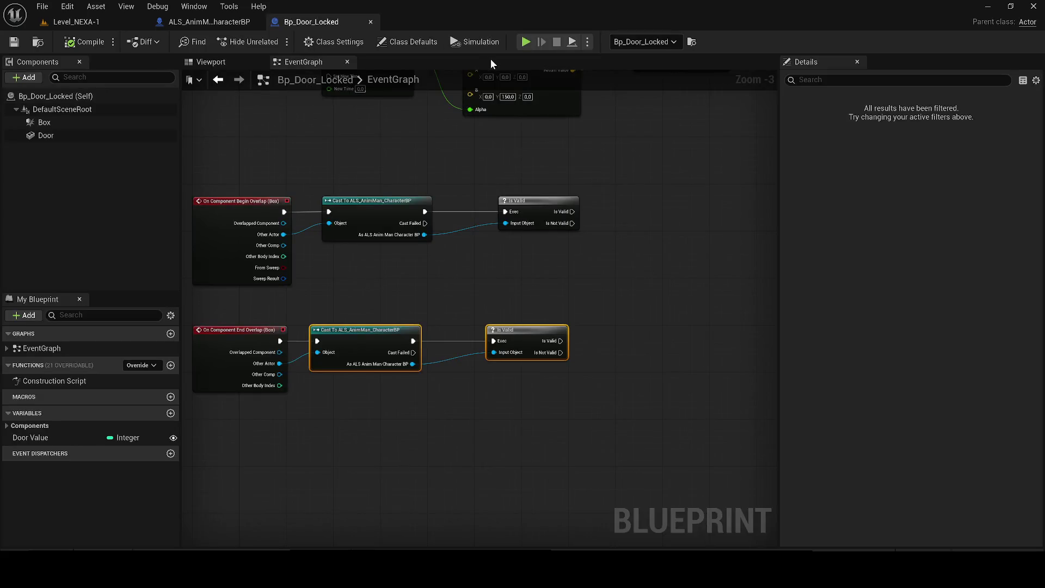
pyautogui.hotkey('ctrl', 'space')
pyautogui.rightClick(436, 462)
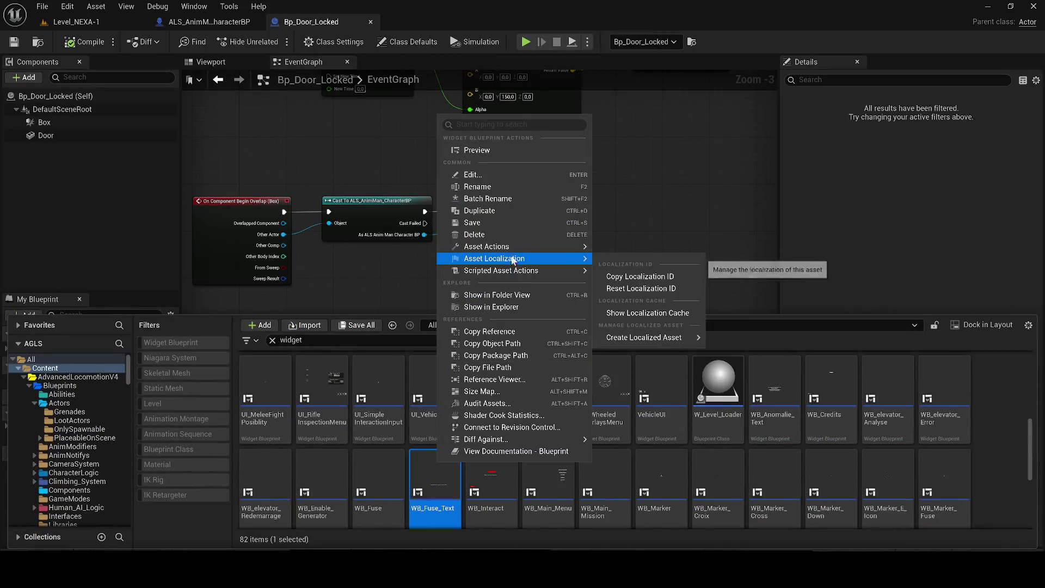
# Step: Duplicate WB_Fuse_Text in its folder as WB_Door_Loked_Vent and open the copy
pyautogui.click(473, 295)
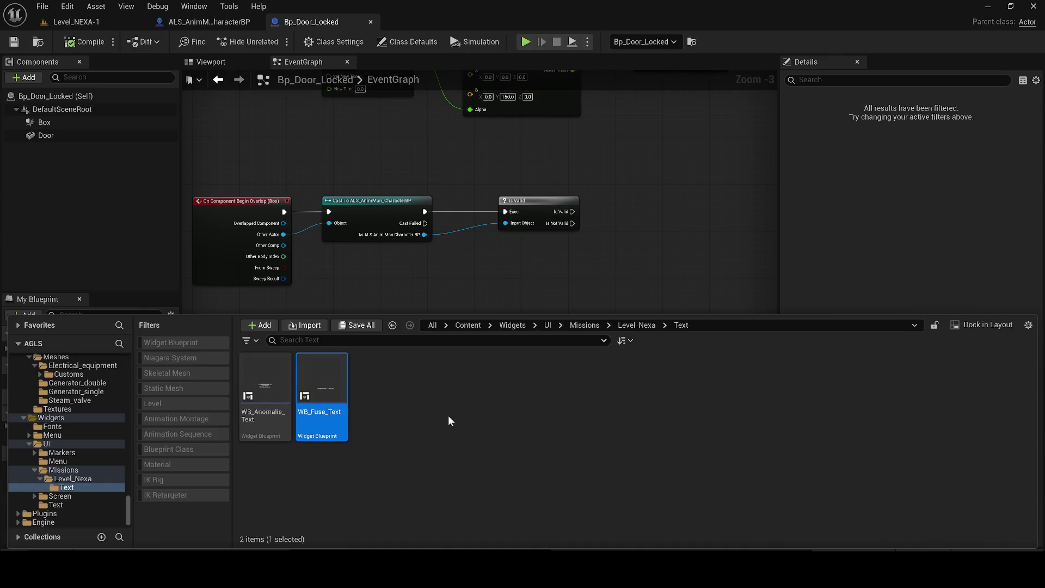
pyautogui.hotkey('ctrl', 'd')
pyautogui.press('BackSpace')
pyautogui.press('BackSpace')
pyautogui.press('BackSpace')
pyautogui.press('BackSpace')
pyautogui.write('_Door_Loc')
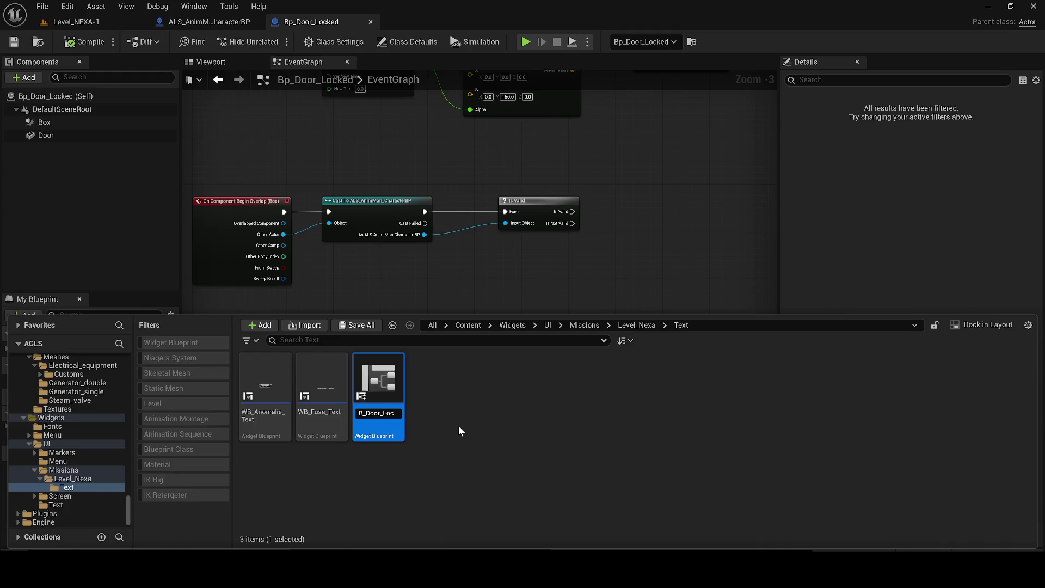
pyautogui.press('BackSpace')
pyautogui.write('ked_Vent')
pyautogui.press('Return')
pyautogui.doubleClick(341, 396)
# Step: Close the Bp_Door_Locked tab and select the widget's canvas panel
pyautogui.click(370, 21)
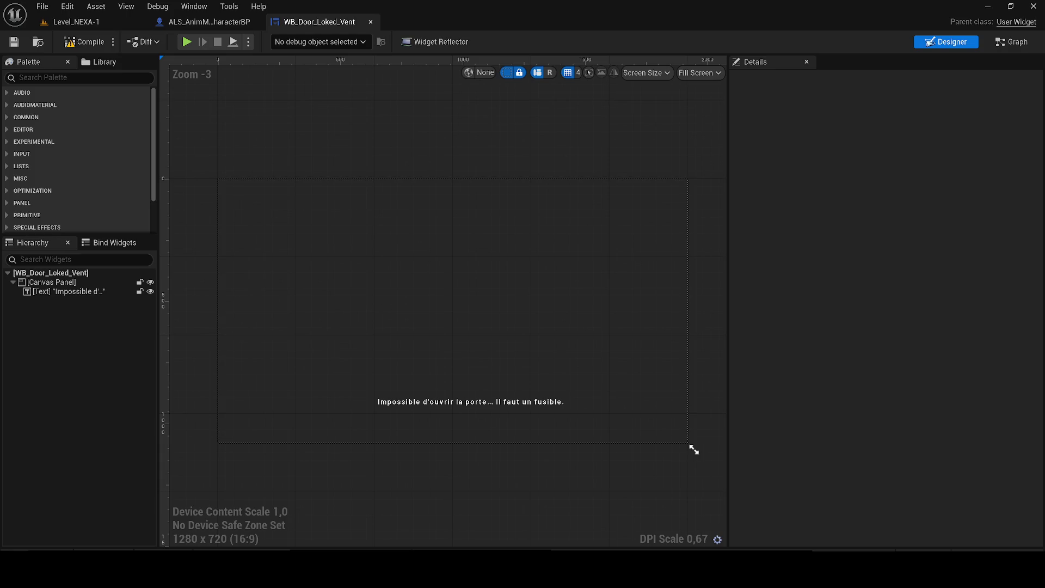
pyautogui.click(556, 372)
# Step: Replace the text block's message with the pasted door-blocked ventilation message
pyautogui.click(462, 399)
pyautogui.click(910, 267)
pyautogui.hotkey('ctrl', 'a')
pyautogui.hotkey('ctrl', 'v')
pyautogui.press('Return')
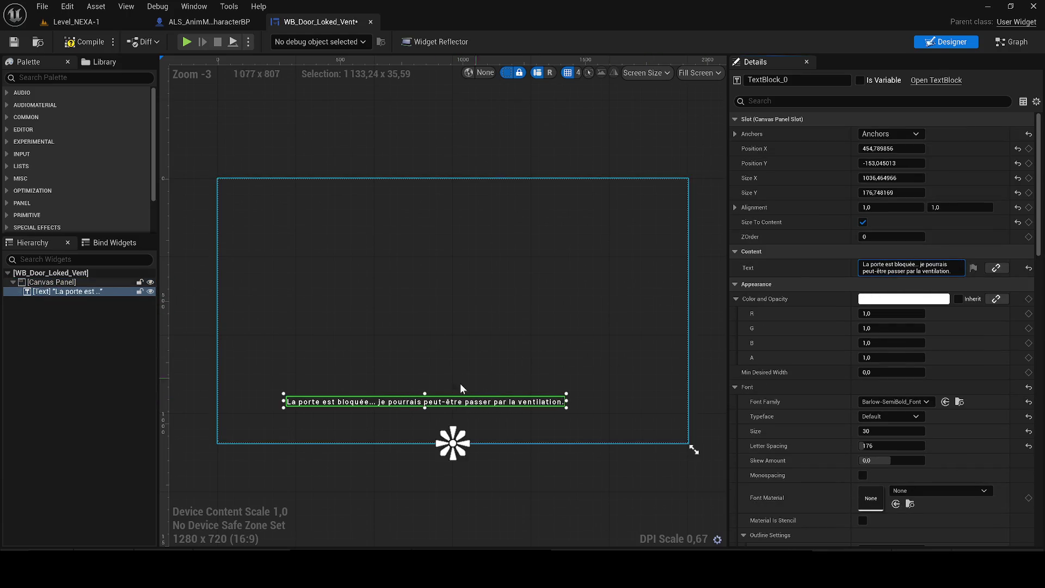
# Step: Give the text block a width of 1000 and a Y position of -150
pyautogui.click(399, 355)
pyautogui.moveTo(367, 399); pyautogui.dragTo(396, 402)
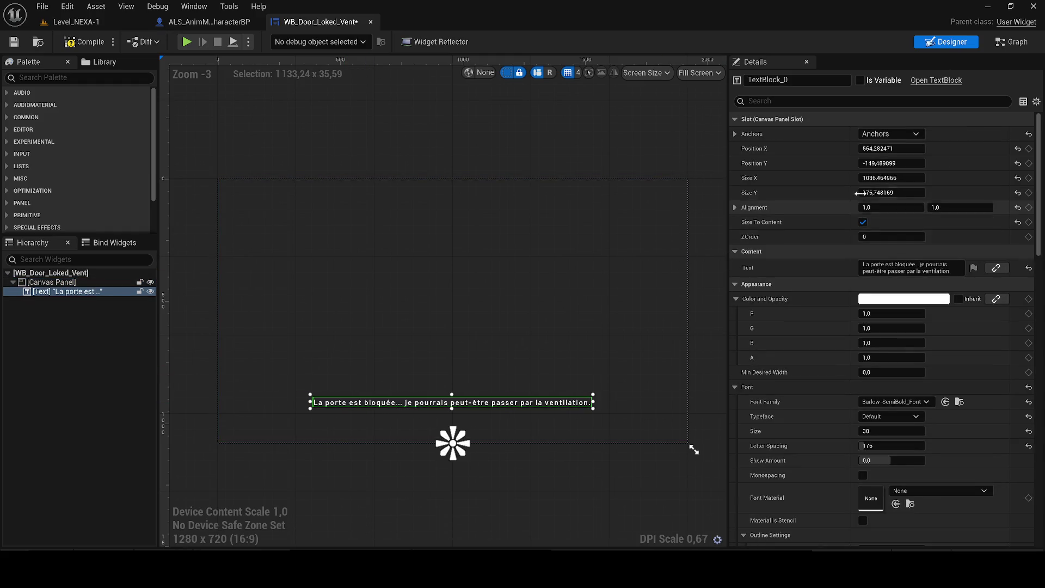
pyautogui.click(895, 180)
pyautogui.write('1000')
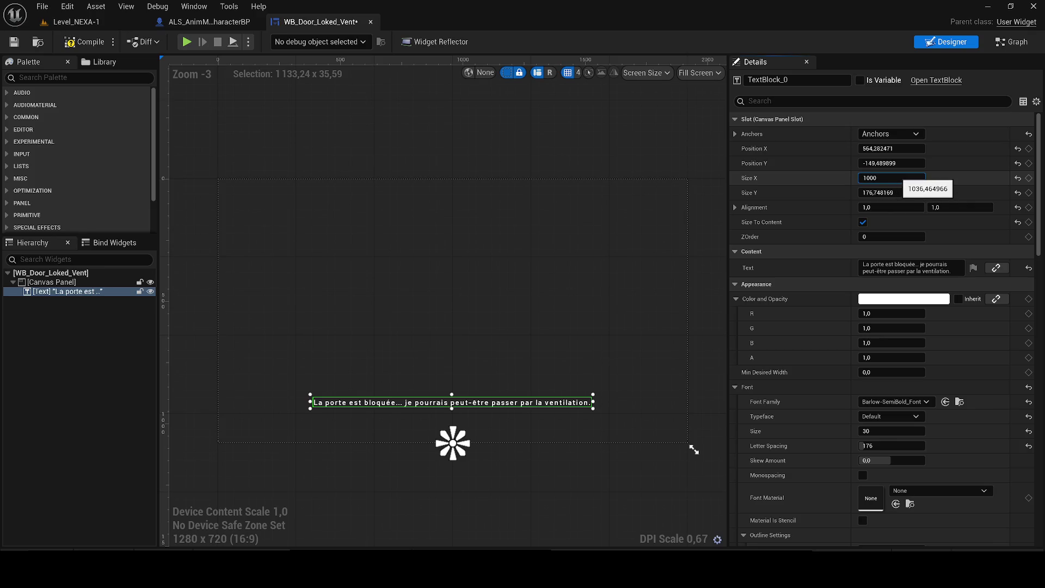
pyautogui.press('Return')
pyautogui.click(890, 163)
pyautogui.write('-150')
pyautogui.press('Return')
# Step: Set the text block's X position to 550 and compile the widget blueprint
pyautogui.click(890, 149)
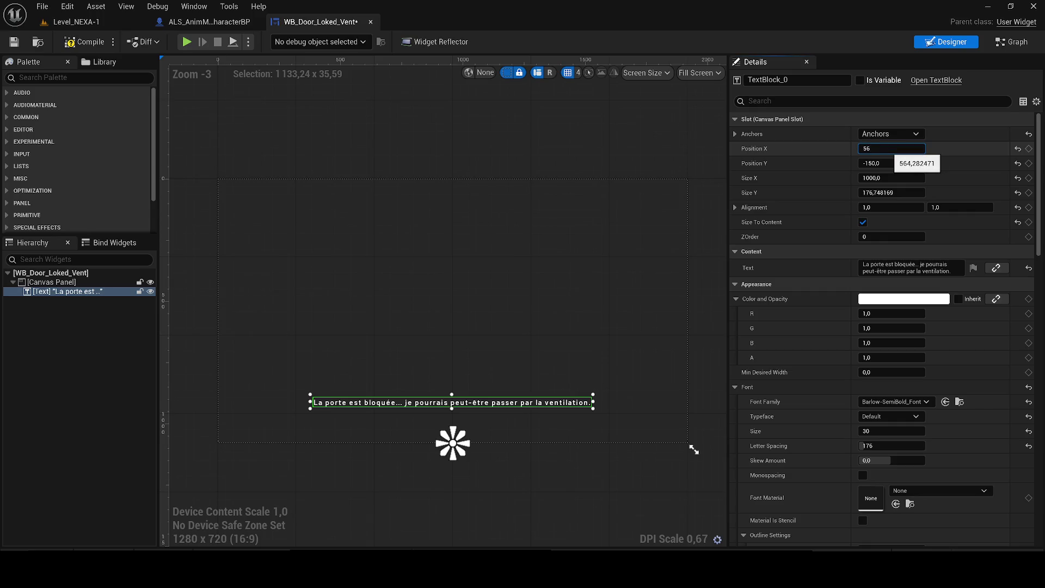
pyautogui.write('0')
pyautogui.press('Return')
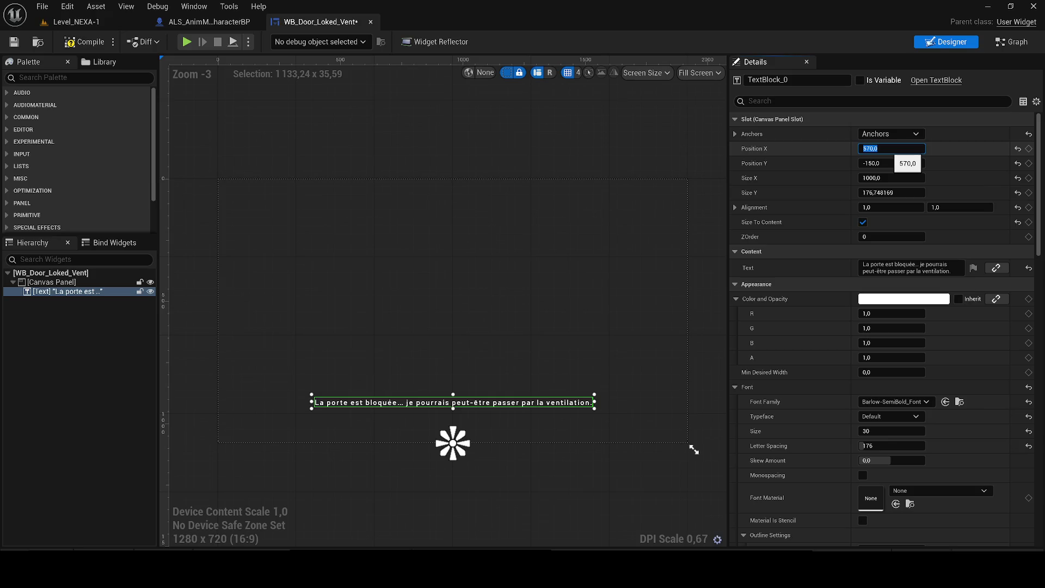
pyautogui.press('Return')
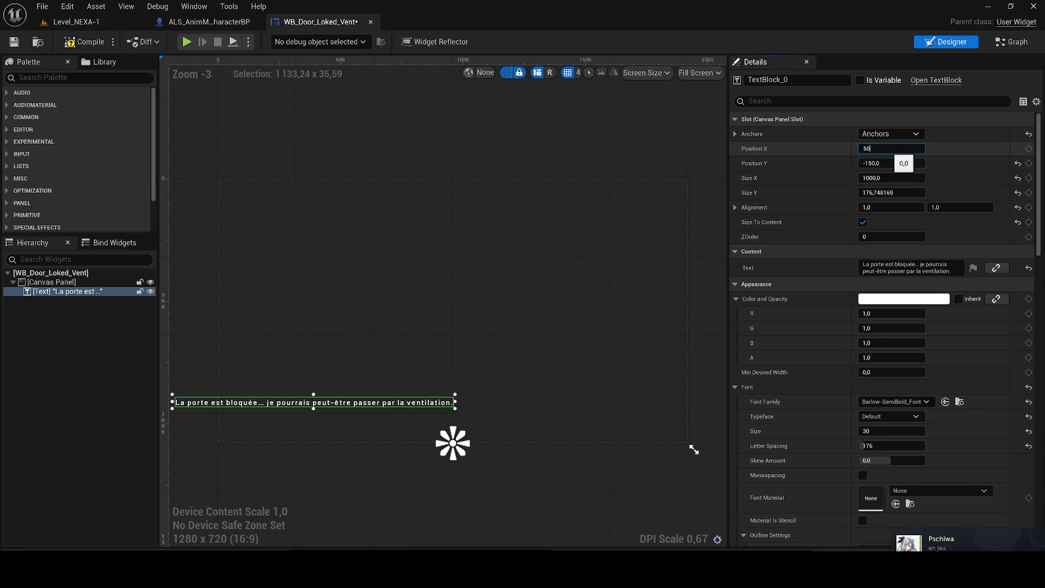
pyautogui.write('50')
pyautogui.press('Return')
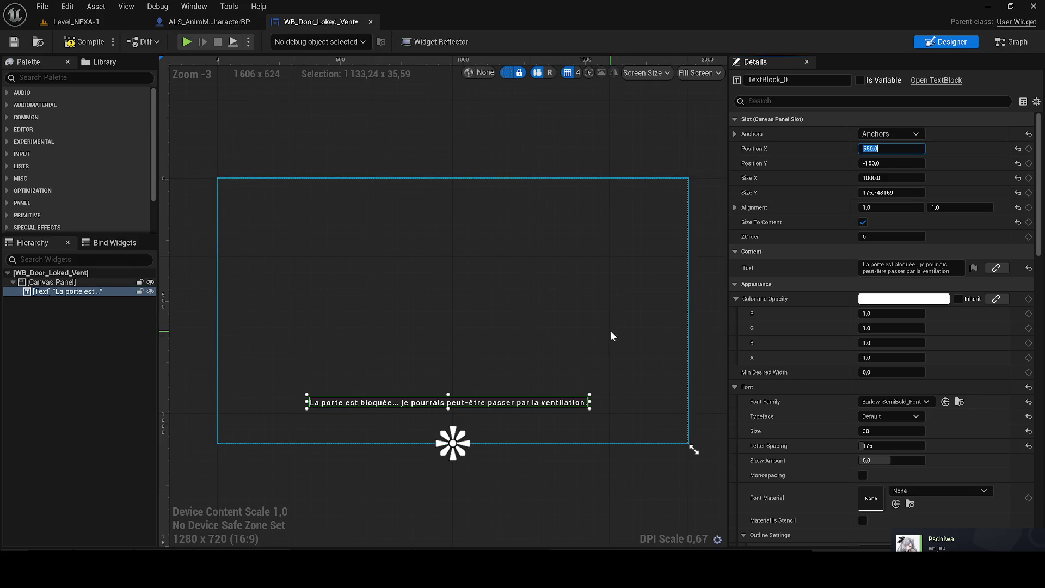
pyautogui.click(85, 42)
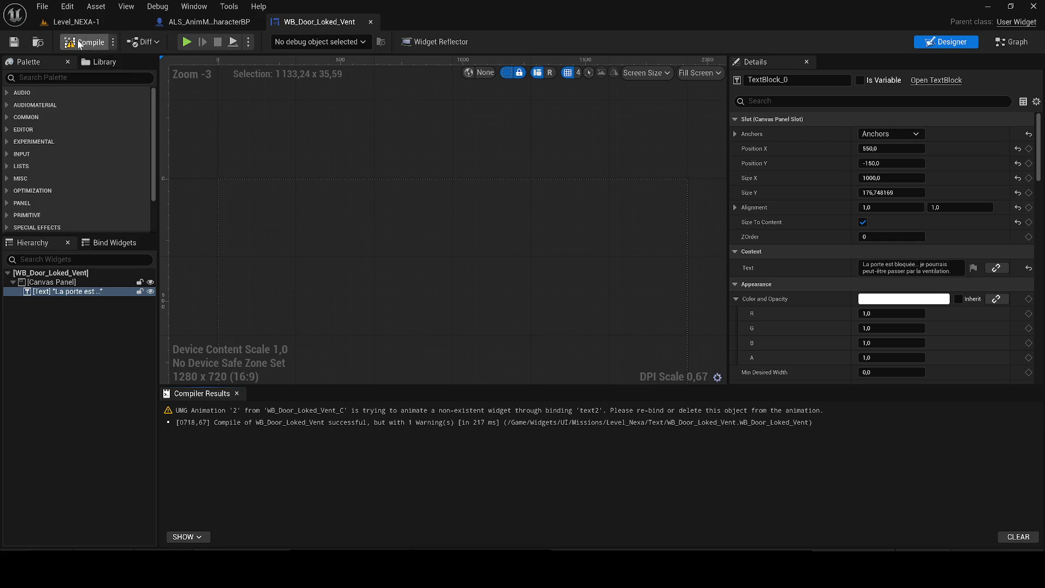
pyautogui.click(1013, 42)
pyautogui.scroll(1, 336, 339)
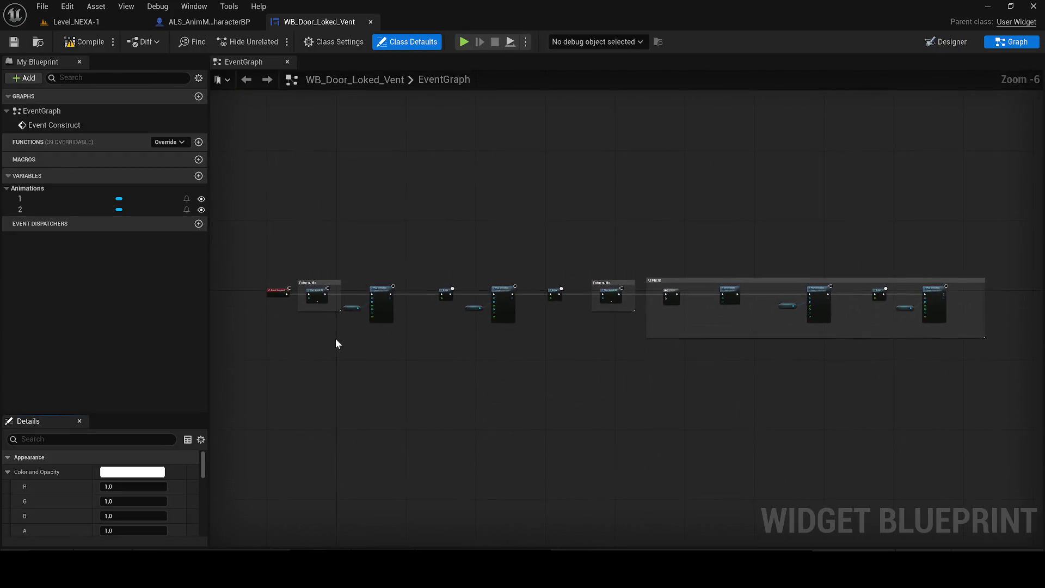
pyautogui.scroll(2, 316, 285)
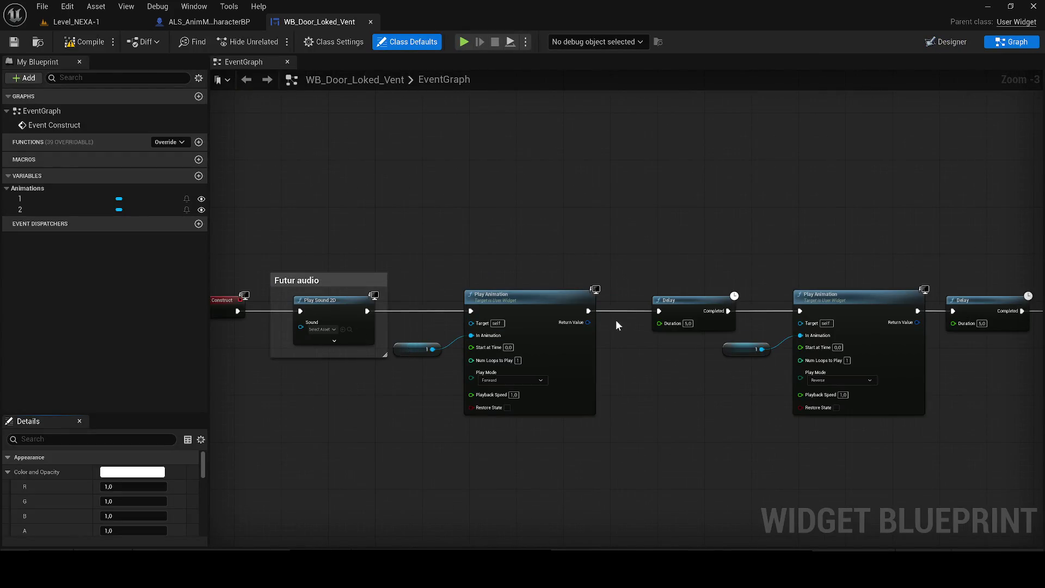
pyautogui.scroll(-2, 616, 325)
pyautogui.moveTo(635, 324); pyautogui.dragTo(375, 322)
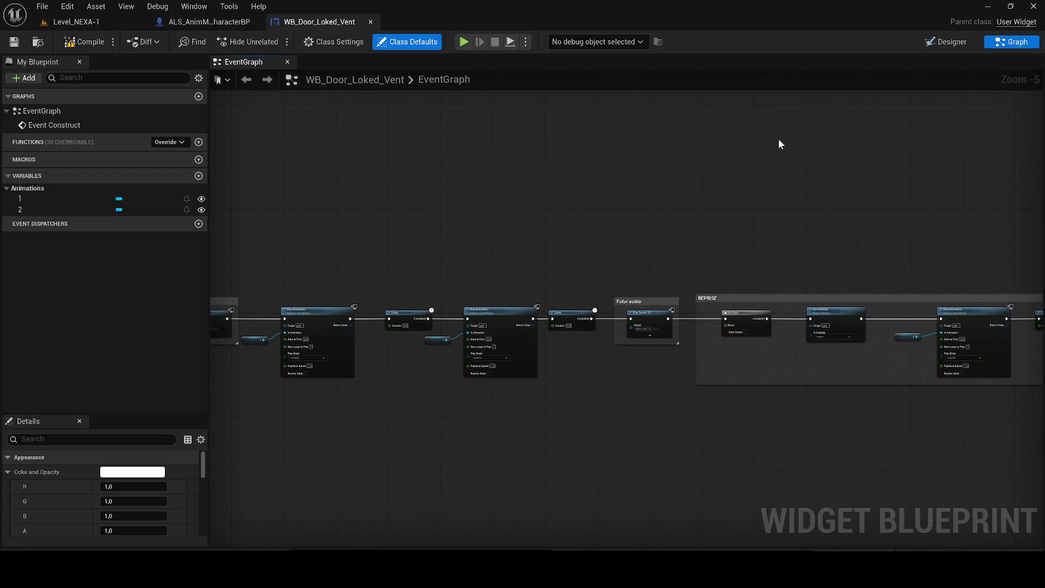
pyautogui.click(84, 23)
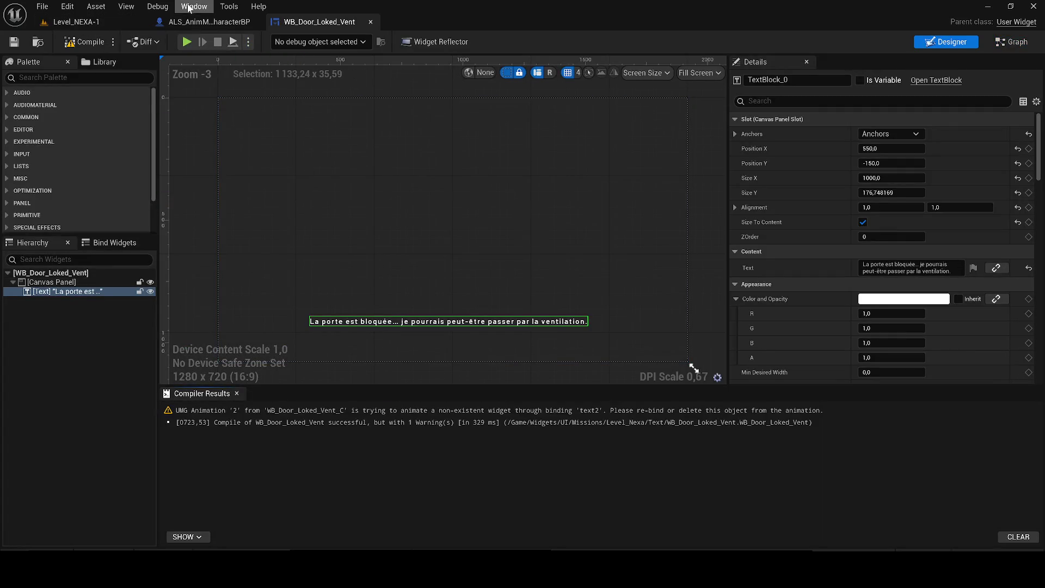
pyautogui.click(213, 22)
pyautogui.scroll(-3, 445, 248)
pyautogui.click(139, 21)
pyautogui.click(205, 22)
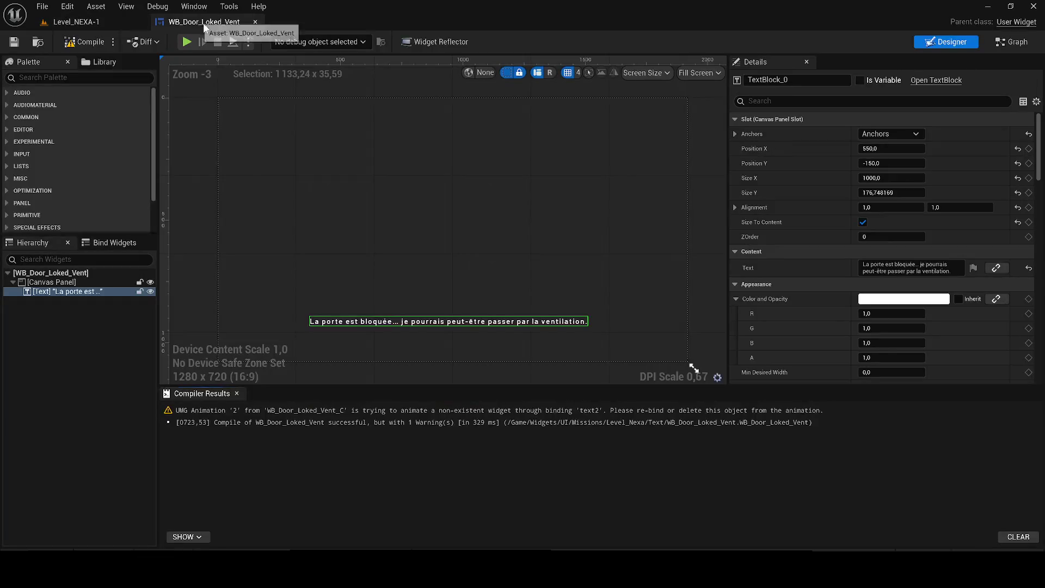
pyautogui.click(74, 21)
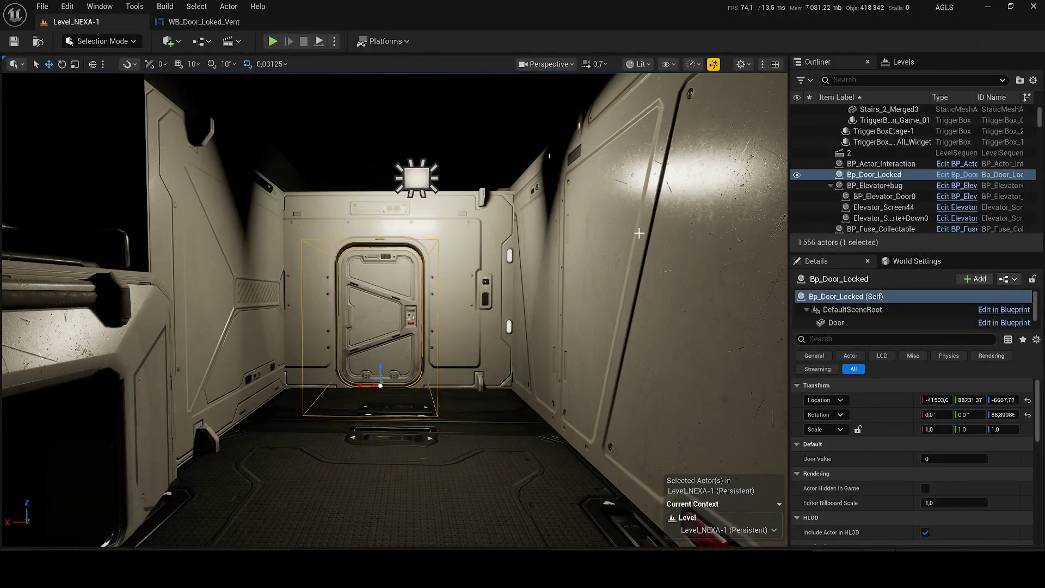
pyautogui.click(956, 173)
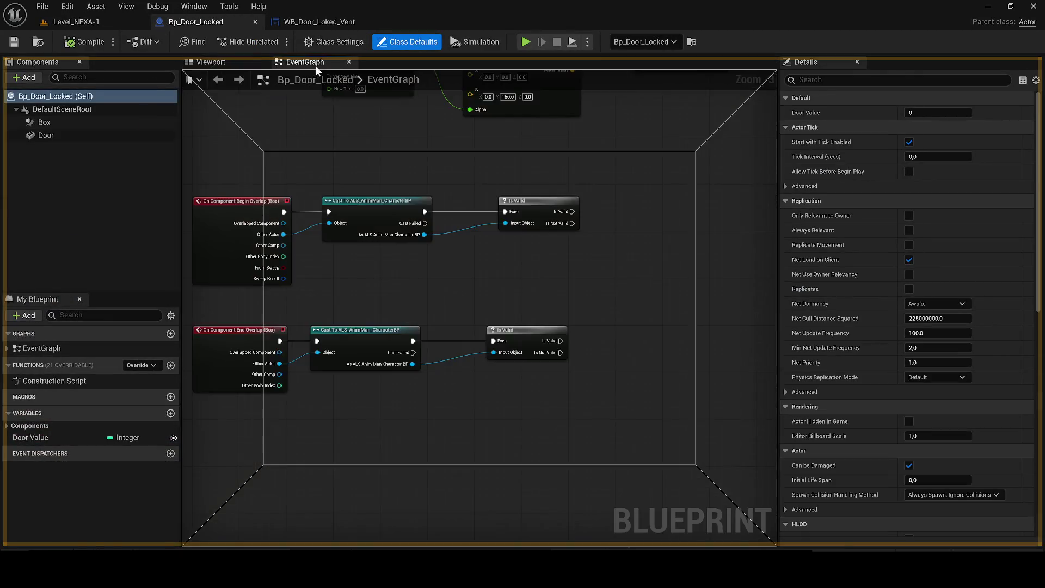
# Step: Add a Create Widget node from Is Valid with class WB_Door_Loked_Vent
pyautogui.moveTo(47, 370); pyautogui.dragTo(315, 65)
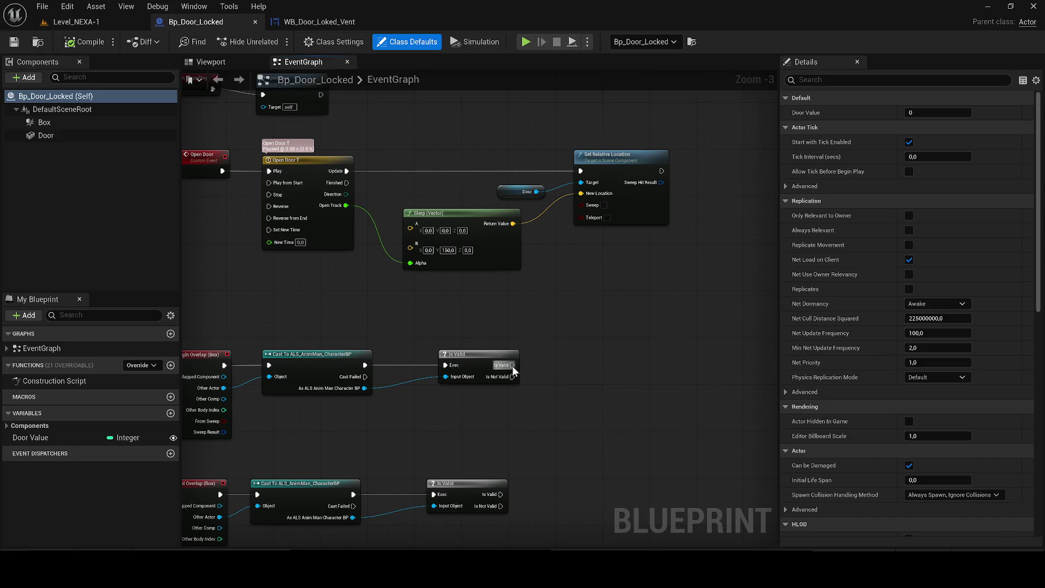
pyautogui.moveTo(511, 366); pyautogui.dragTo(583, 365)
pyautogui.write('cre')
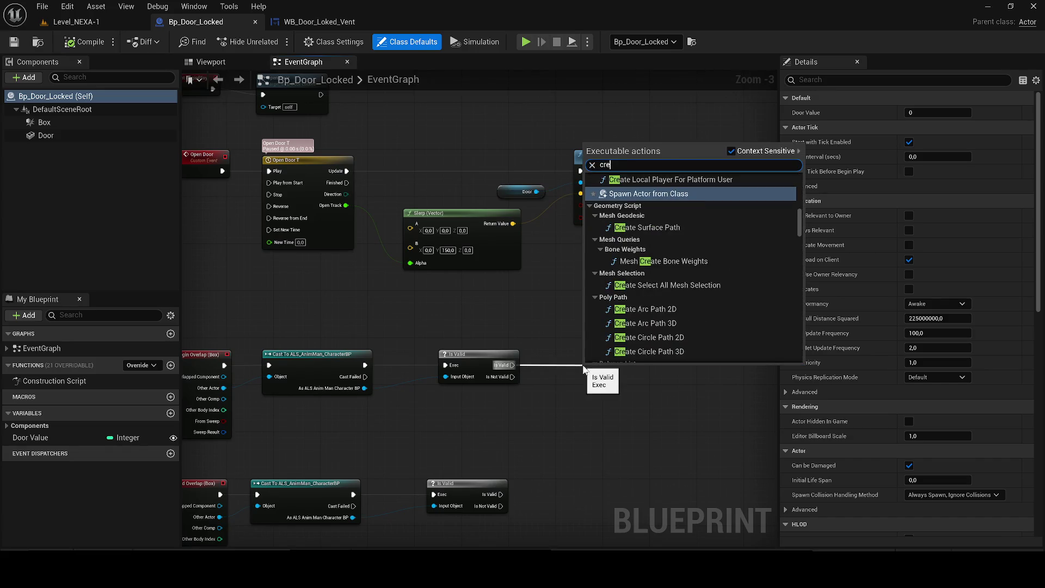
pyautogui.write('ate')
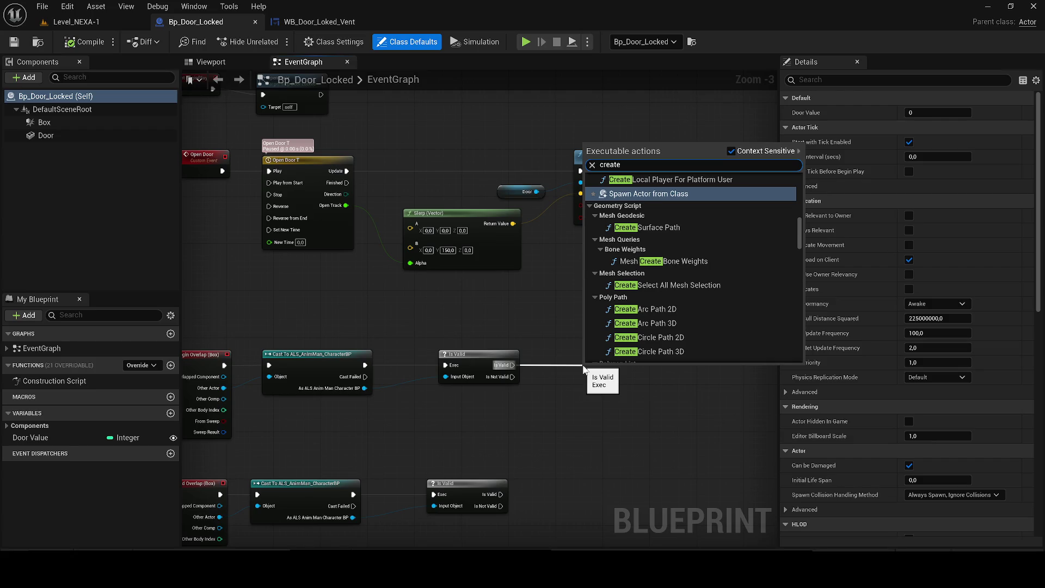
pyautogui.write(' widget')
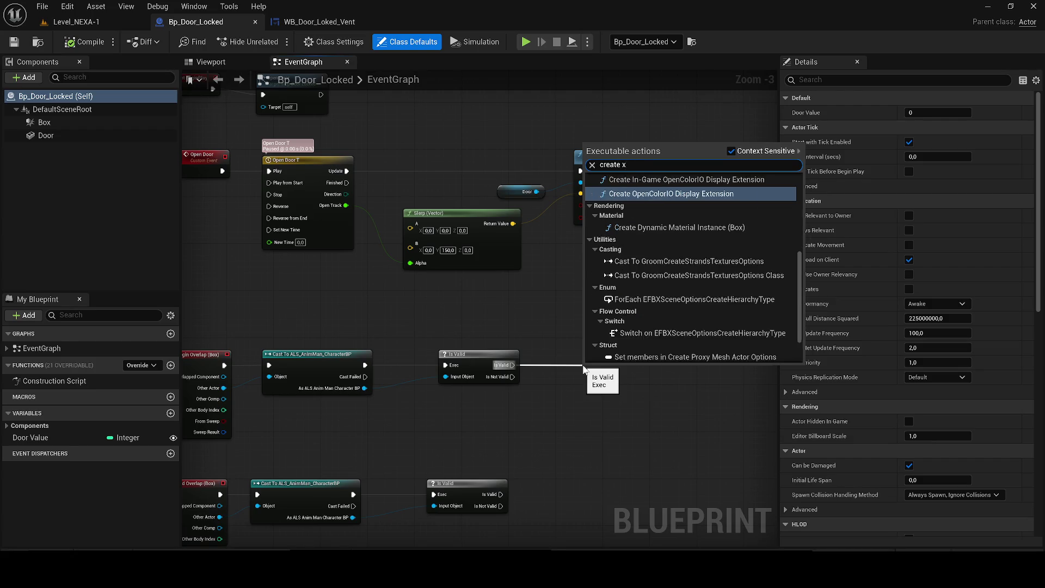
pyautogui.press('Return')
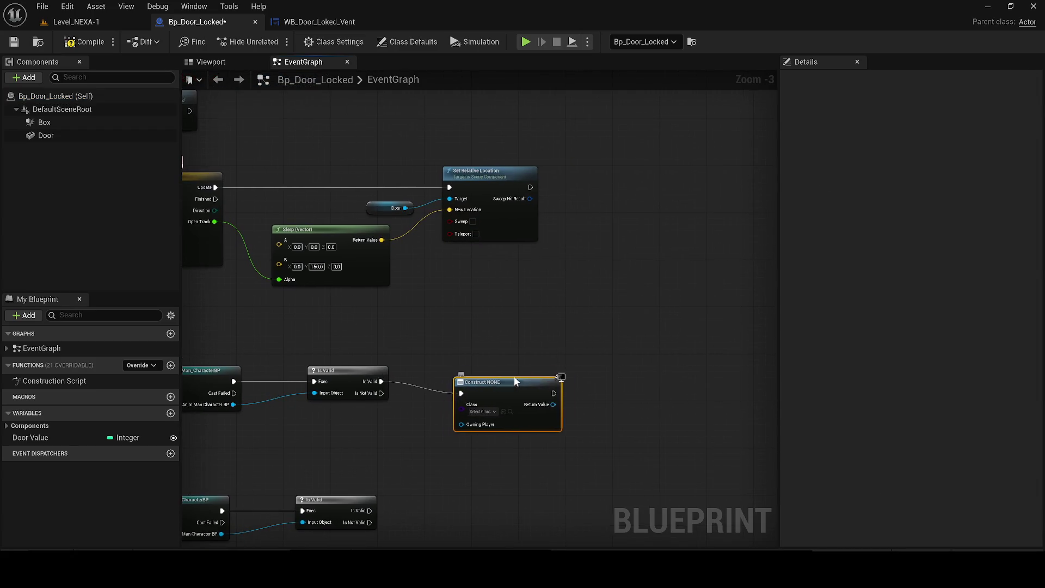
pyautogui.scroll(1, 527, 371)
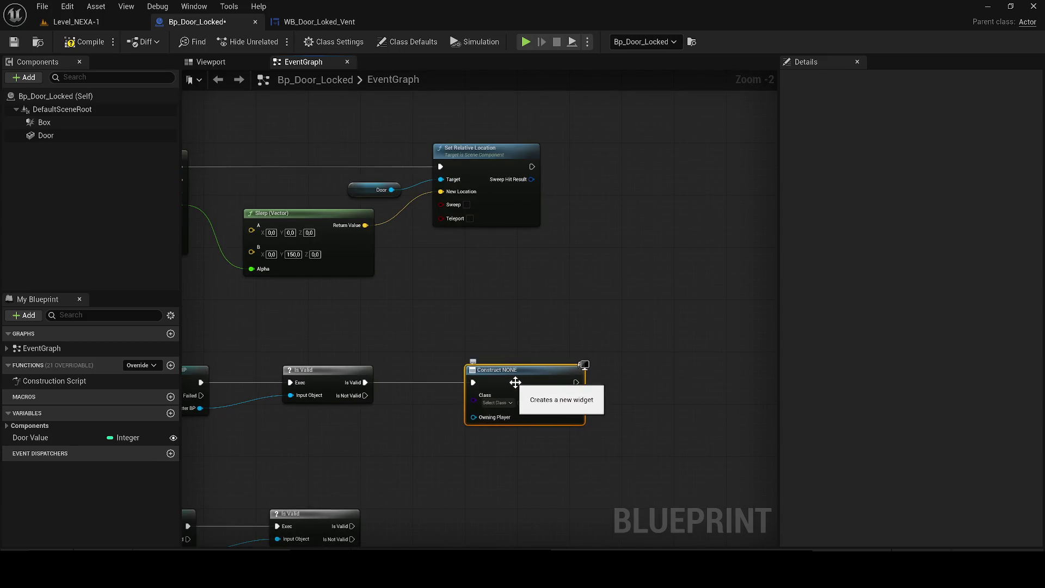
pyautogui.click(497, 402)
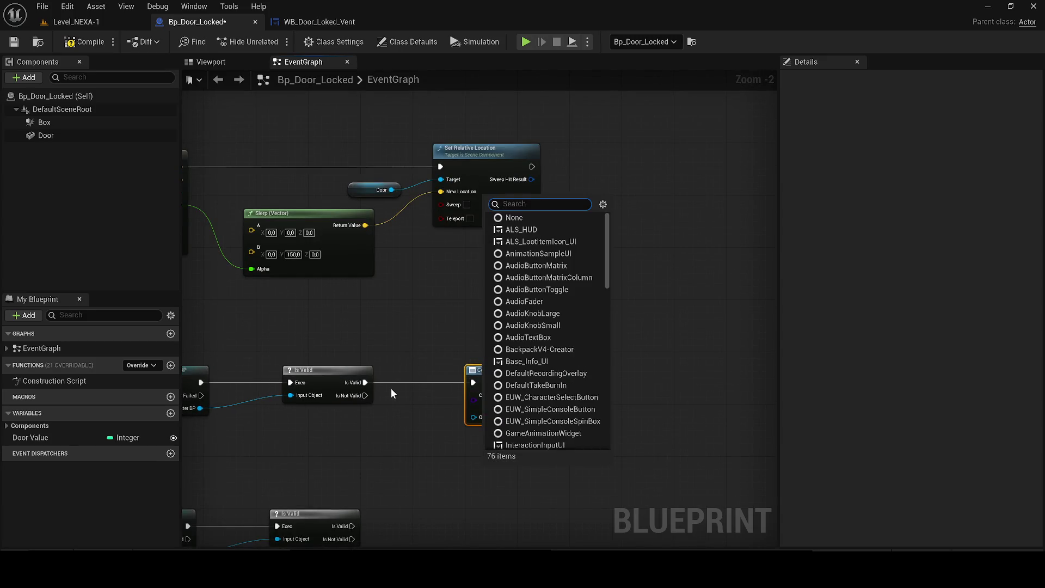
pyautogui.write('door')
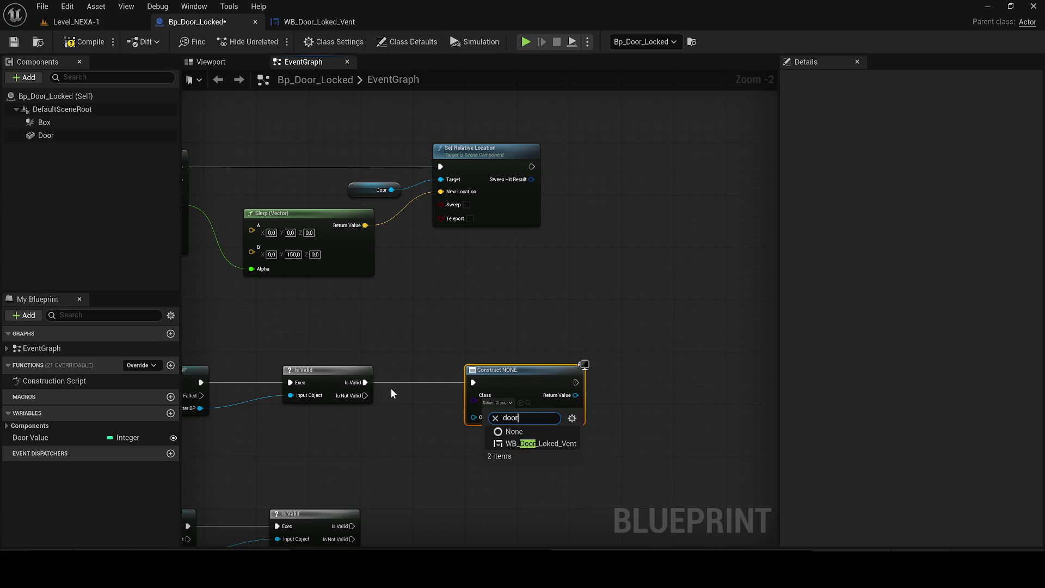
pyautogui.click(533, 443)
pyautogui.scroll(-1, 534, 435)
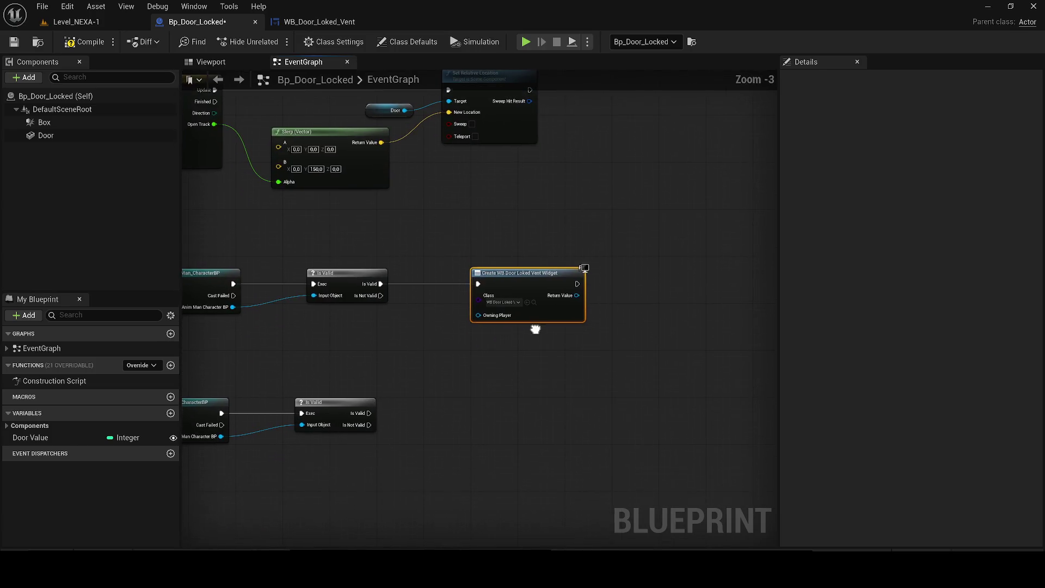
# Step: Feed the created widget into an Add to Viewport node
pyautogui.moveTo(578, 294); pyautogui.dragTo(639, 258)
pyautogui.write('add to')
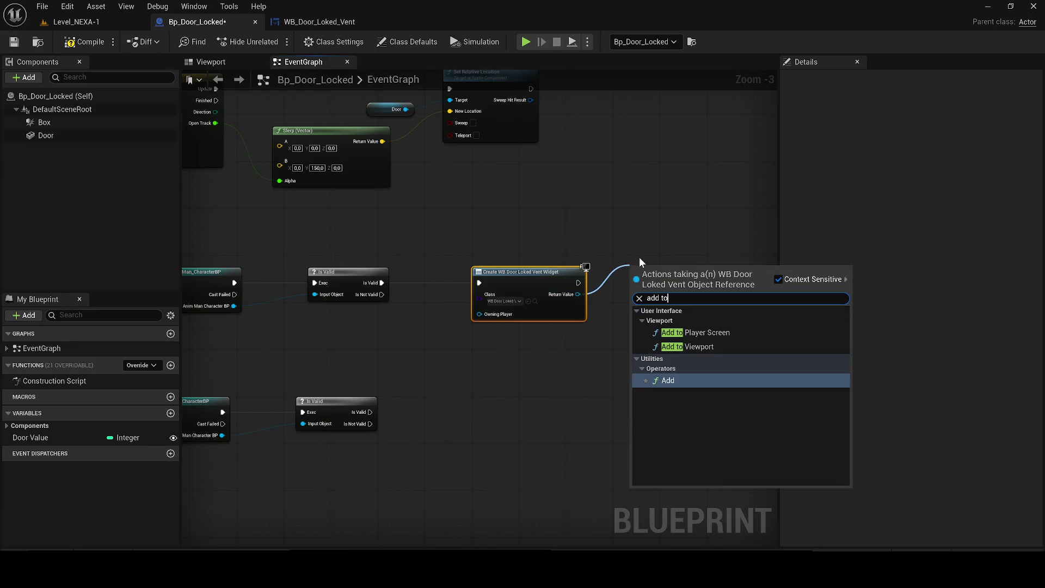
pyautogui.press('Up')
pyautogui.press('Return')
# Step: Duplicate the Create Widget and Add to Viewport nodes onto the second overlap branch
pyautogui.moveTo(709, 331); pyautogui.dragTo(530, 302)
pyautogui.hotkey('ctrl', 'c')
pyautogui.hotkey('ctrl', 'v')
pyautogui.moveTo(384, 415)
pyautogui.mouseDown()
pyautogui.moveTo(429, 398)
pyautogui.moveTo(523, 427)
pyautogui.mouseUp()
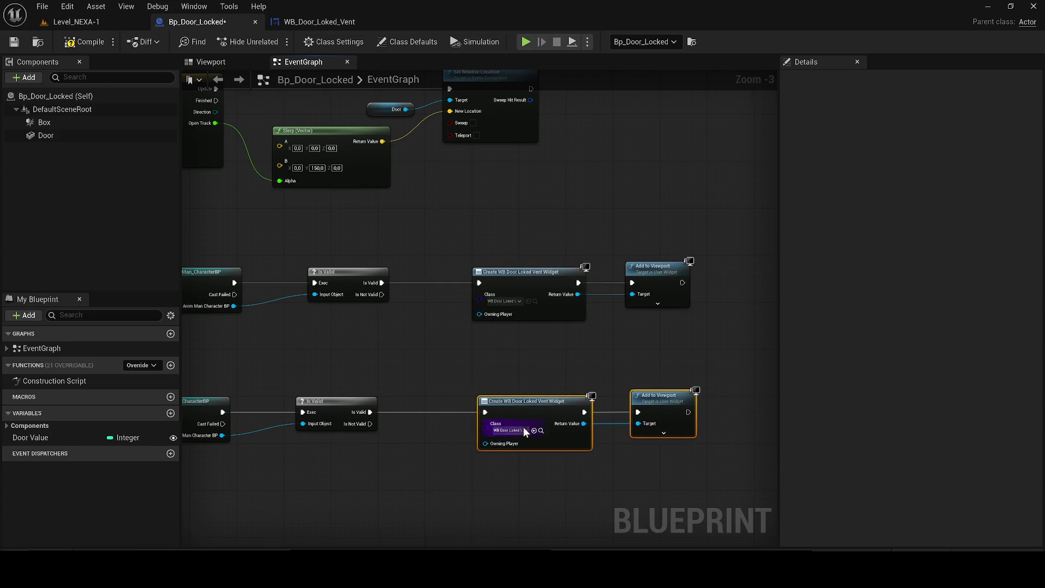
# Step: Browse to and open the WB_Door_Loked_Vent widget asset
pyautogui.click(539, 429)
pyautogui.doubleClick(319, 413)
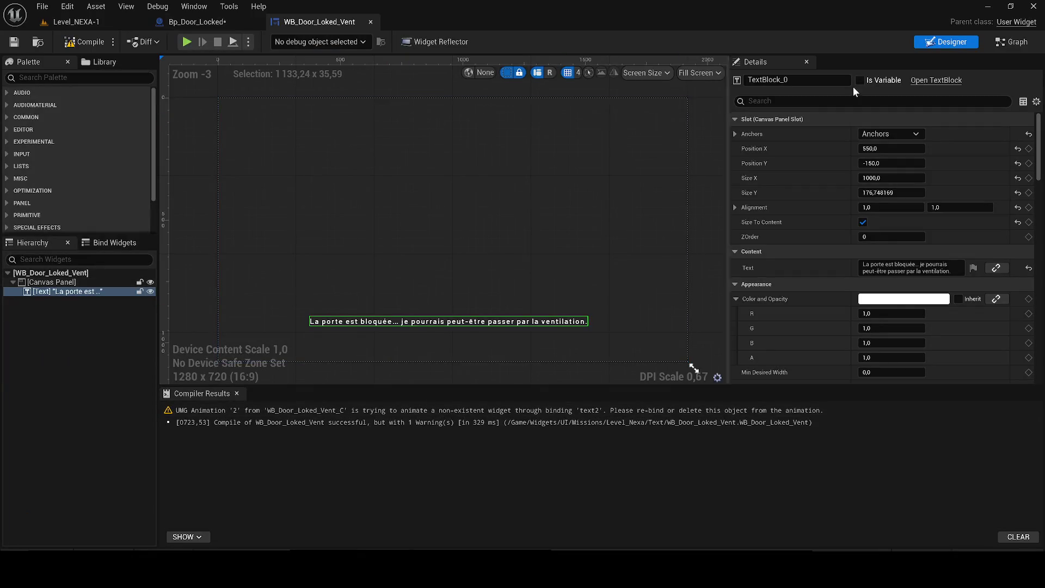
# Step: Inspect the vent widget's EventGraph animation nodes
pyautogui.hotkey('shift', 'F12')
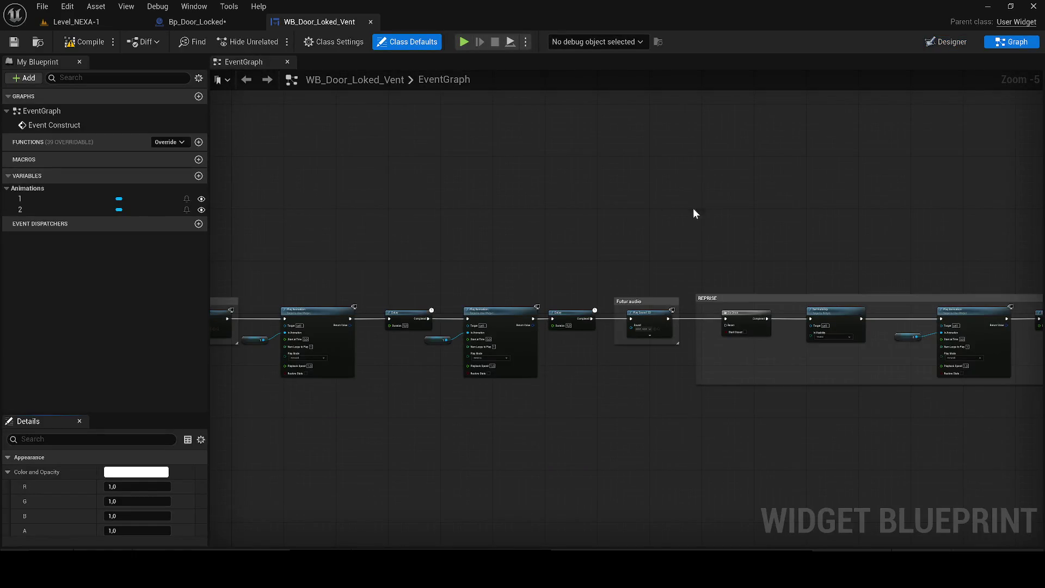
pyautogui.moveTo(693, 214); pyautogui.dragTo(323, 202)
pyautogui.scroll(1, 568, 343)
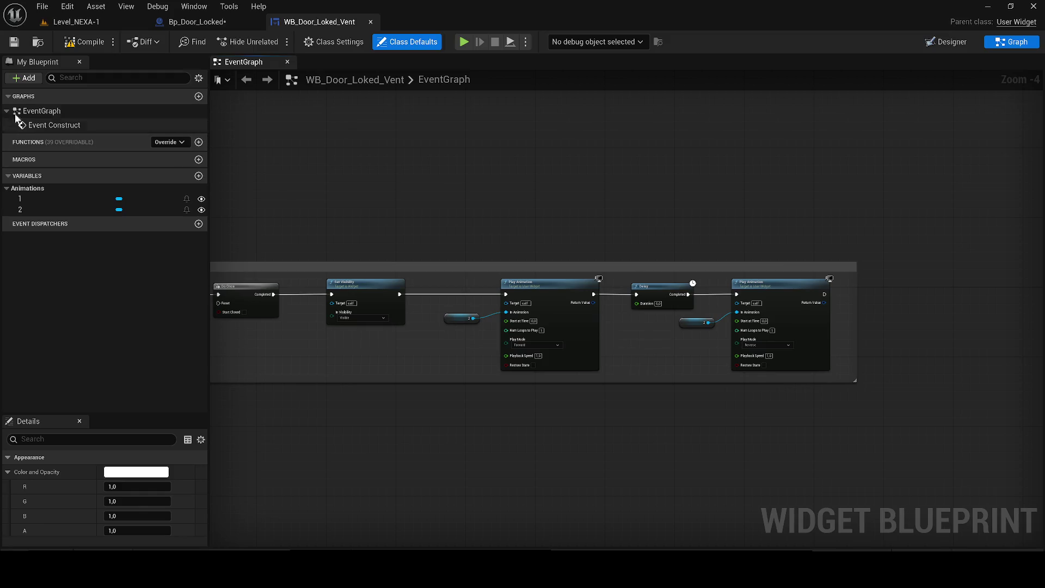
pyautogui.click(74, 25)
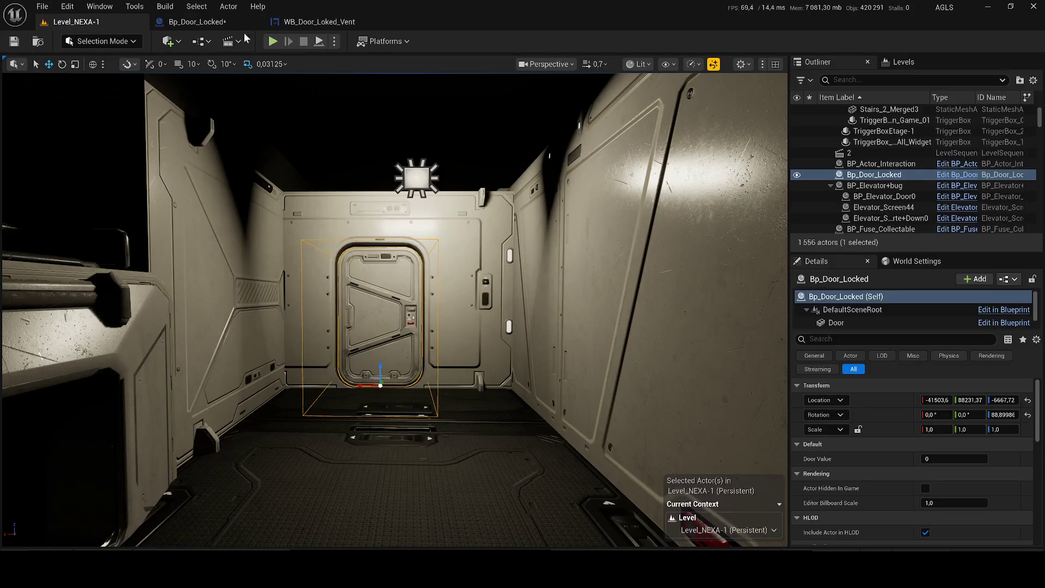
# Step: Review Bp_Door_Locked and the widget graph, then return to the Level_NEXA-1 level
pyautogui.click(217, 23)
pyautogui.click(290, 22)
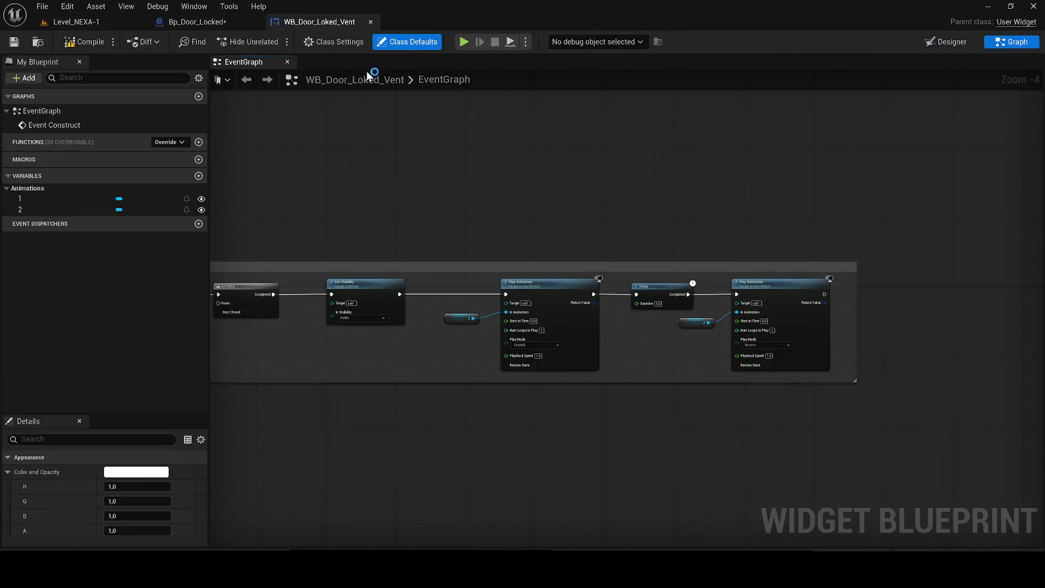
pyautogui.click(196, 22)
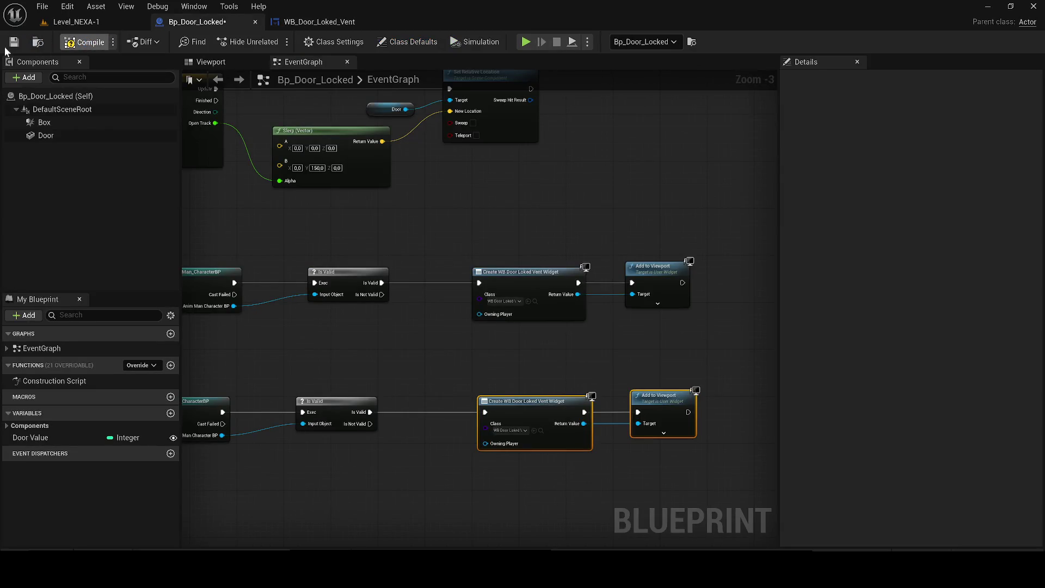
pyautogui.click(76, 23)
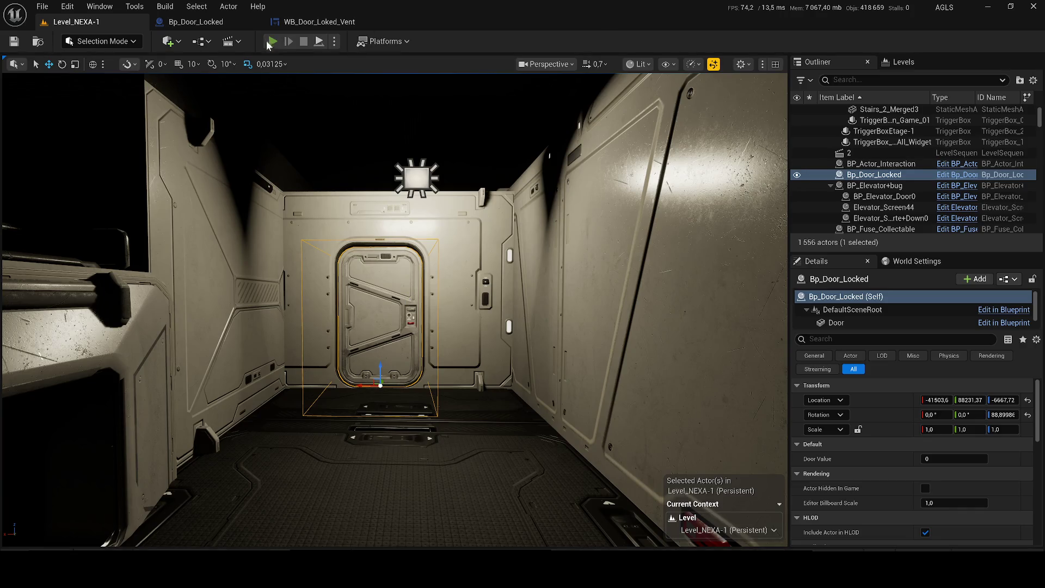
# Step: Run a brief test play, then check the door blueprint and return to the level
pyautogui.hotkey('alt', 'p')
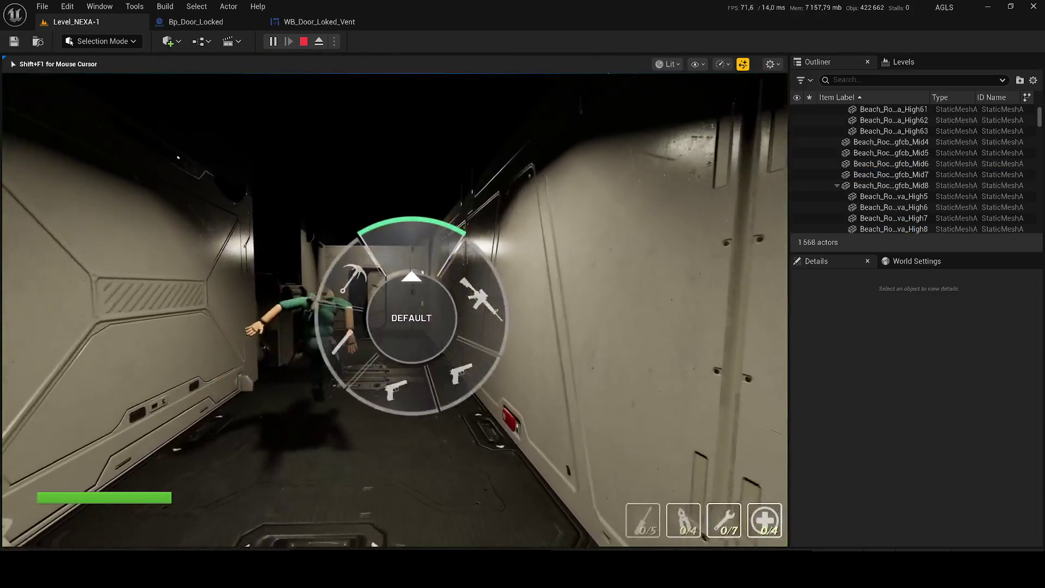
pyautogui.press('Escape')
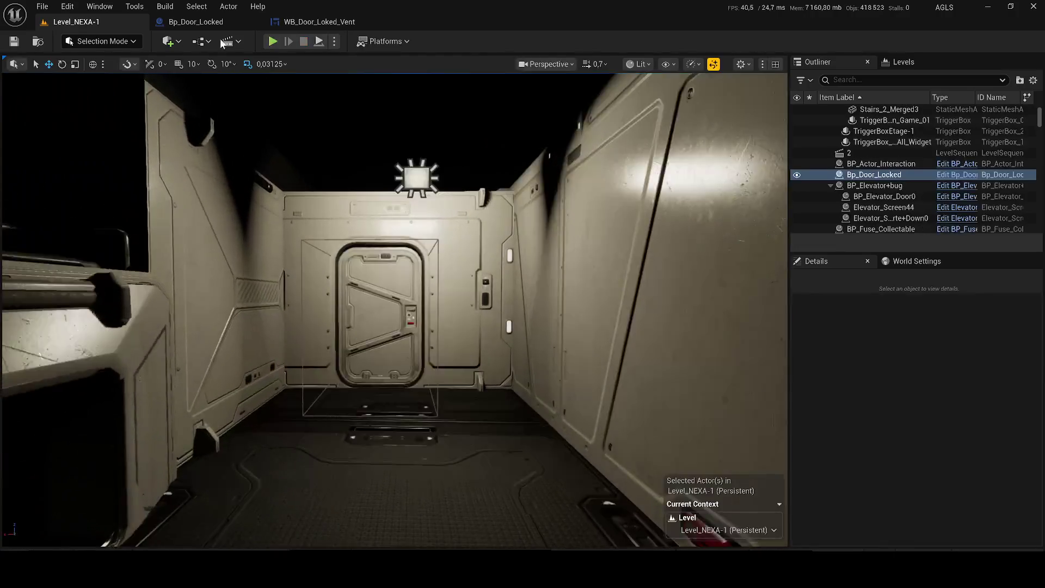
pyautogui.click(219, 26)
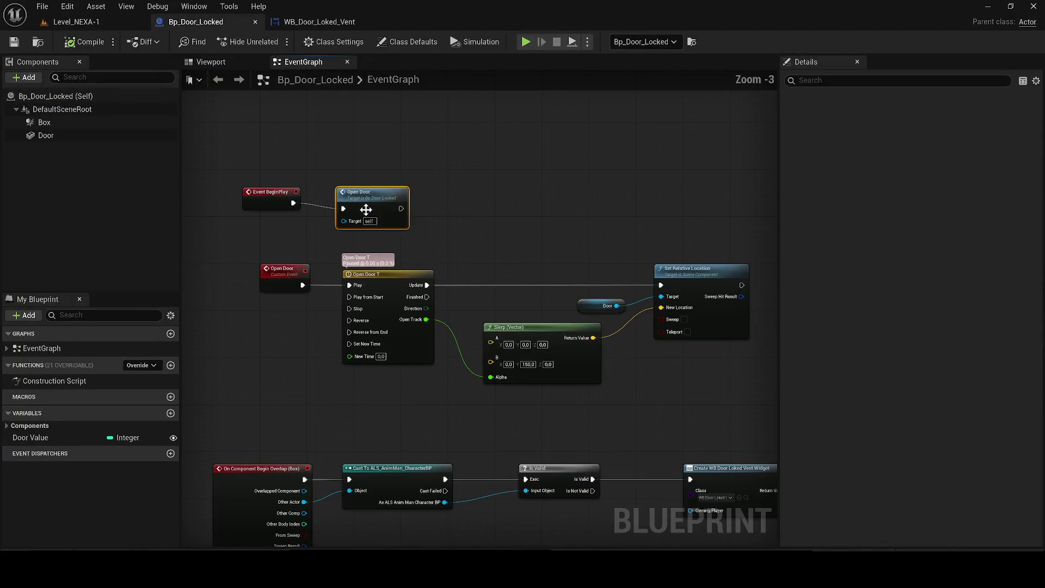
pyautogui.click(135, 23)
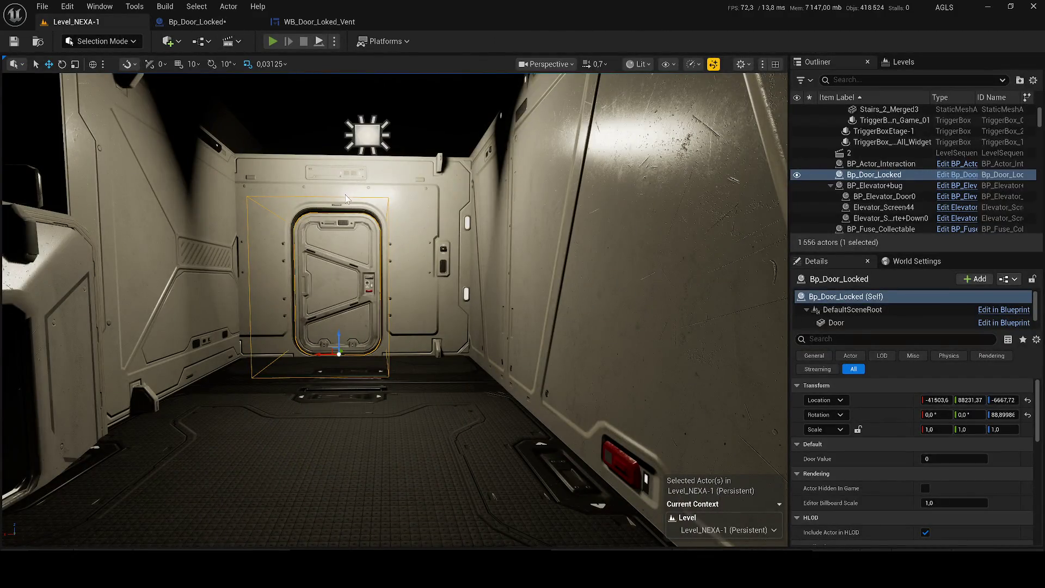
# Step: Play the level, visit the locked door and run the character to the vent room
pyautogui.hotkey('alt', 'p')
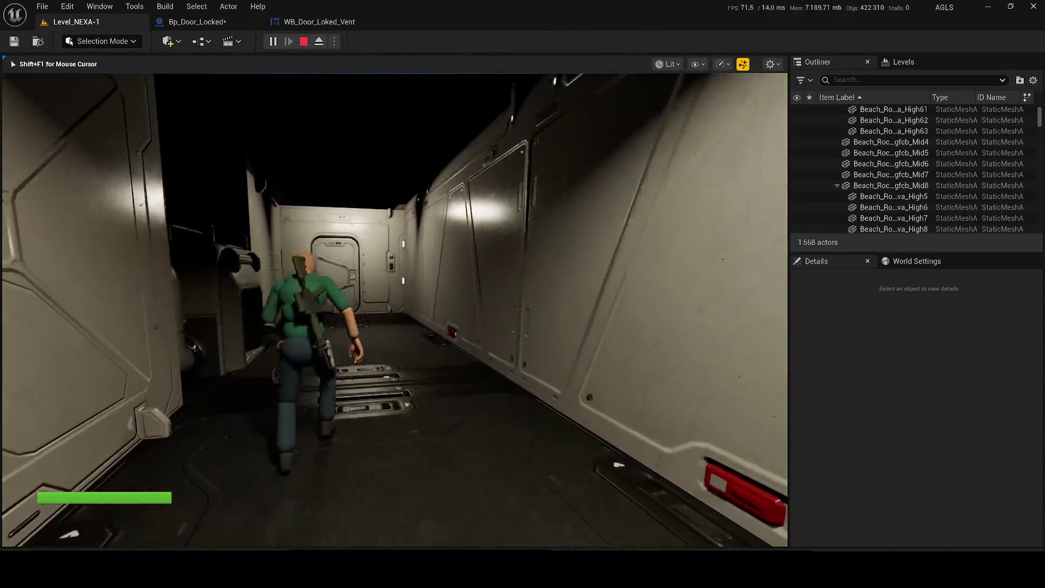
pyautogui.press('w')
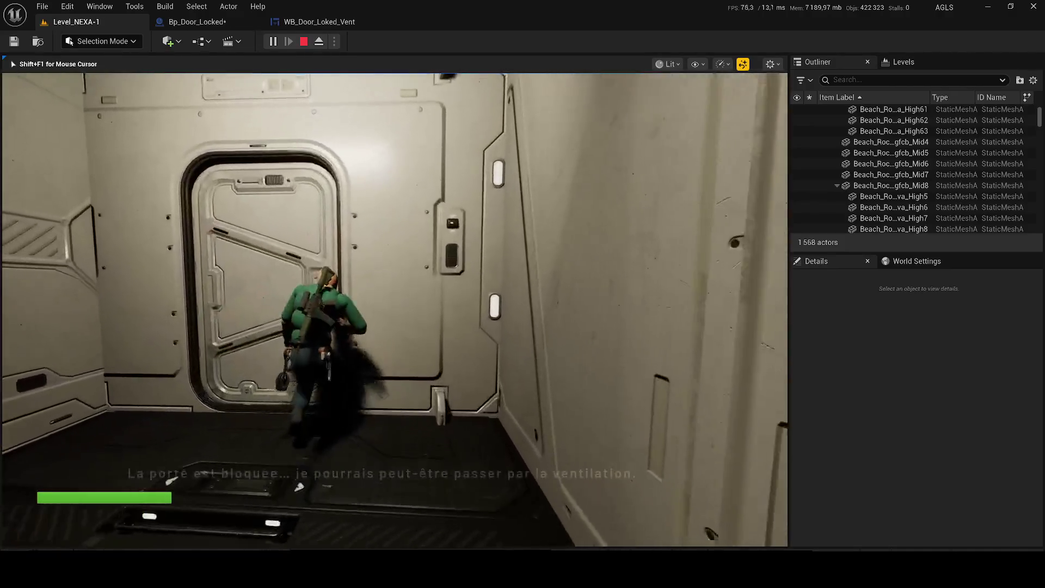
pyautogui.press('s')
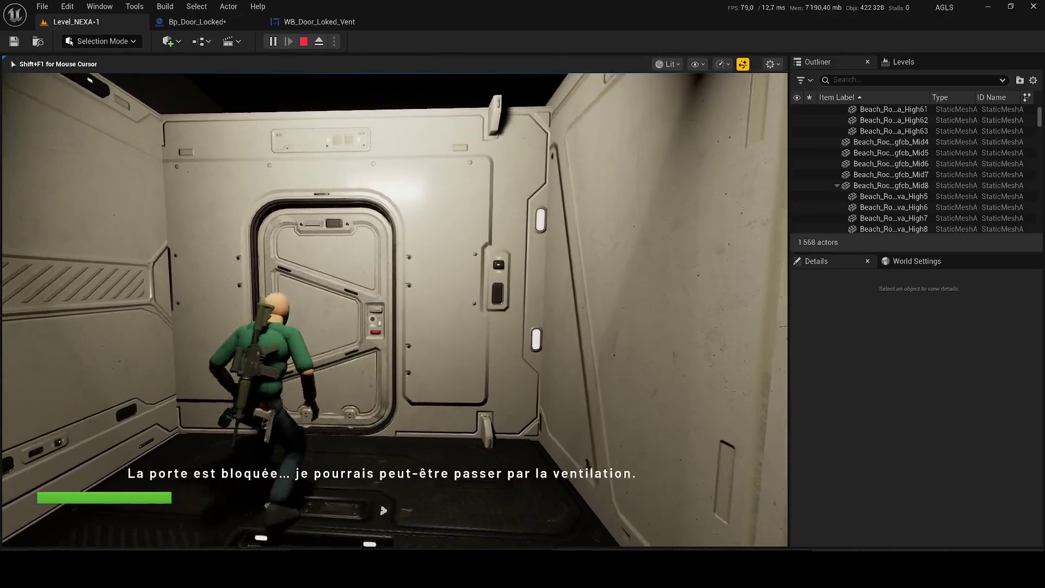
pyautogui.press('w')
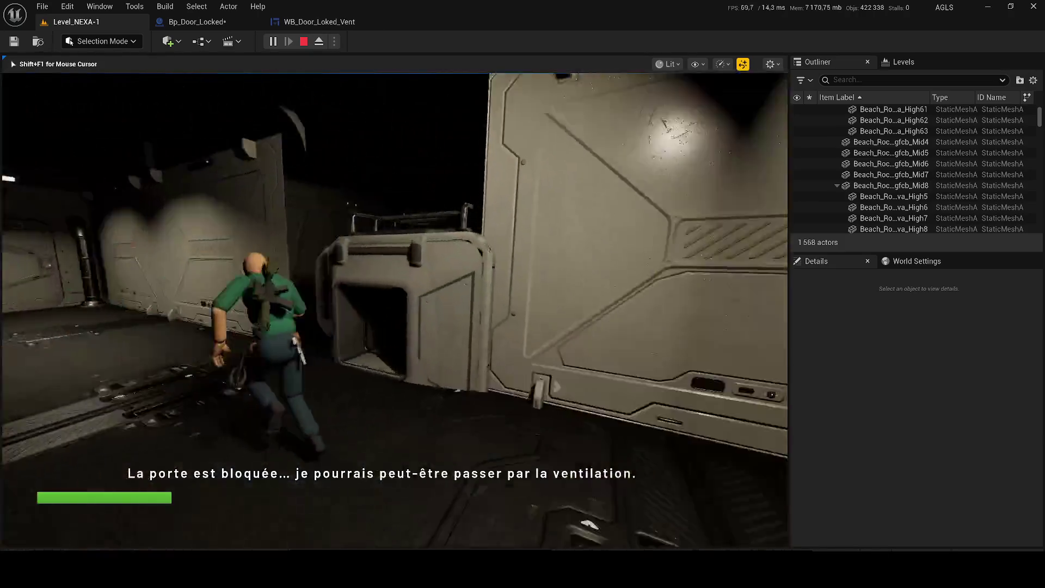
pyautogui.press('w')
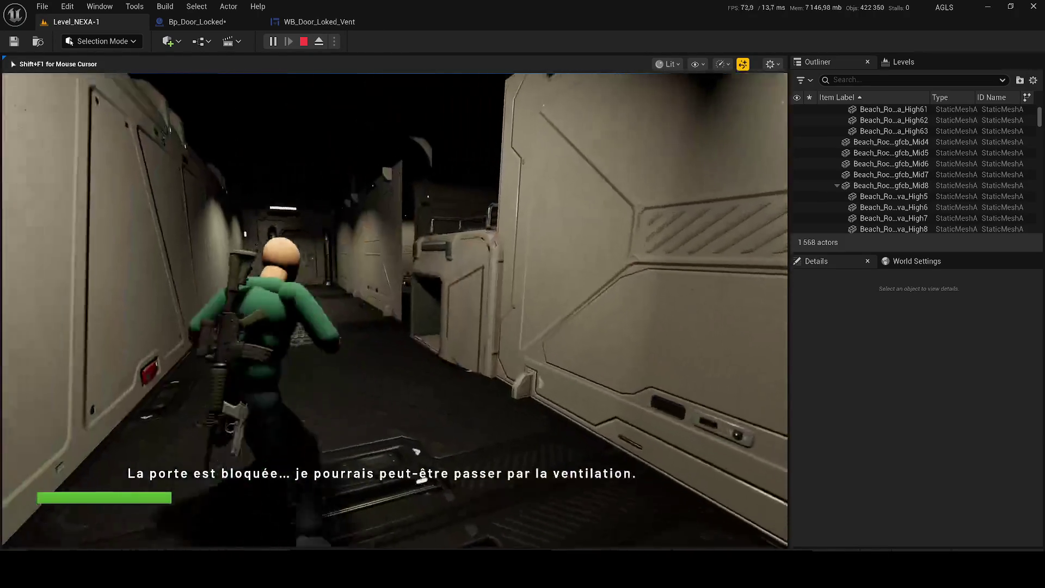
pyautogui.press('w')
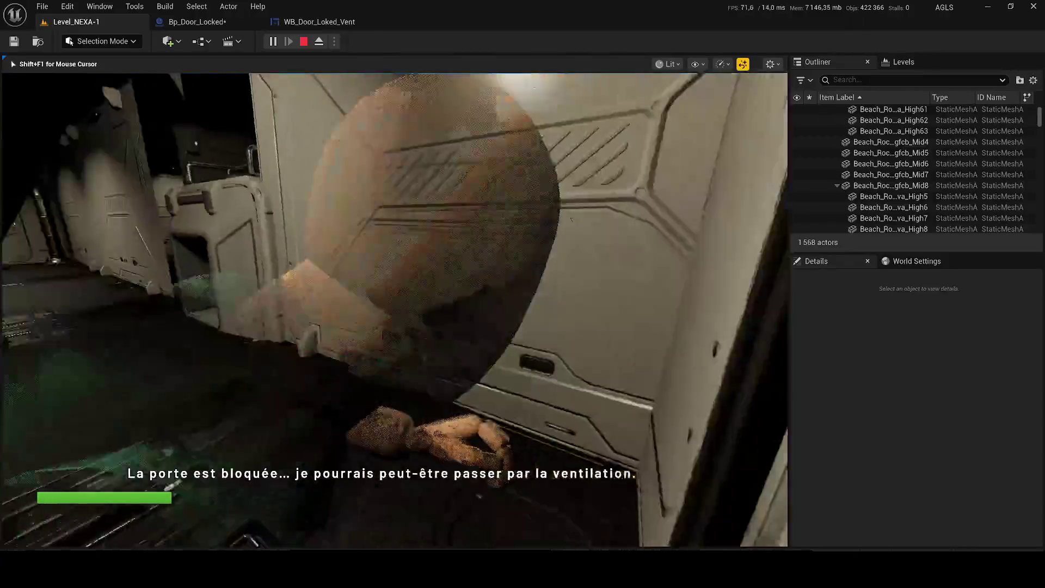
pyautogui.press('w')
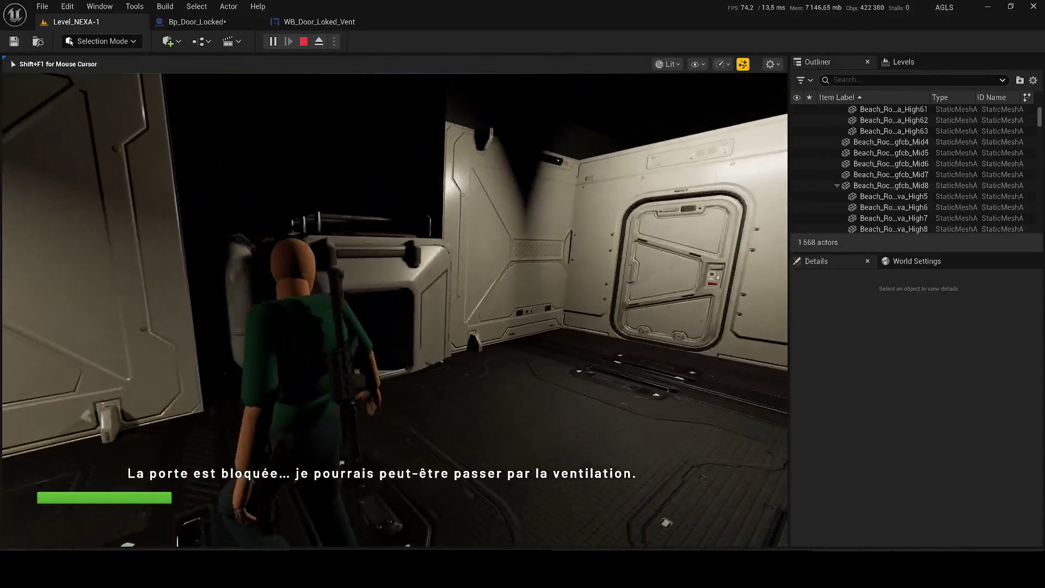
# Step: Crawl the character prone into the vent opening, then end the play session
pyautogui.press('c')
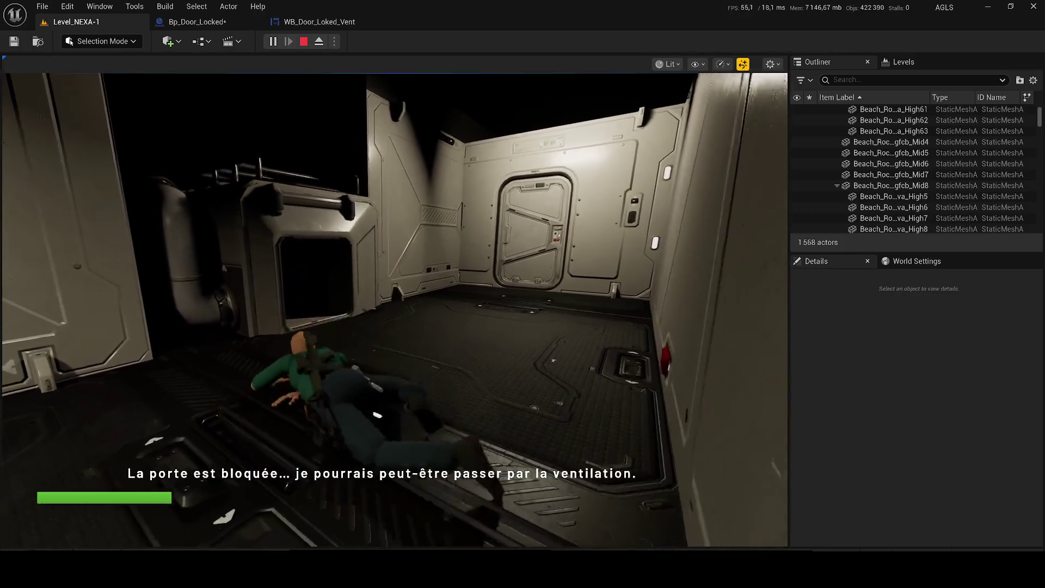
pyautogui.press('w')
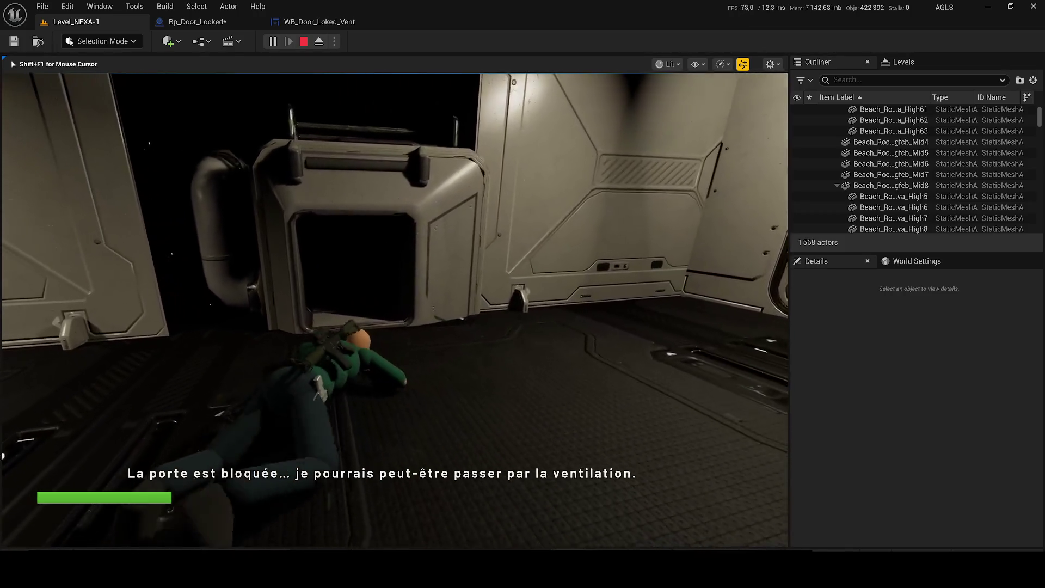
pyautogui.press('w')
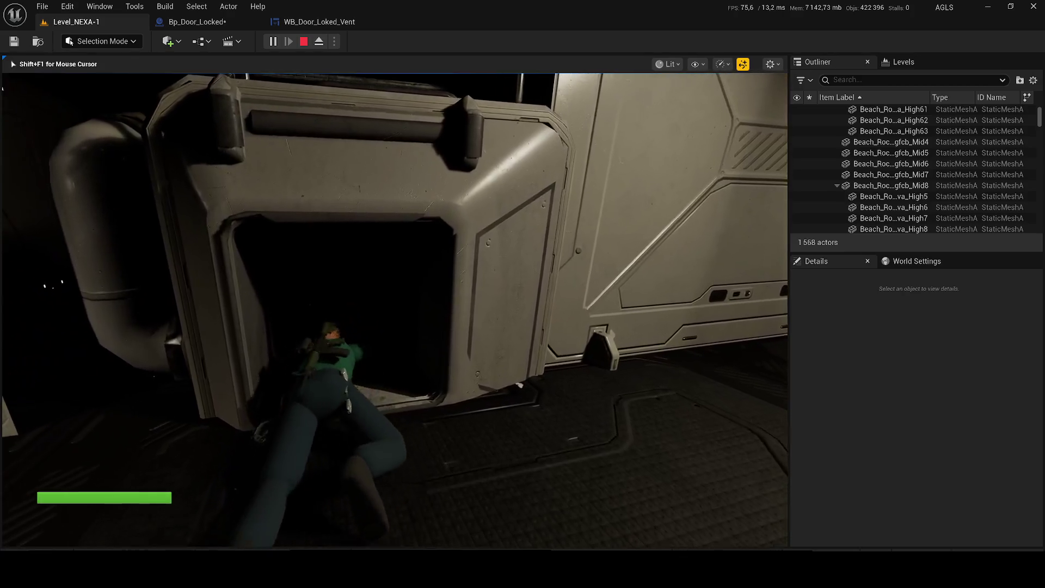
pyautogui.press('w')
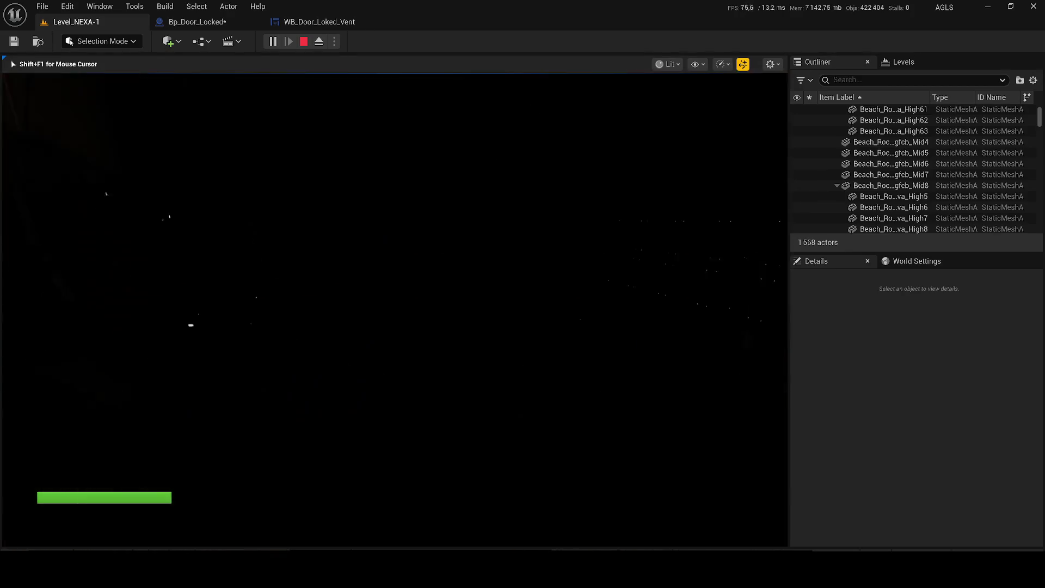
pyautogui.press('Escape')
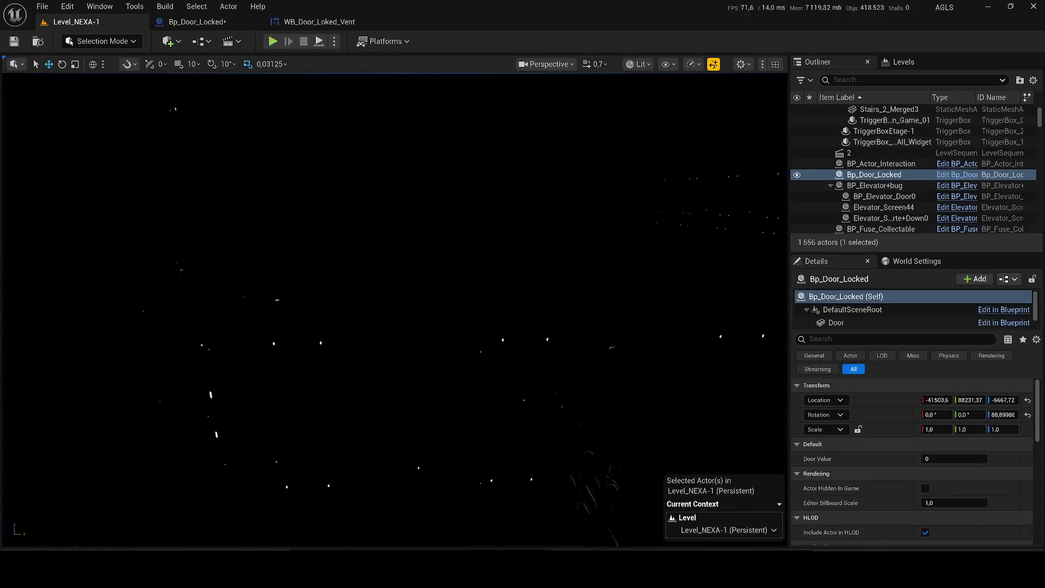
# Step: Move RectLight19 from above the door into the vent opening
pyautogui.press('f')
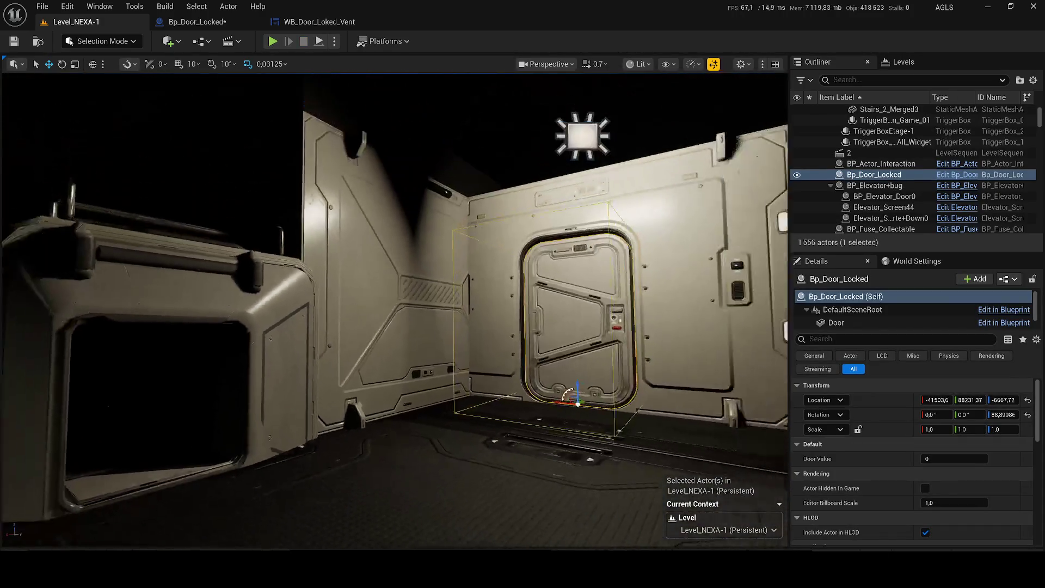
pyautogui.click(553, 204)
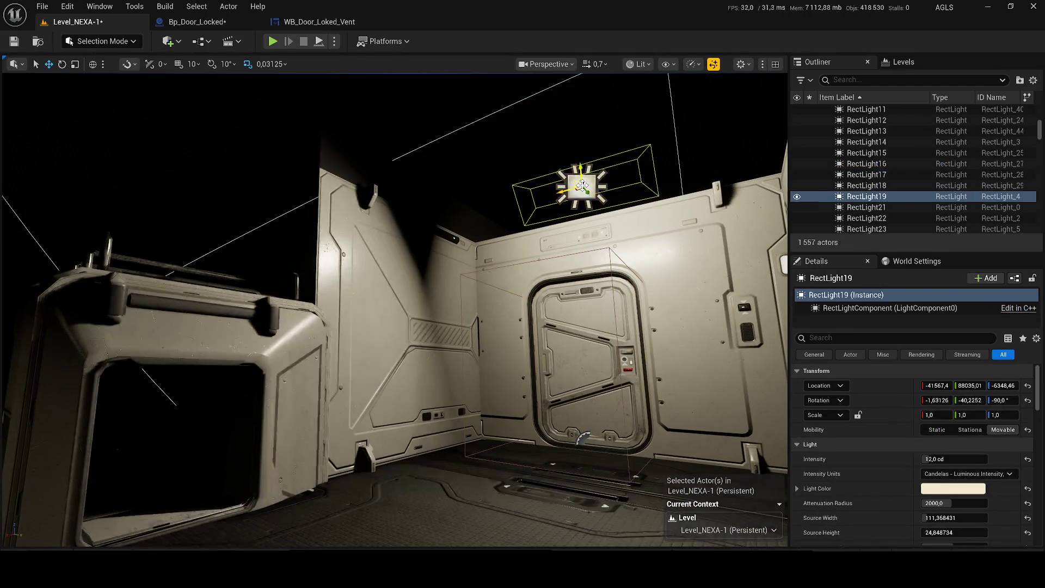
pyautogui.moveTo(580, 187); pyautogui.dragTo(107, 399)
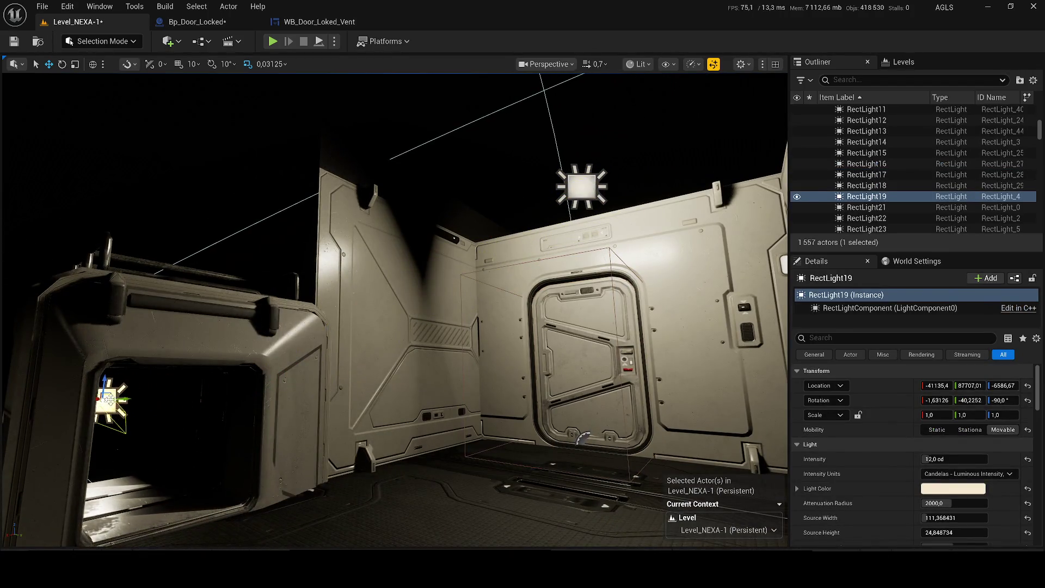
pyautogui.press('f')
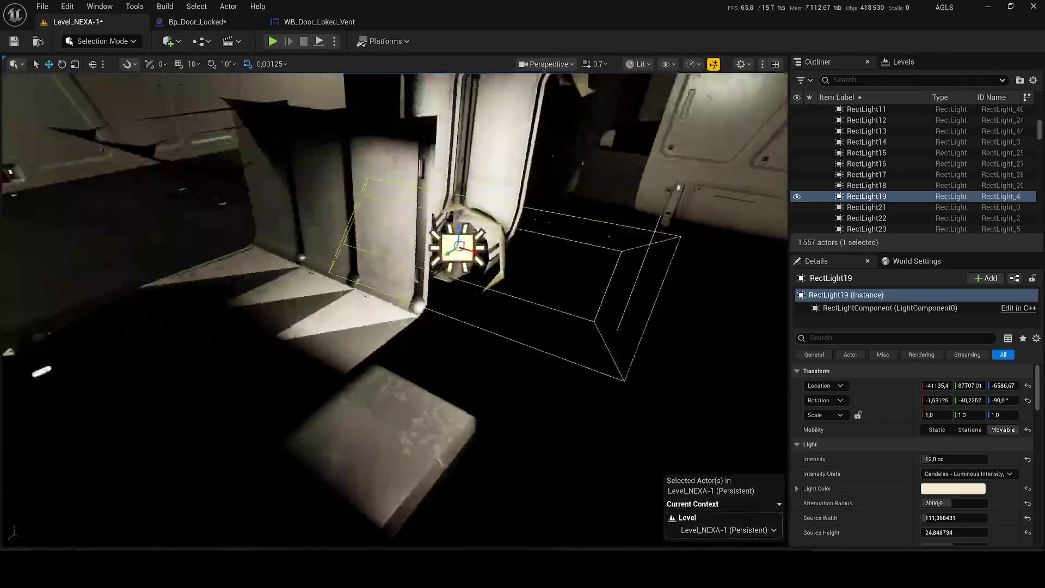
pyautogui.moveTo(106, 399); pyautogui.dragTo(197, 416)
# Step: Rotate RectLight19 to about Z -176 so it faces down the duct and push it inside
pyautogui.press('e')
pyautogui.moveTo(429, 336); pyautogui.dragTo(444, 333)
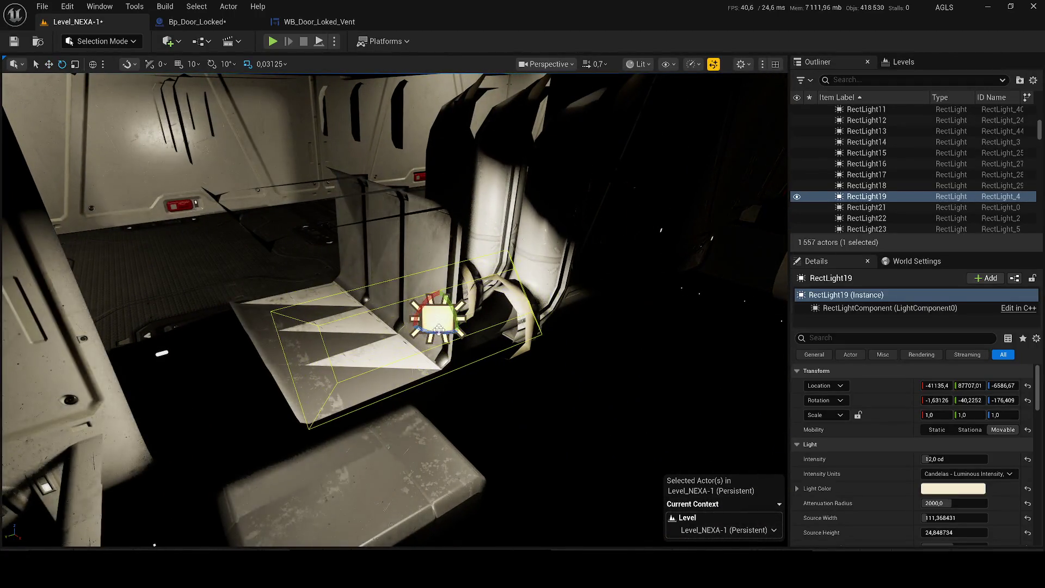
pyautogui.scroll(-5, 443, 334)
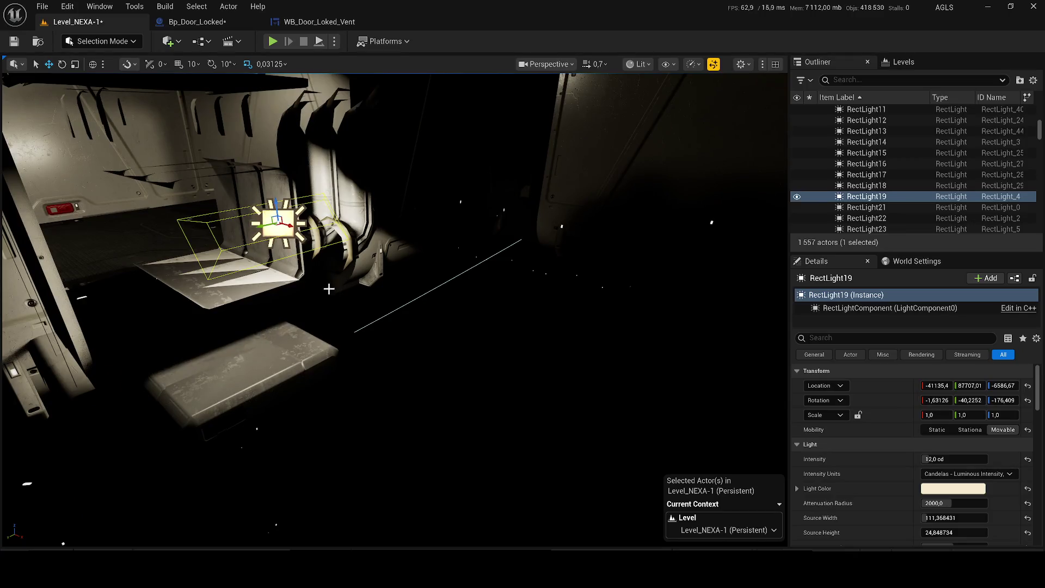
pyautogui.moveTo(277, 222)
pyautogui.mouseDown()
pyautogui.moveTo(326, 260)
pyautogui.moveTo(504, 286)
pyautogui.moveTo(605, 433)
pyautogui.moveTo(677, 396)
pyautogui.mouseUp()
# Step: Set RectLight19's intensity to about 31 cd to light the duct
pyautogui.moveTo(951, 459); pyautogui.dragTo(980, 459)
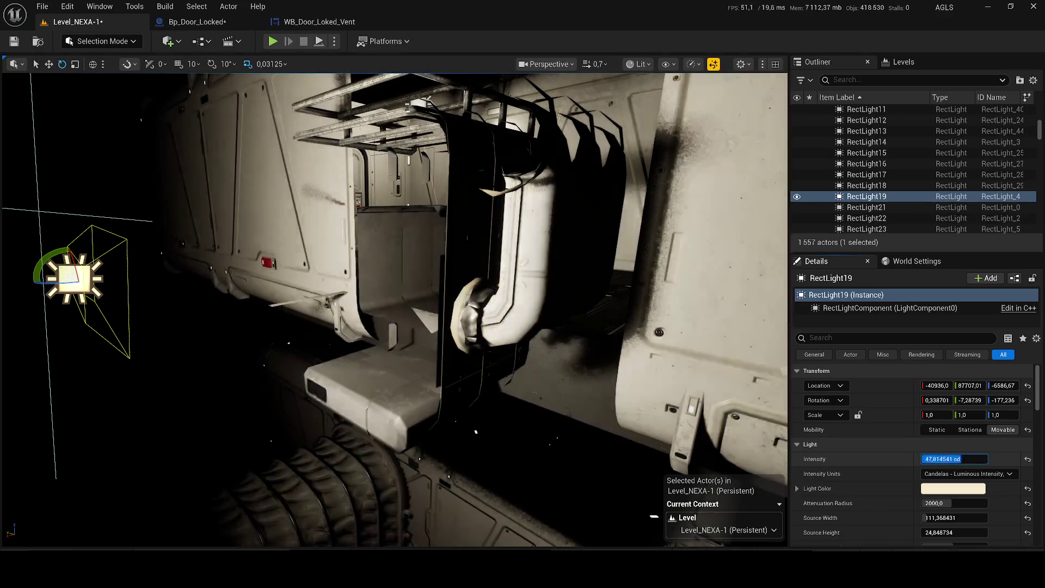
pyautogui.moveTo(392, 311); pyautogui.dragTo(457, 245)
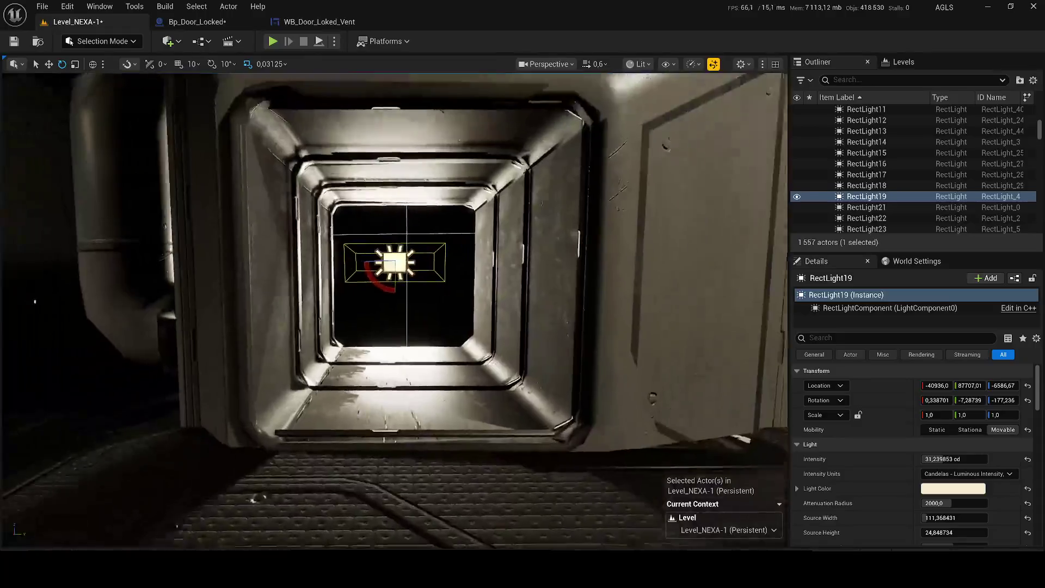
pyautogui.moveTo(457, 245)
pyautogui.mouseDown()
pyautogui.moveTo(496, 363)
pyautogui.moveTo(419, 338)
pyautogui.mouseUp()
pyautogui.click(497, 363)
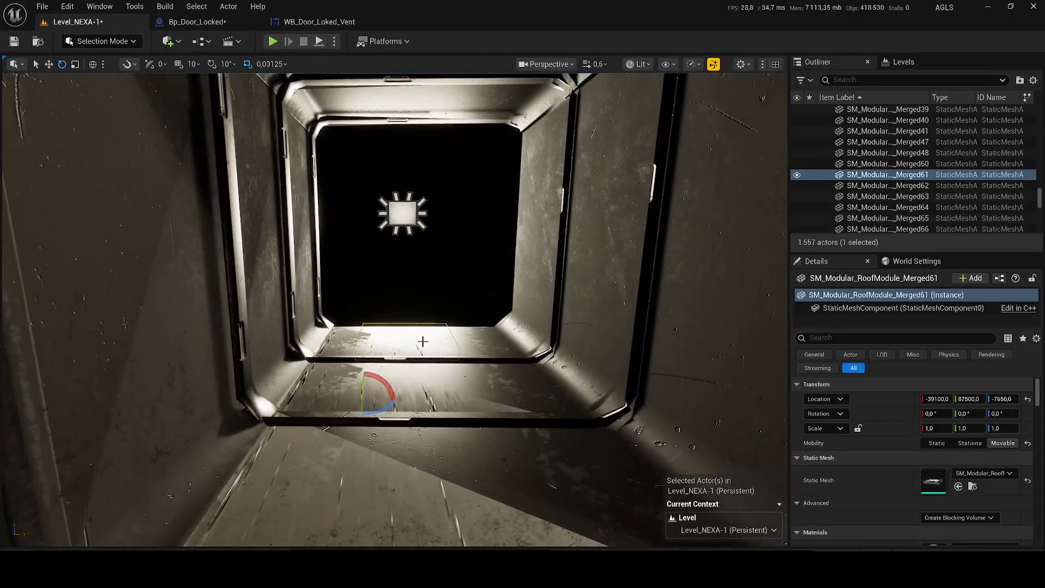
# Step: Duplicate SM_Construction_9, 10 and 11 to extend the vent duct
pyautogui.click(473, 399)
pyautogui.keyDown('ctrl'); pyautogui.click(456, 468); pyautogui.keyUp('ctrl')
pyautogui.moveTo(457, 467)
pyautogui.mouseDown()
pyautogui.moveTo(435, 468)
pyautogui.moveTo(425, 303)
pyautogui.moveTo(384, 301)
pyautogui.moveTo(430, 231)
pyautogui.mouseUp()
pyautogui.hotkey('ctrl', 'd')
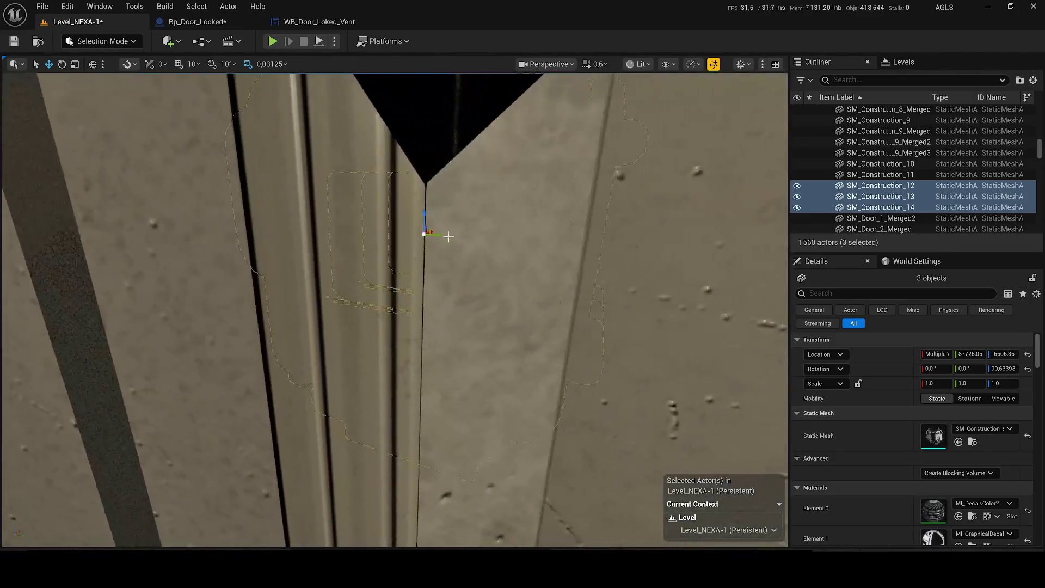
# Step: Check the lit tunnel, save the level and select ceiling light RectLight17
pyautogui.moveTo(502, 244); pyautogui.dragTo(457, 158)
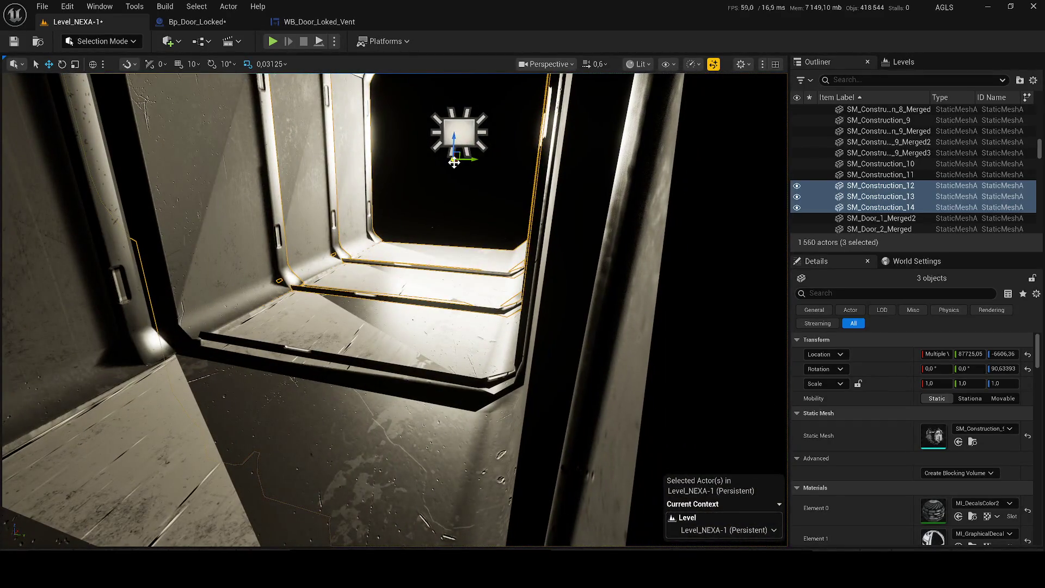
pyautogui.moveTo(456, 159); pyautogui.dragTo(445, 164)
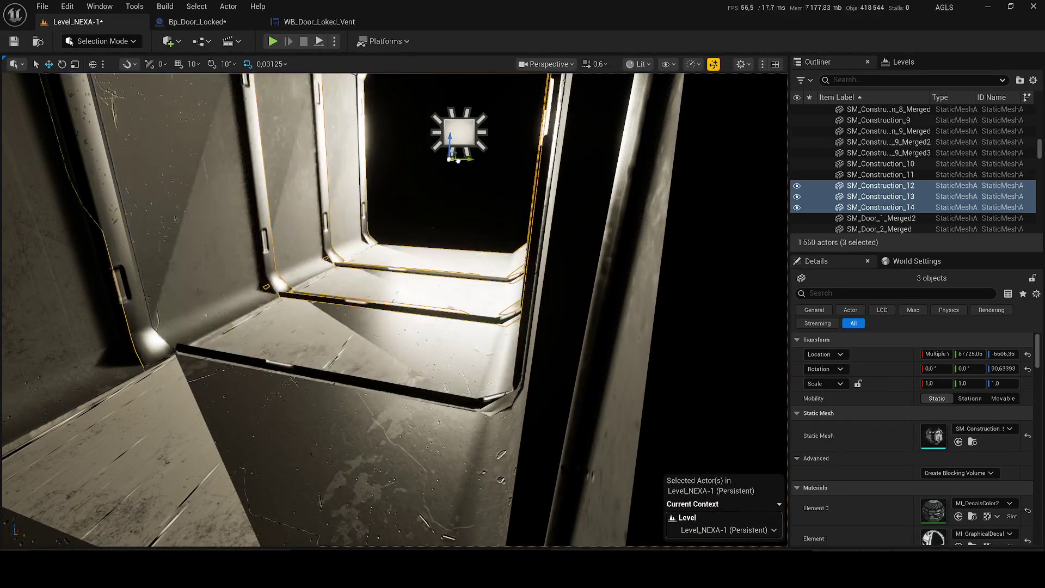
pyautogui.scroll(1, 392, 270)
pyautogui.scroll(1, 392, 269)
pyautogui.hotkey('ctrl', 's')
pyautogui.moveTo(392, 269); pyautogui.dragTo(311, 270)
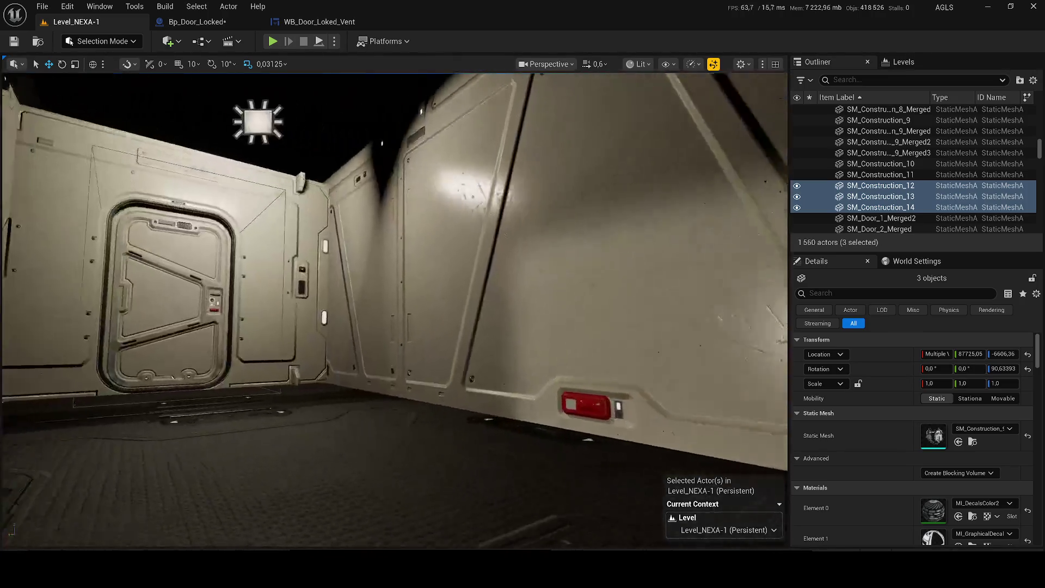
pyautogui.moveTo(392, 327); pyautogui.dragTo(392, 204)
pyautogui.click(414, 345)
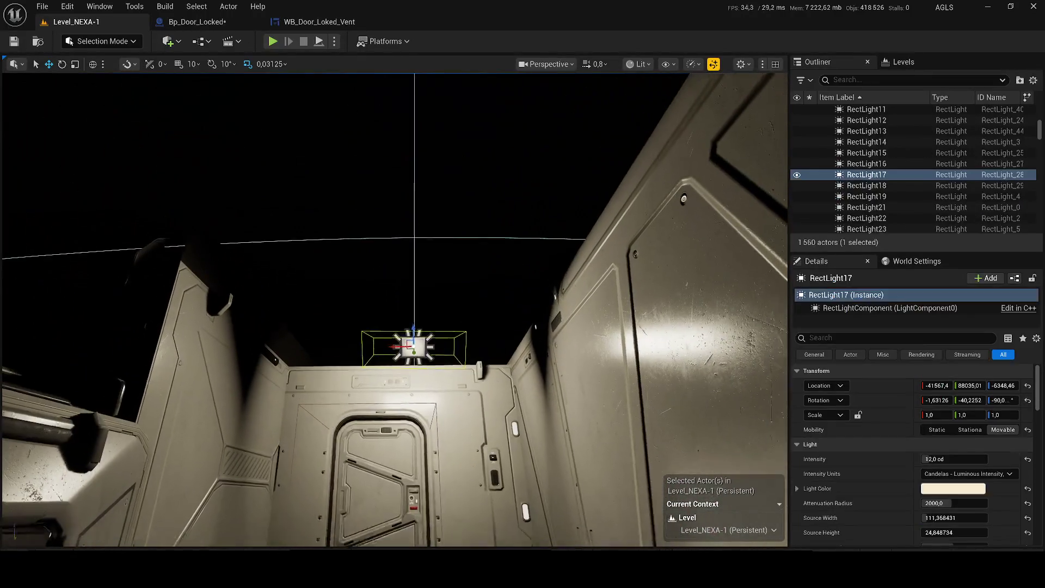
# Step: Set RectLight17's intensity to 5 cd and look over the dimmed room
pyautogui.moveTo(413, 327); pyautogui.dragTo(424, 343)
pyautogui.click(950, 458)
pyautogui.write('5')
pyautogui.press('Return')
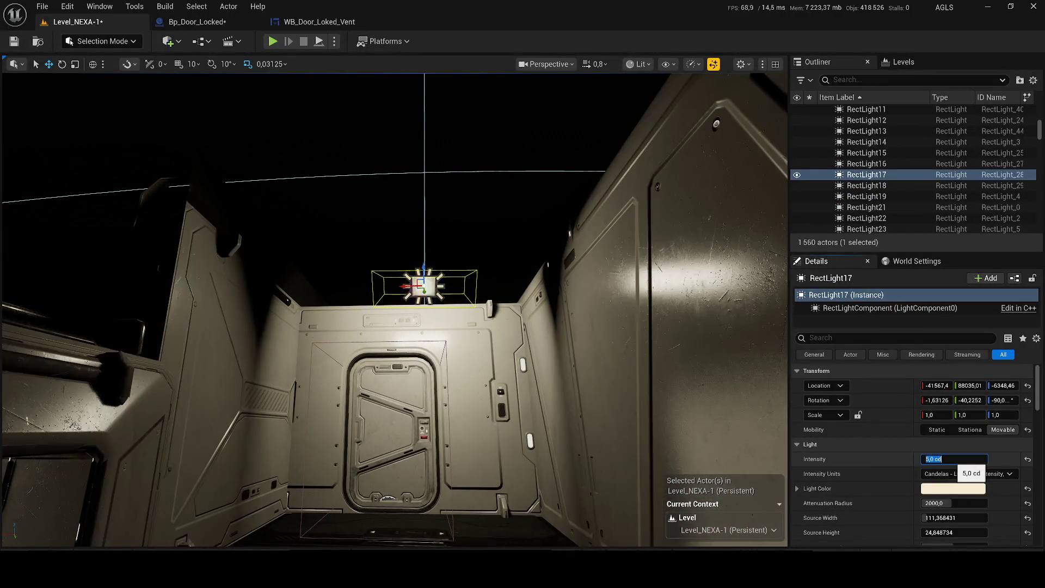
pyautogui.moveTo(694, 343); pyautogui.dragTo(692, 379)
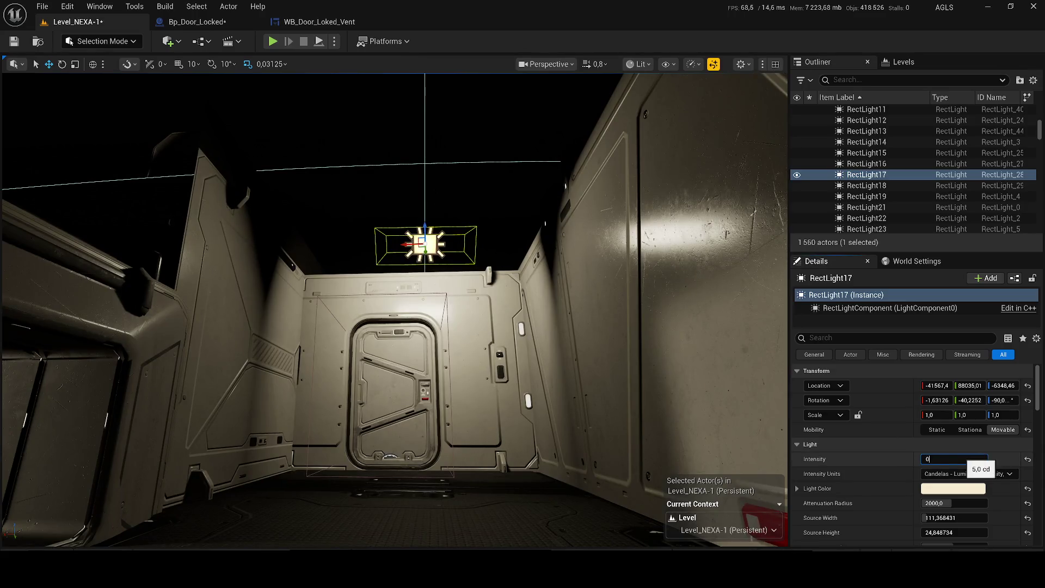
pyautogui.press('Return')
pyautogui.moveTo(392, 327); pyautogui.dragTo(391, 293)
pyautogui.click(951, 460)
pyautogui.write('5')
pyautogui.press('Return')
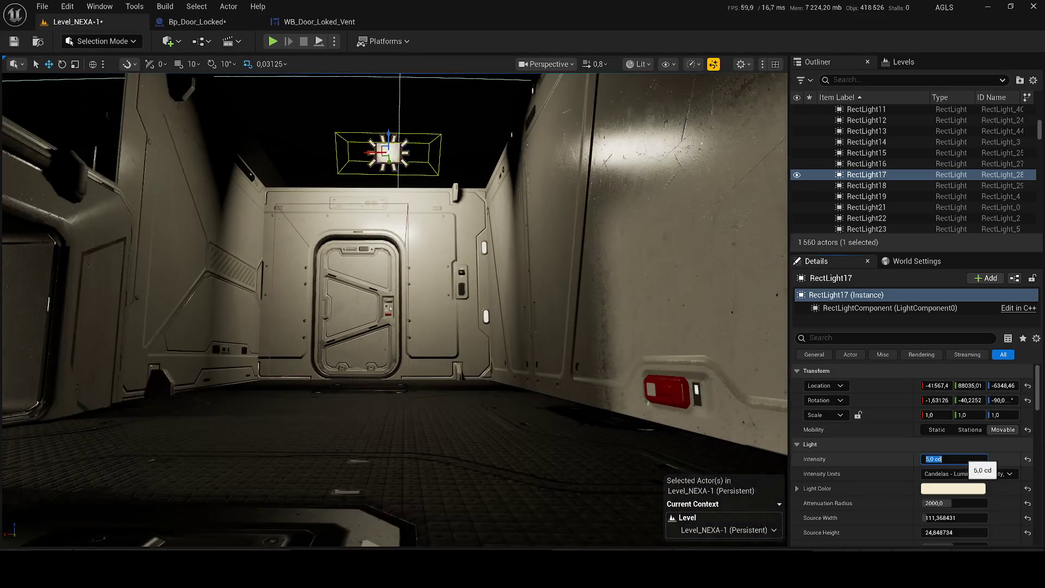
# Step: Dim the ceiling lights RectLight16 and RectLight15 to 5 cd as well
pyautogui.moveTo(782, 378); pyautogui.dragTo(401, 253)
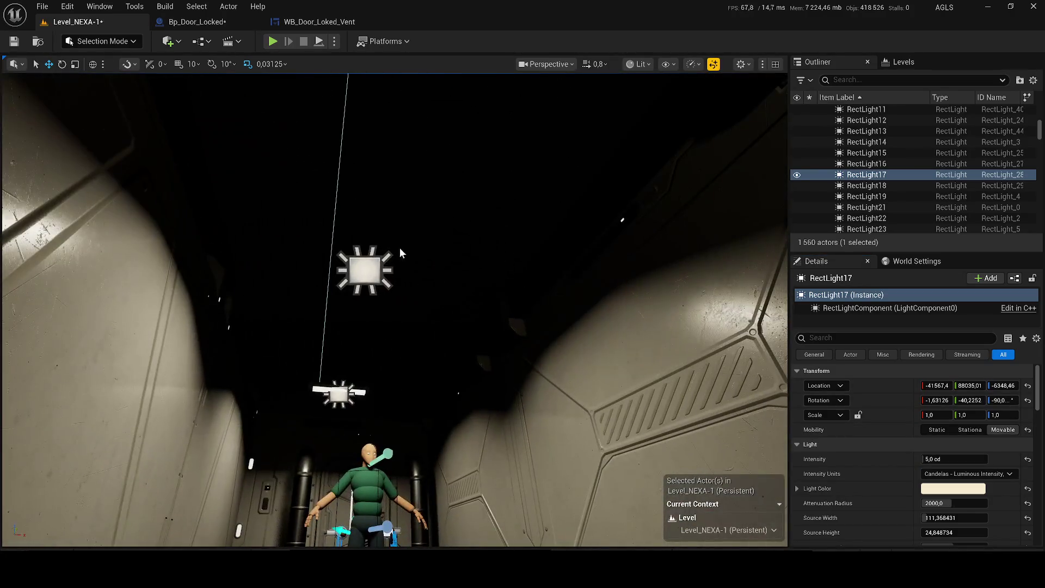
pyautogui.click(400, 255)
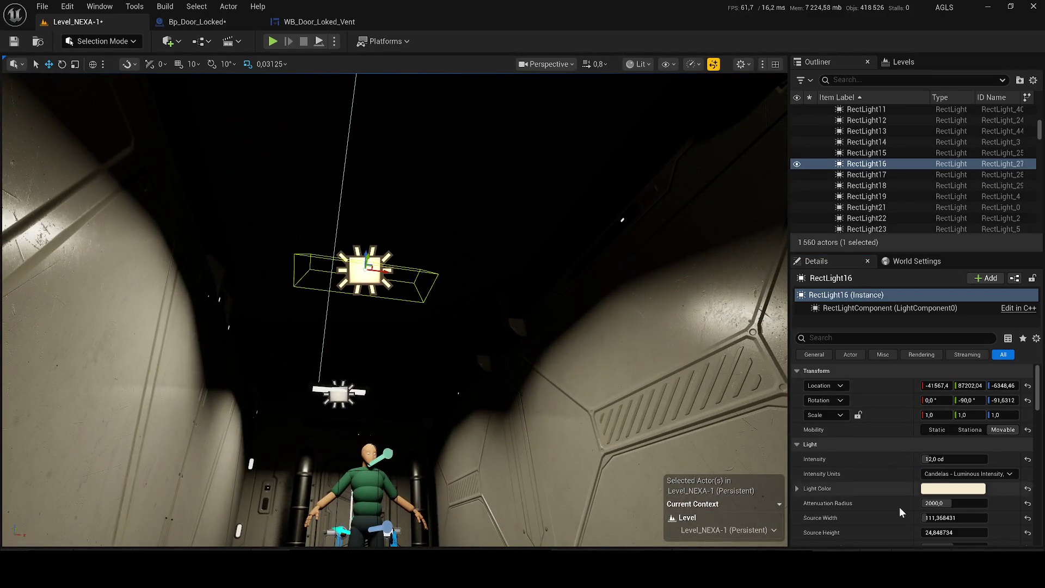
pyautogui.click(951, 459)
pyautogui.click(362, 401)
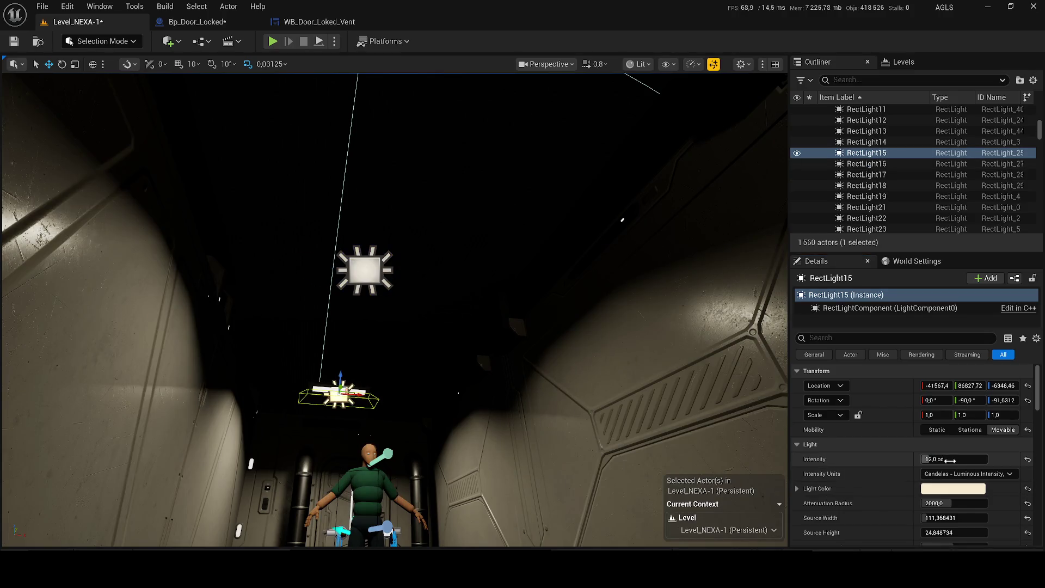
pyautogui.write('5')
pyautogui.moveTo(438, 355); pyautogui.dragTo(441, 457)
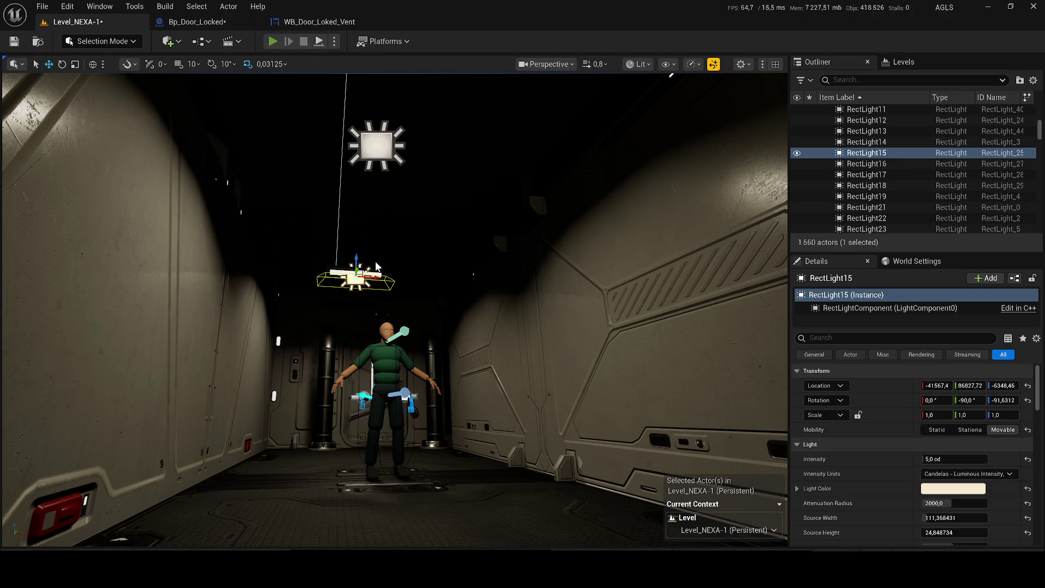
# Step: Play the level, run down the corridor and crawl into the lit vent, then stop
pyautogui.hotkey('alt', 'p')
pyautogui.press('w')
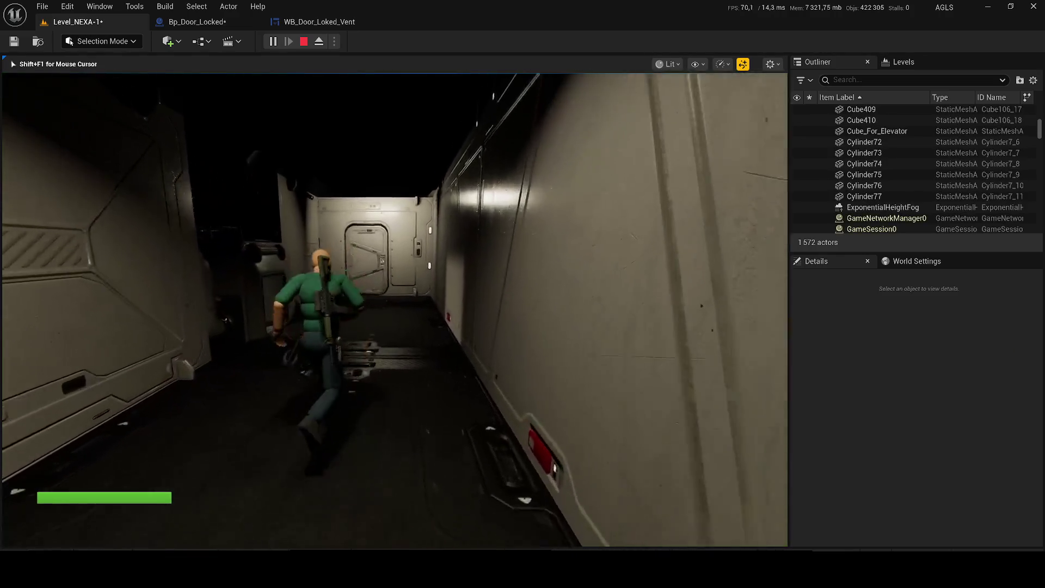
pyautogui.press('c')
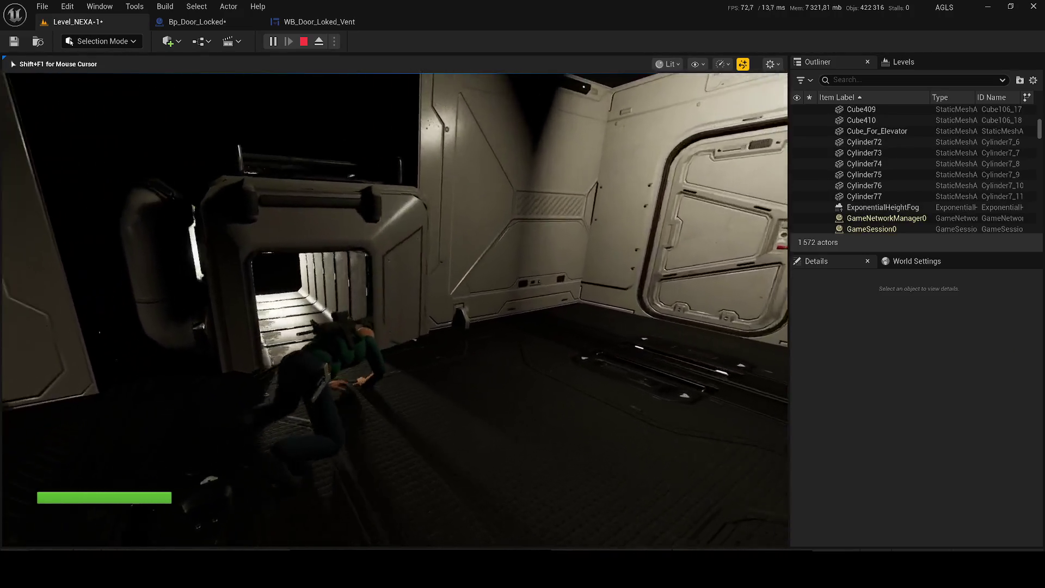
pyautogui.press('w')
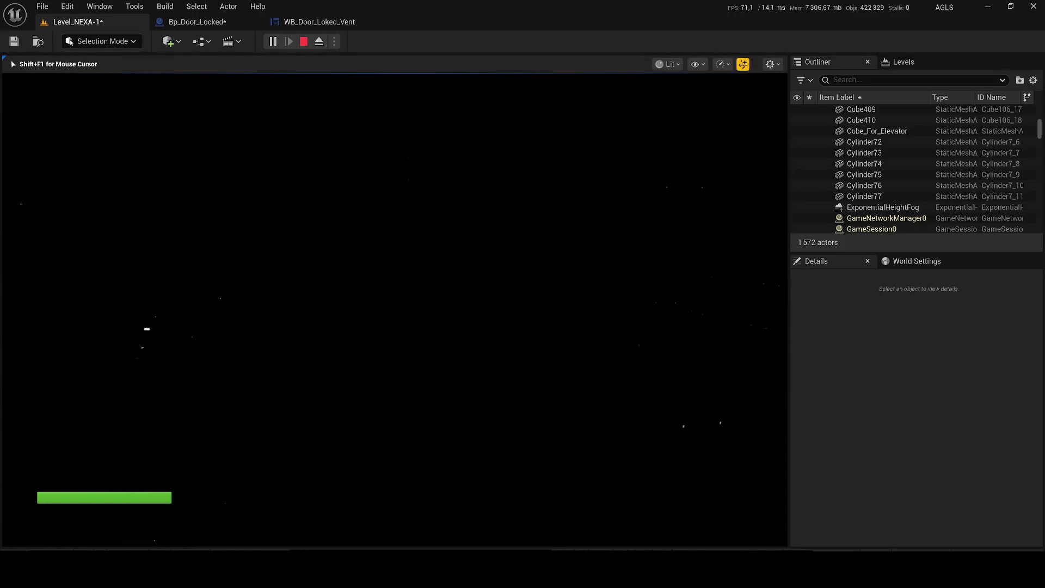
pyautogui.press('Escape')
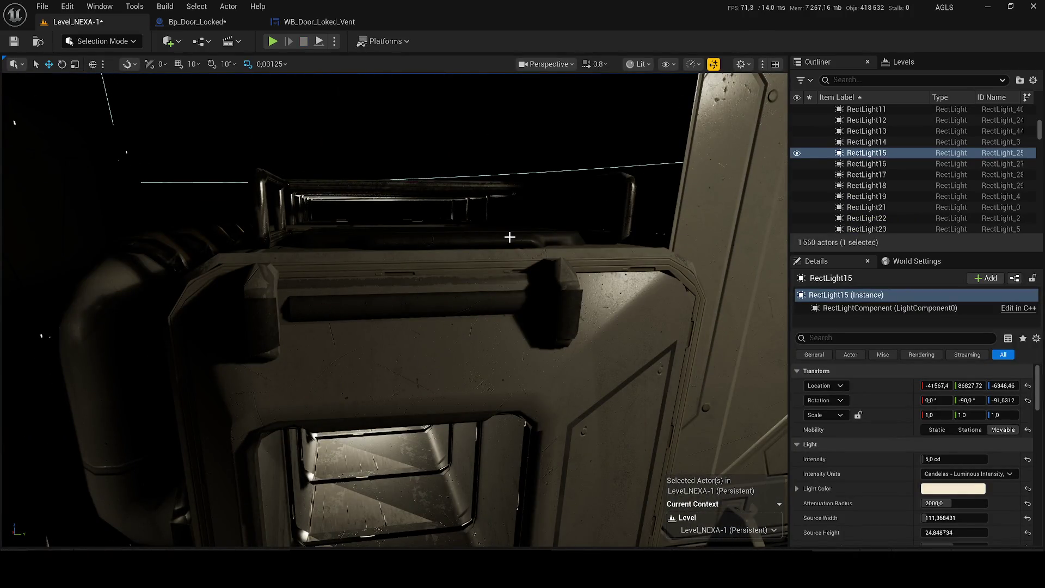
# Step: Fly through the lit duct into the corridor and select wall SM_Modular_Wall_1_Merged58
pyautogui.moveTo(509, 237); pyautogui.dragTo(506, 245)
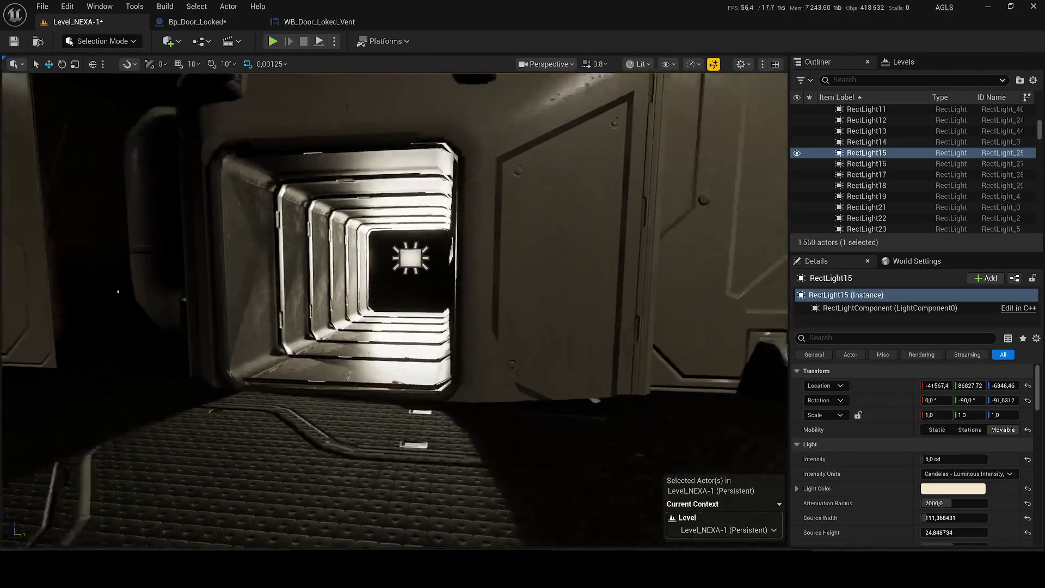
pyautogui.moveTo(395, 308)
pyautogui.mouseDown()
pyautogui.moveTo(408, 302)
pyautogui.moveTo(369, 333)
pyautogui.moveTo(391, 311)
pyautogui.moveTo(361, 390)
pyautogui.mouseUp()
pyautogui.scroll(-2, 395, 308)
pyautogui.scroll(1, 395, 309)
pyautogui.scroll(1, 395, 309)
pyautogui.scroll(-3, 395, 309)
pyautogui.scroll(3, 396, 309)
pyautogui.scroll(2, 396, 309)
pyautogui.scroll(1, 395, 308)
pyautogui.scroll(-1, 395, 309)
pyautogui.scroll(-1, 370, 333)
pyautogui.click(384, 325)
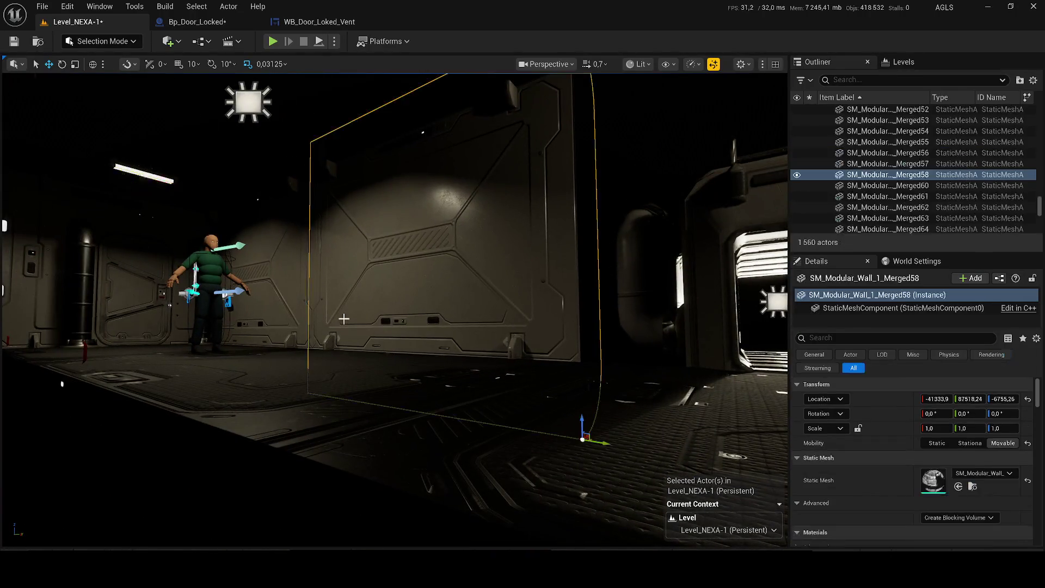
pyautogui.moveTo(359, 332); pyautogui.dragTo(362, 327)
pyautogui.moveTo(319, 377)
pyautogui.mouseDown()
pyautogui.moveTo(366, 398)
pyautogui.moveTo(266, 257)
pyautogui.moveTo(420, 369)
pyautogui.mouseUp()
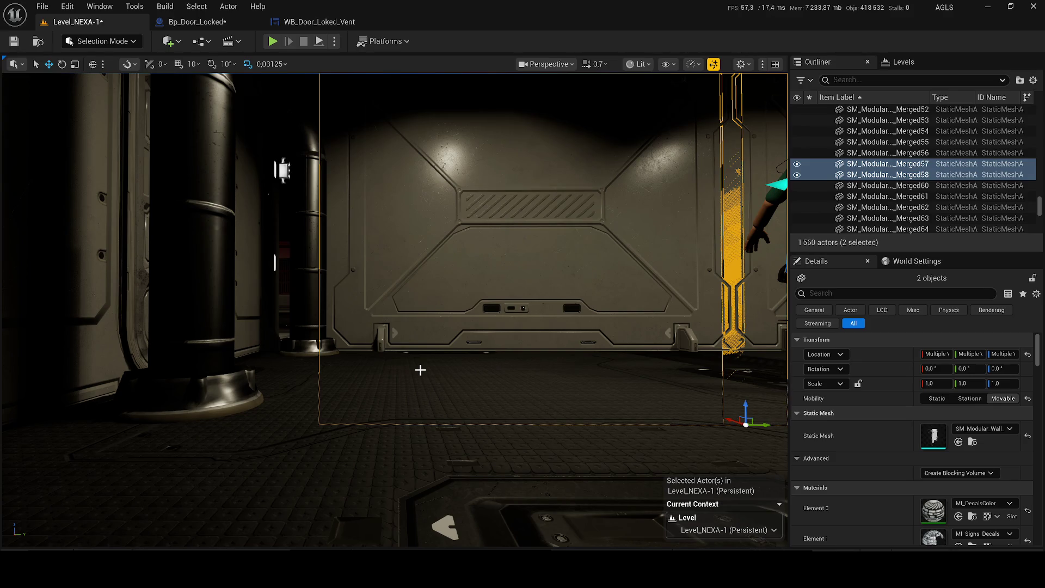
pyautogui.click(433, 324)
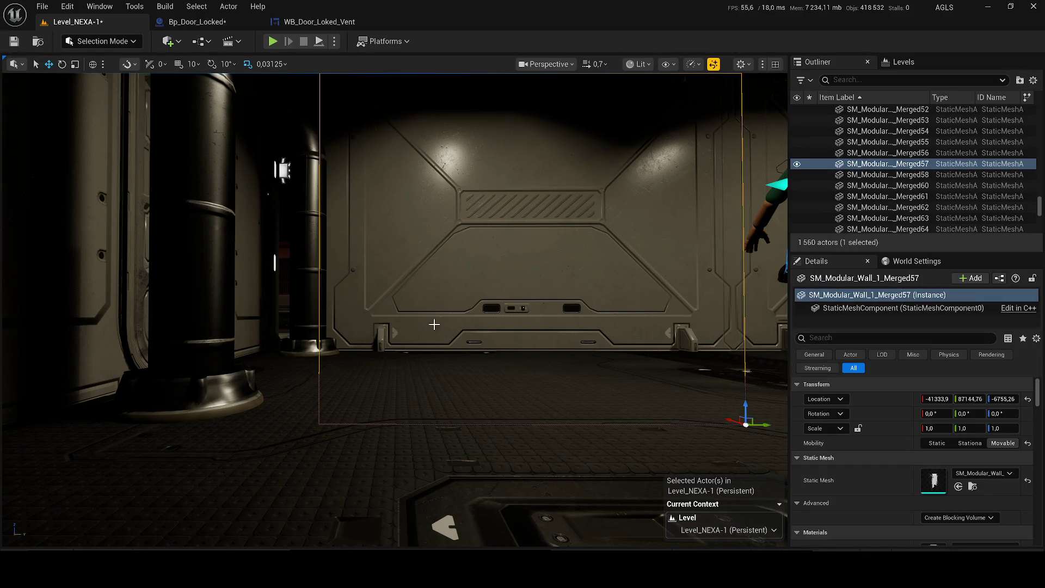
pyautogui.keyDown('alt'); pyautogui.moveTo(757, 402); pyautogui.dragTo(359, 405); pyautogui.keyUp('alt')
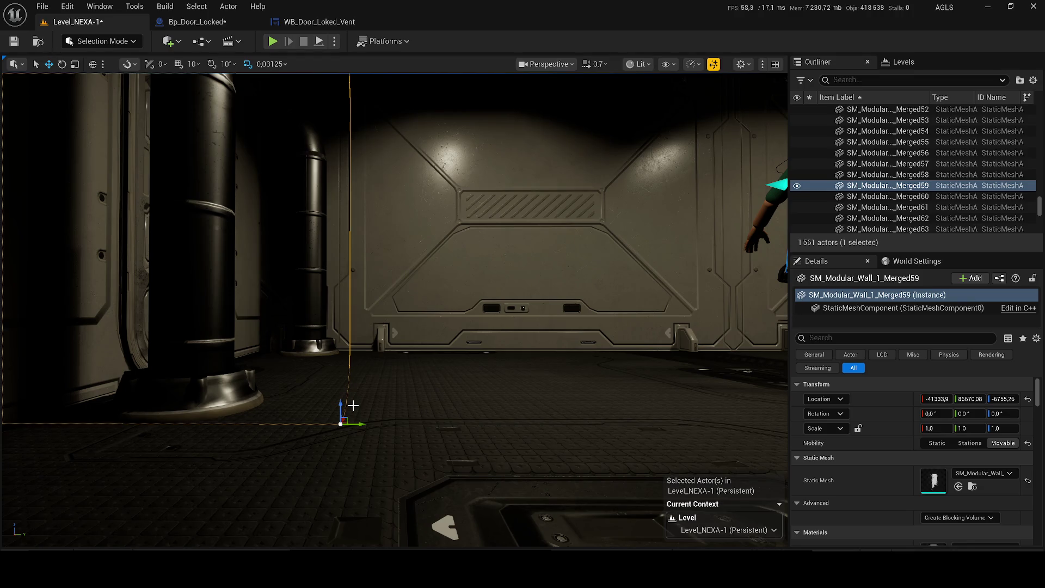
pyautogui.hotkey('shift', 'h')
pyautogui.press('f')
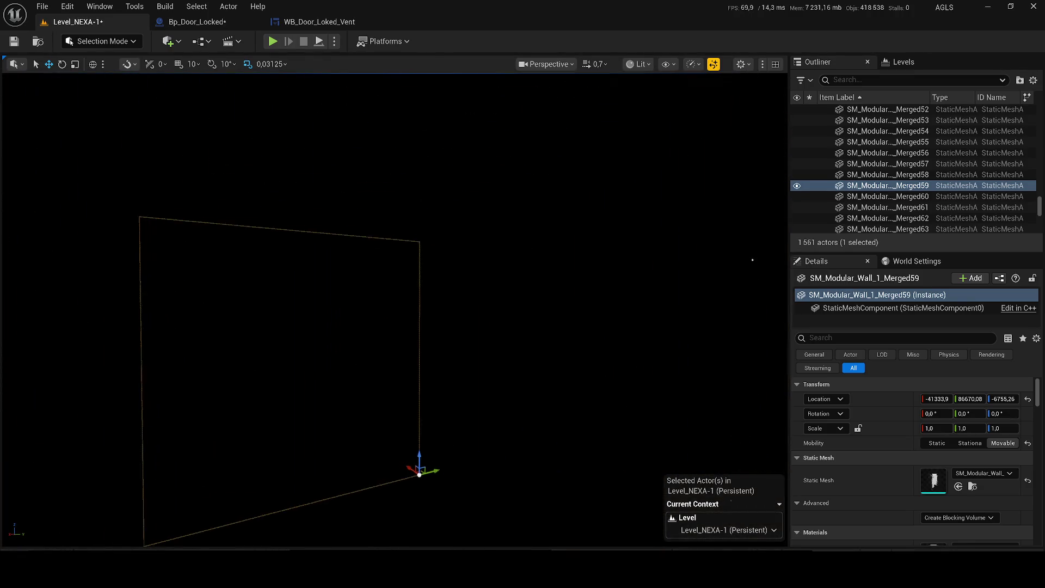
pyautogui.hotkey('ctrl', 'h')
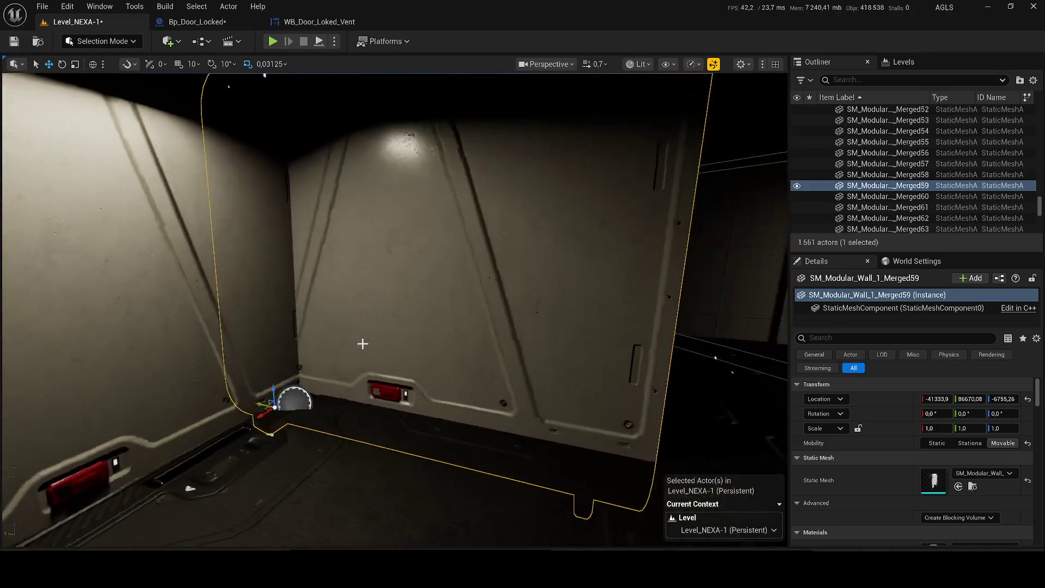
pyautogui.moveTo(361, 345)
pyautogui.keyDown('alt'); pyautogui.mouseDown()
pyautogui.moveTo(303, 400)
pyautogui.moveTo(378, 288)
pyautogui.mouseUp(); pyautogui.keyUp('alt')
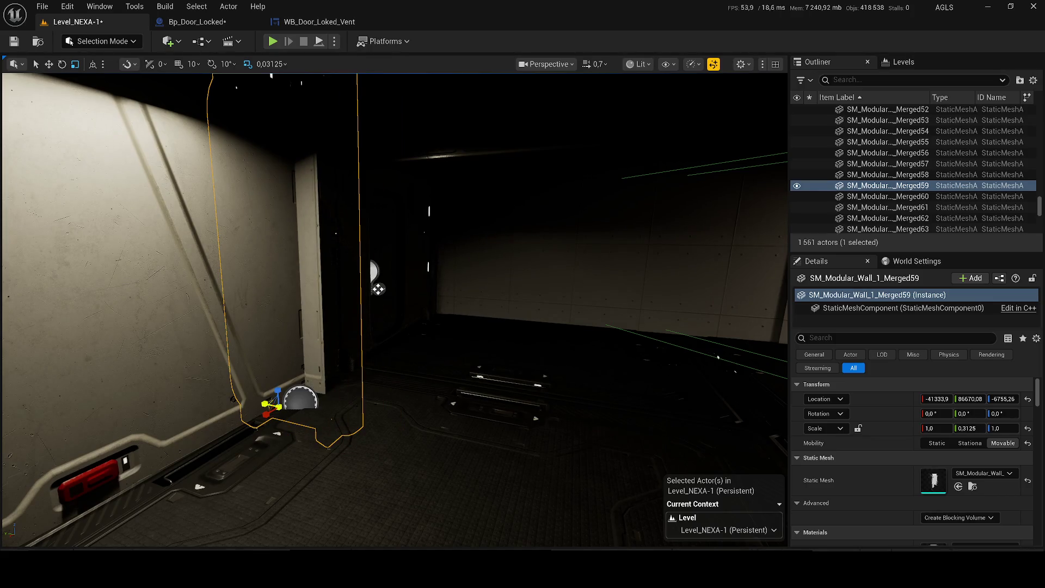
pyautogui.click(268, 404)
pyautogui.press('f')
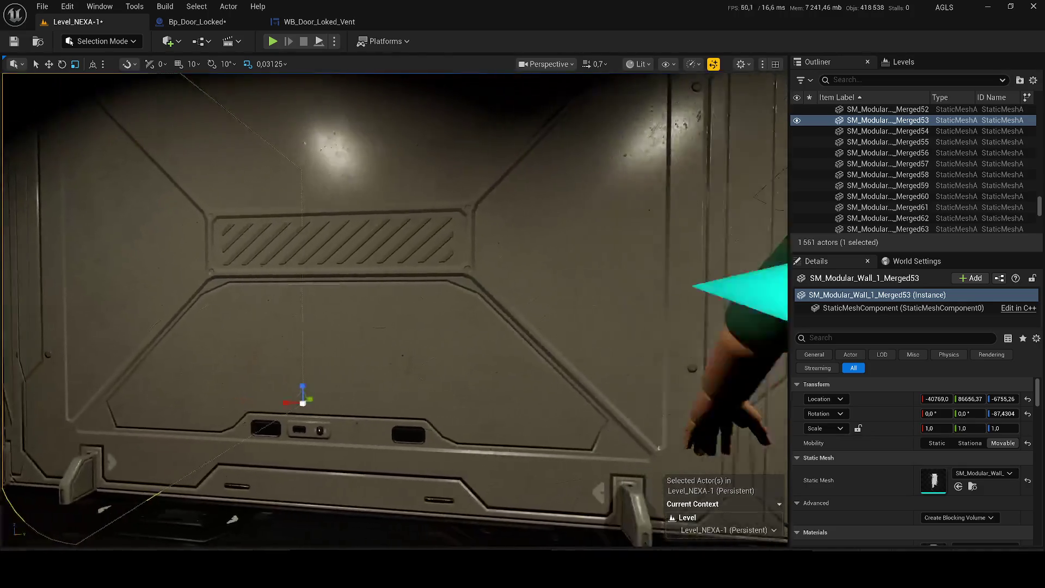
pyautogui.moveTo(392, 311); pyautogui.dragTo(458, 310)
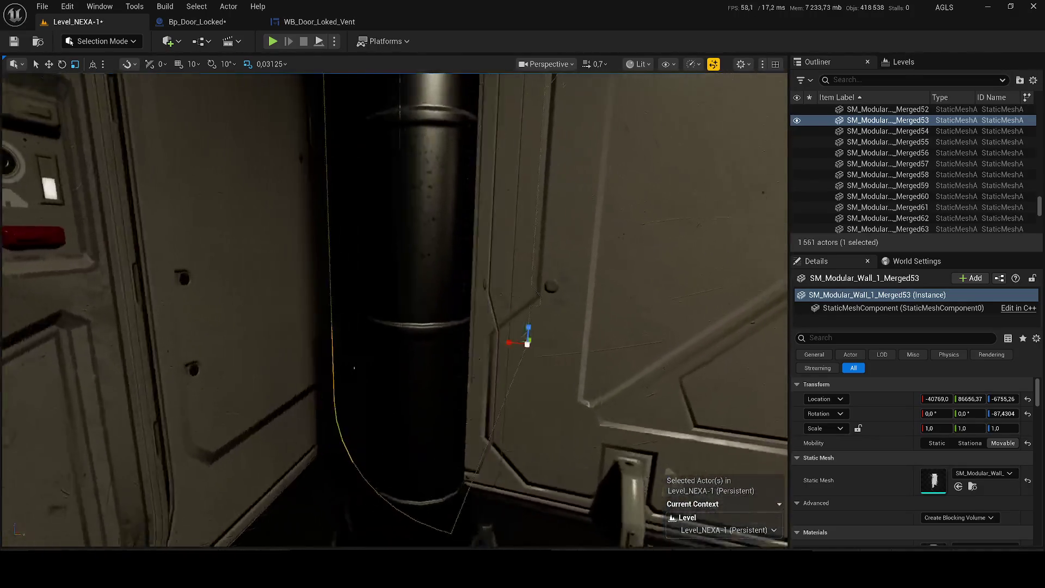
pyautogui.moveTo(354, 368)
pyautogui.mouseDown()
pyautogui.moveTo(356, 354)
pyautogui.moveTo(484, 475)
pyautogui.moveTo(372, 345)
pyautogui.mouseUp()
pyautogui.click(348, 346)
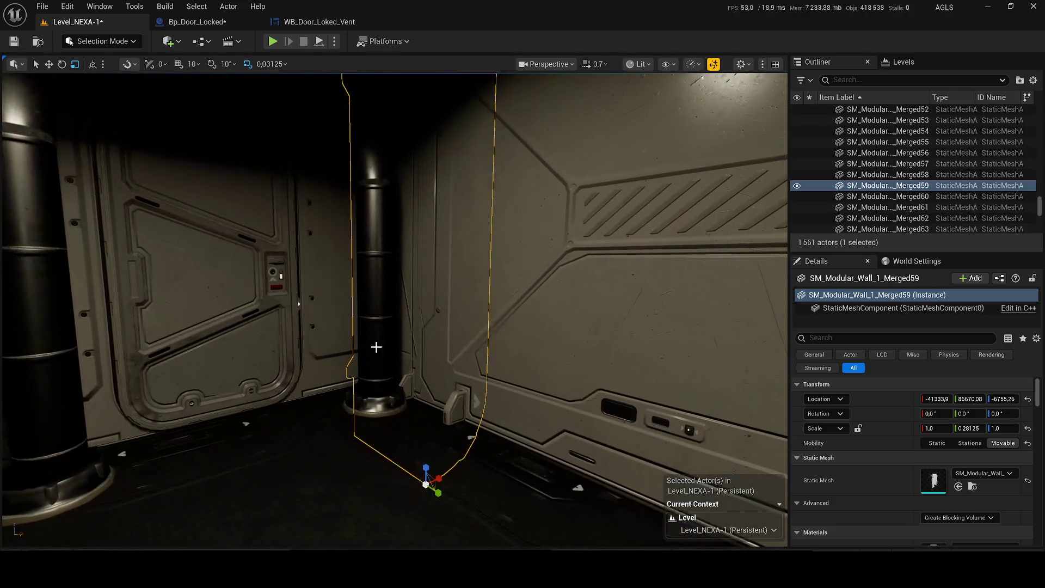
pyautogui.press('Delete')
pyautogui.moveTo(299, 301); pyautogui.dragTo(448, 311)
pyautogui.click(432, 309)
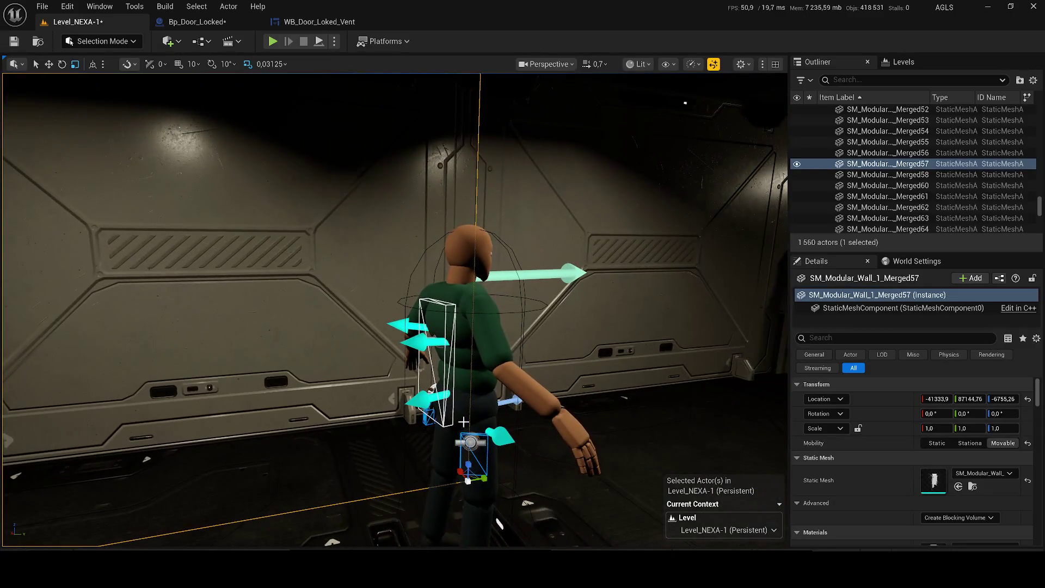
pyautogui.hotkey('ctrl', 'z')
pyautogui.moveTo(533, 466); pyautogui.dragTo(533, 466)
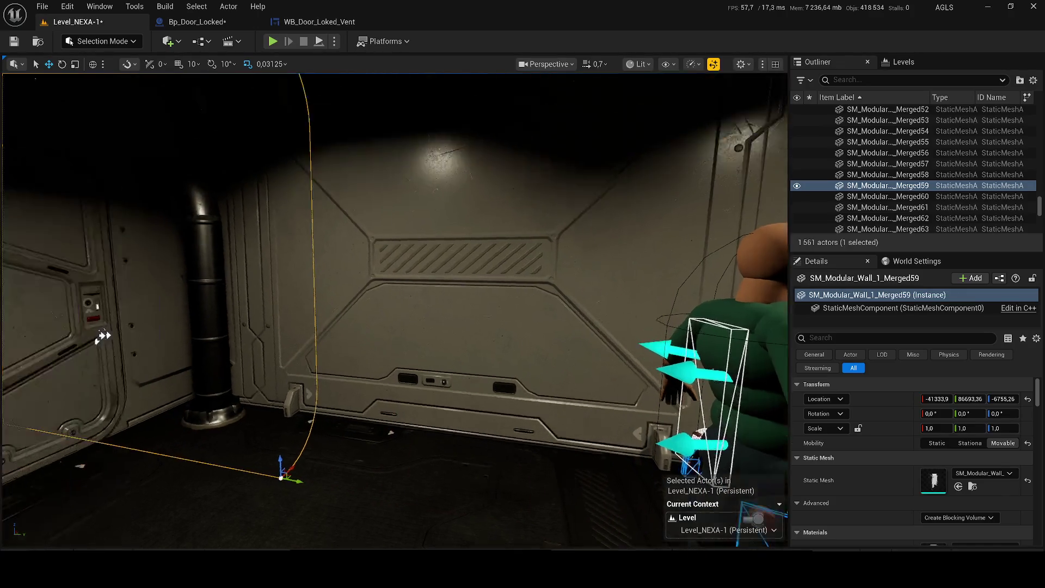
pyautogui.moveTo(213, 395); pyautogui.dragTo(216, 353)
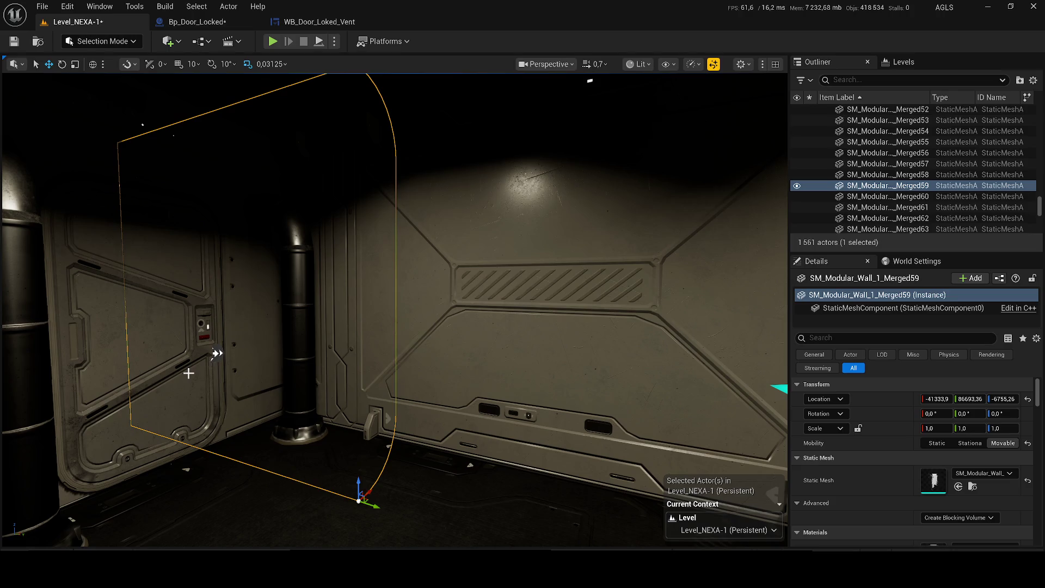
pyautogui.moveTo(217, 352); pyautogui.dragTo(216, 353)
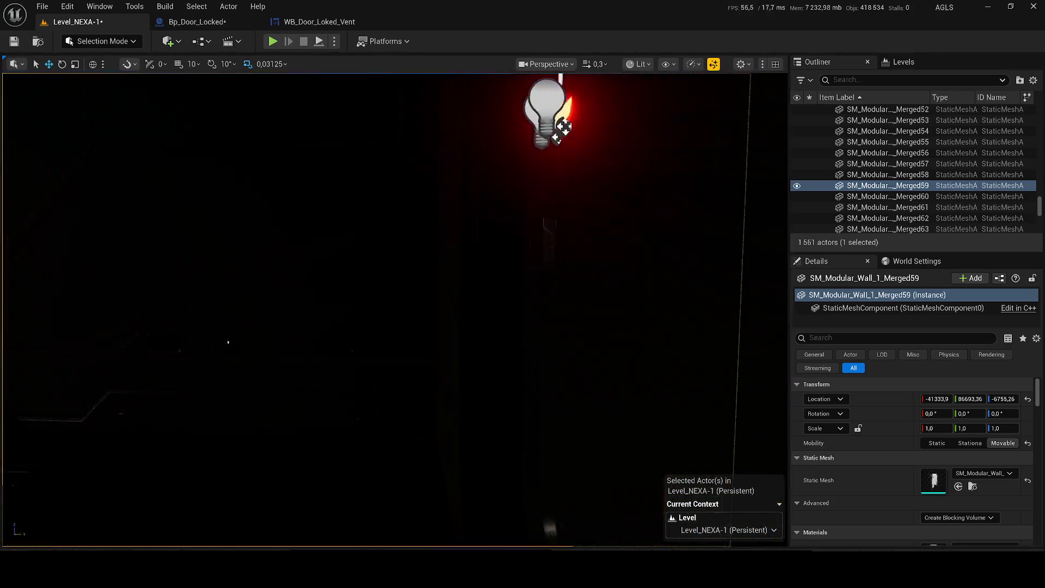
pyautogui.moveTo(216, 353); pyautogui.dragTo(217, 353)
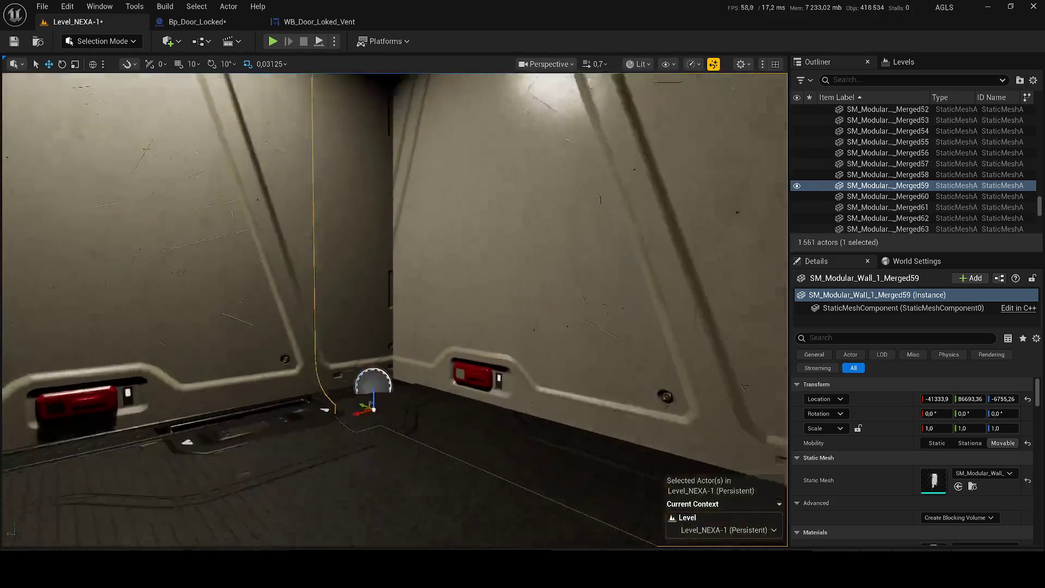
pyautogui.moveTo(634, 196); pyautogui.dragTo(475, 266)
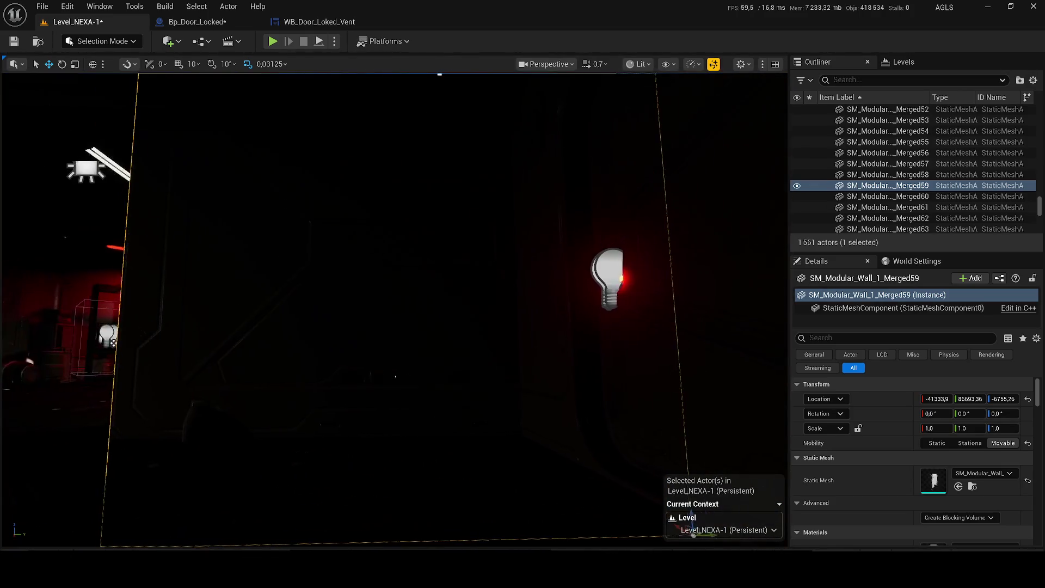
pyautogui.moveTo(268, 331); pyautogui.dragTo(268, 331)
pyautogui.press('Delete')
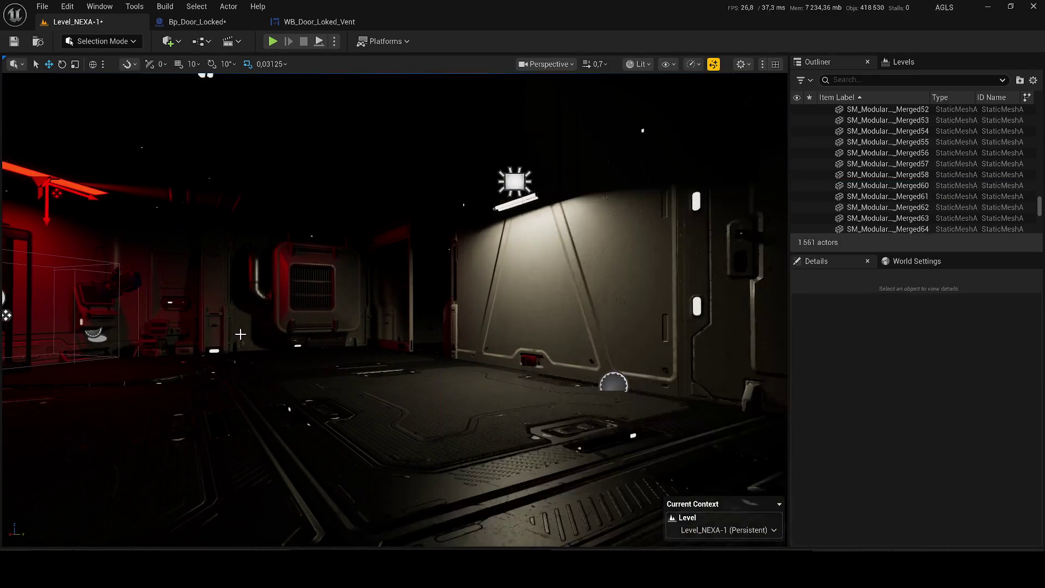
# Step: Save the level and open BP_Fuse_Interact with its 3D preview, then return to the level
pyautogui.hotkey('ctrl', 's')
pyautogui.click(602, 356)
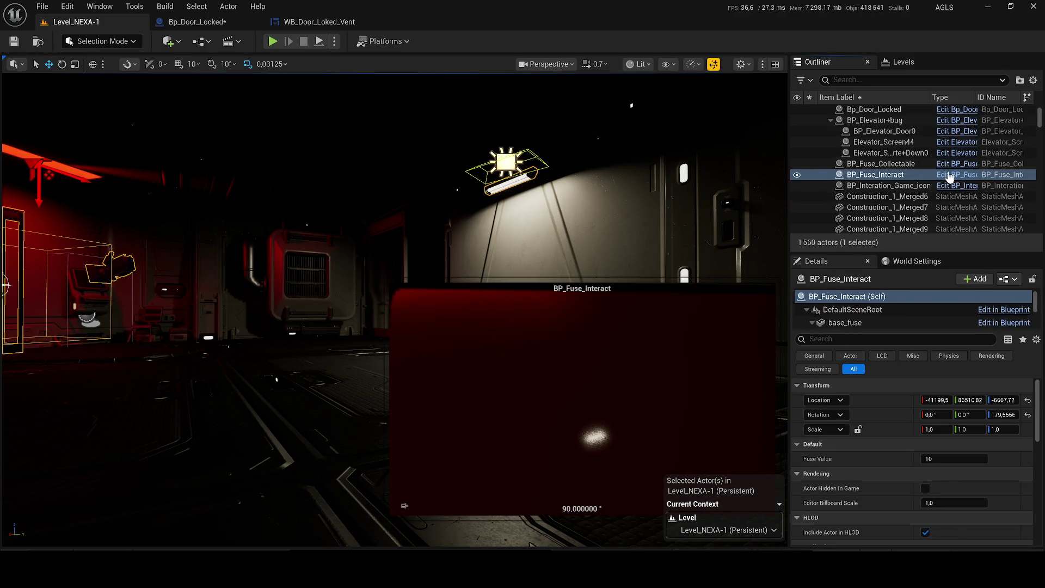
pyautogui.click(950, 176)
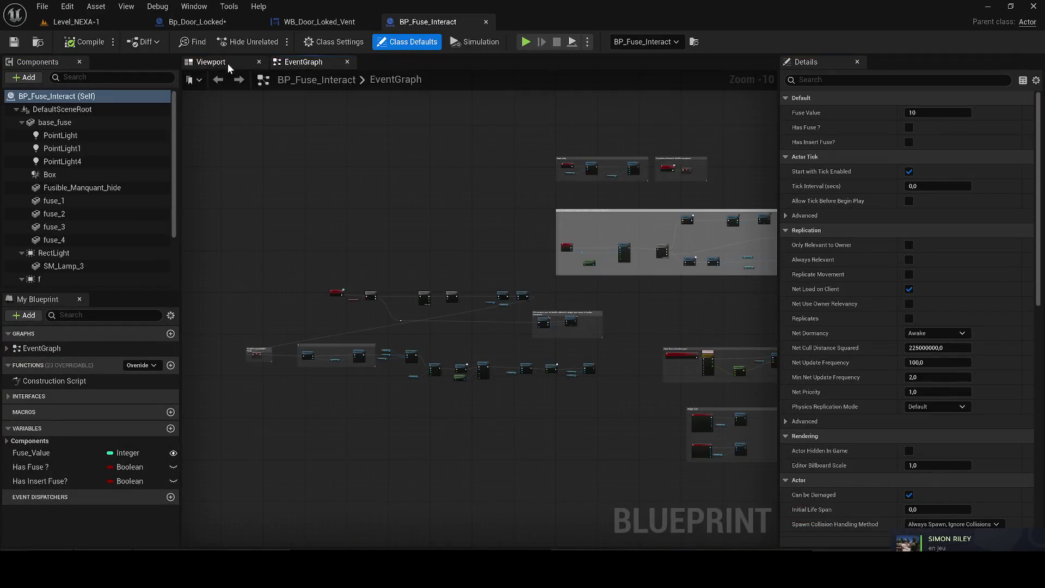
pyautogui.click(228, 63)
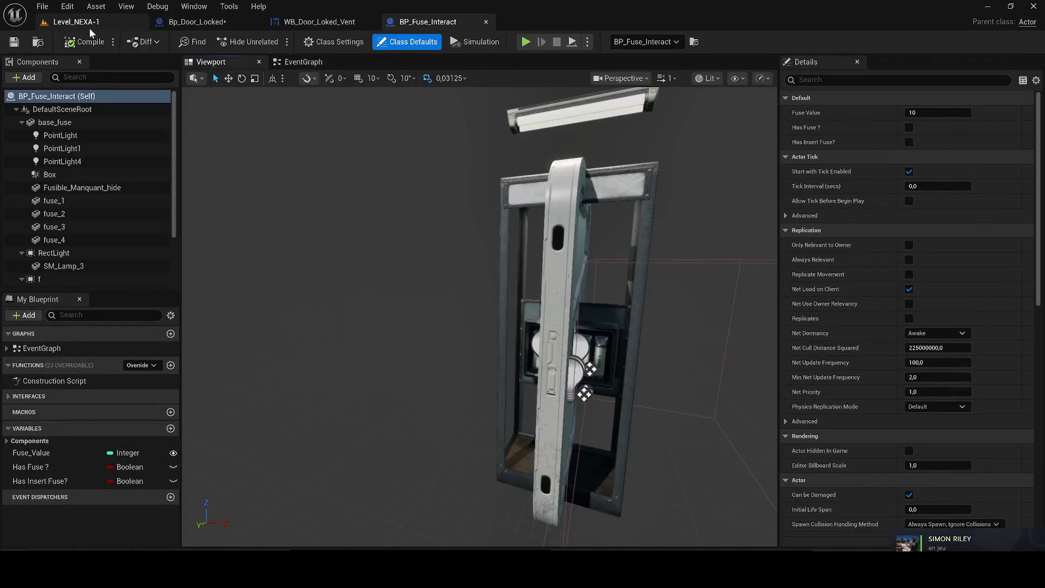
pyautogui.click(90, 28)
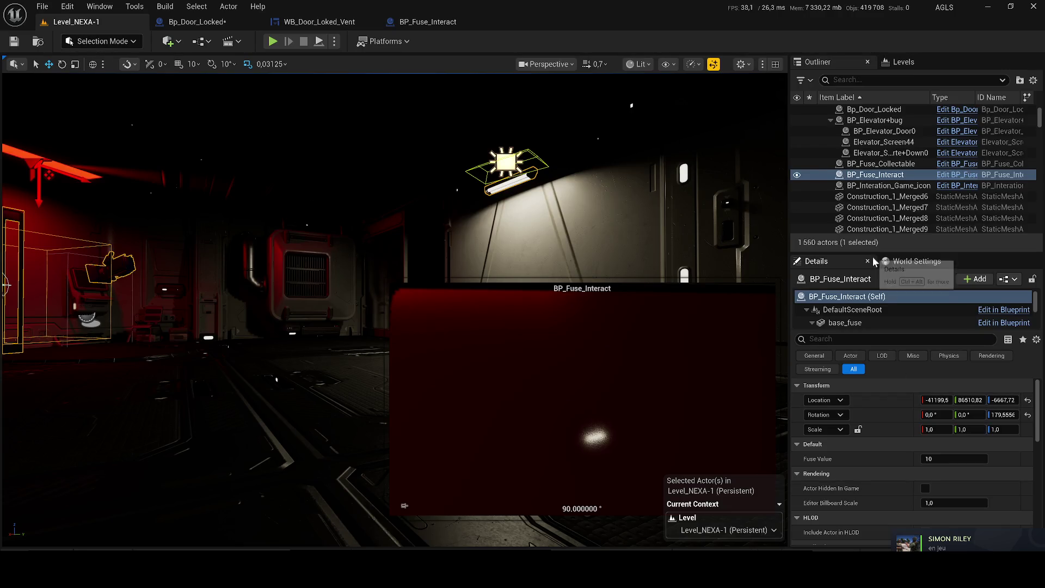
pyautogui.scroll(-3, 849, 319)
pyautogui.scroll(-3, 858, 310)
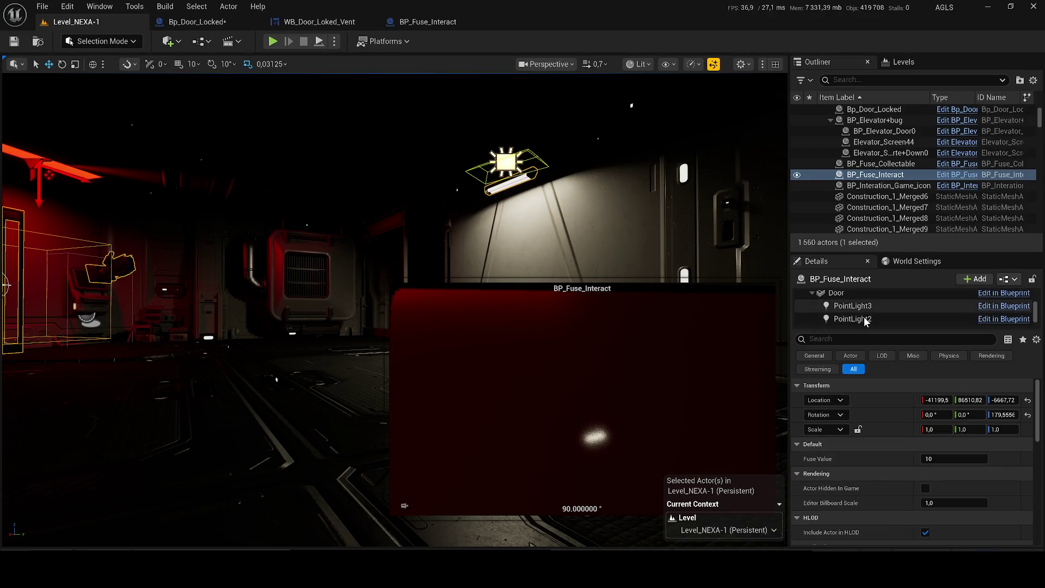
# Step: Browse the fuse actor's light components f, PointLight3 and PointLight2 in Details
pyautogui.click(848, 296)
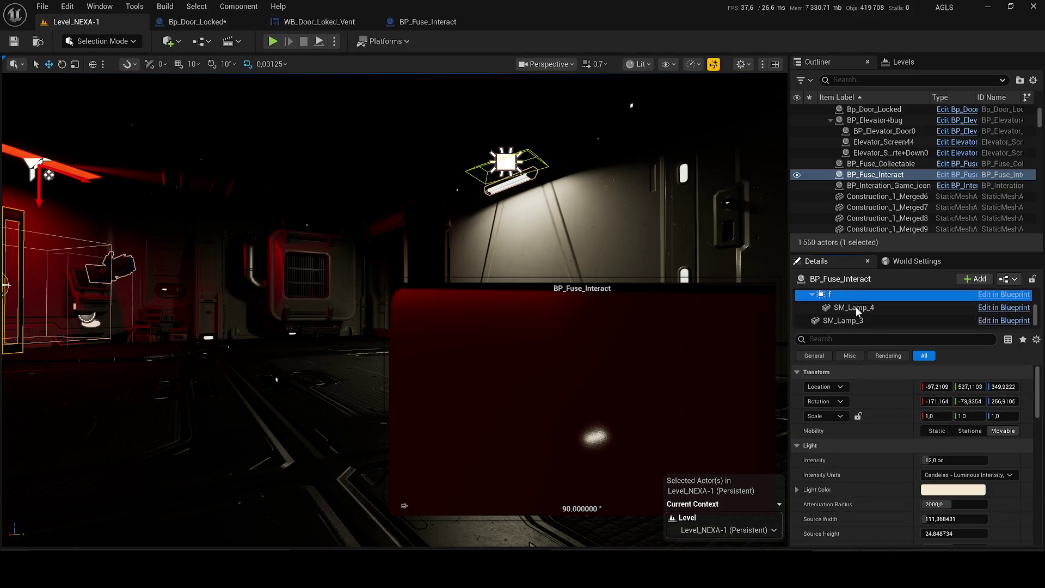
pyautogui.scroll(-1, 857, 321)
pyautogui.click(861, 320)
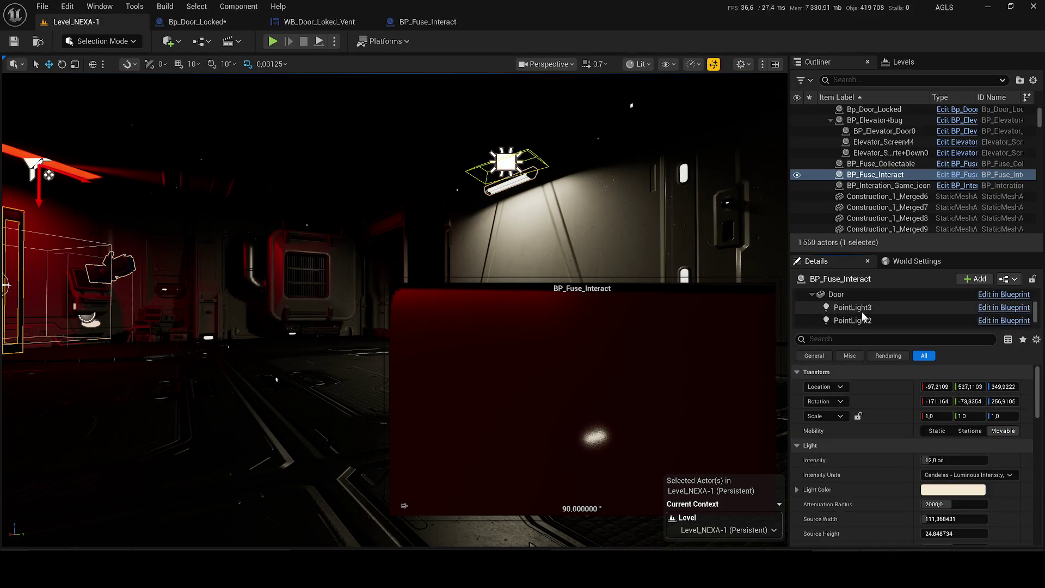
pyautogui.scroll(-1, 863, 322)
pyautogui.click(863, 322)
pyautogui.scroll(-1, 863, 322)
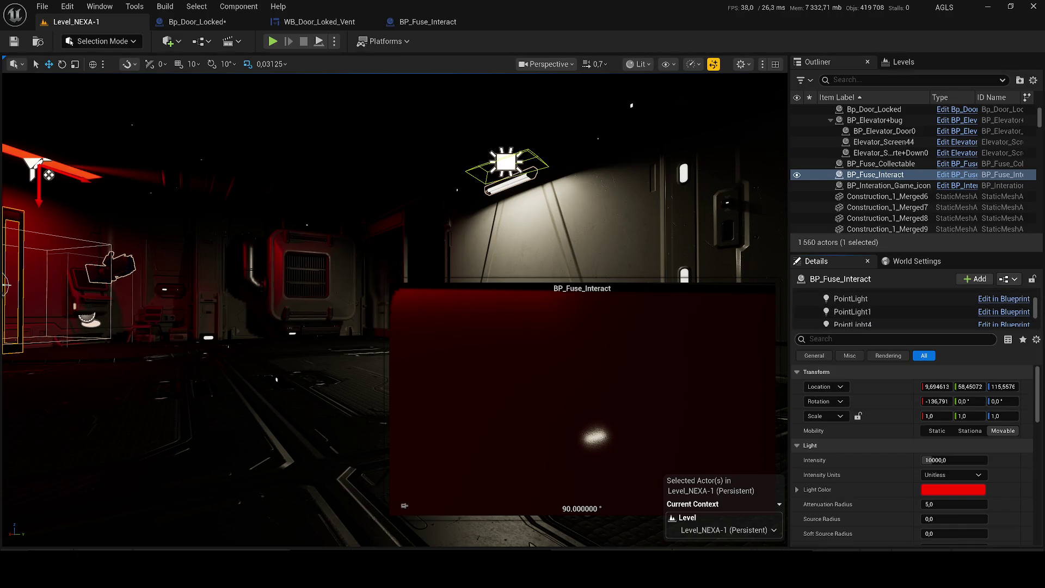
pyautogui.moveTo(851, 331); pyautogui.dragTo(851, 356)
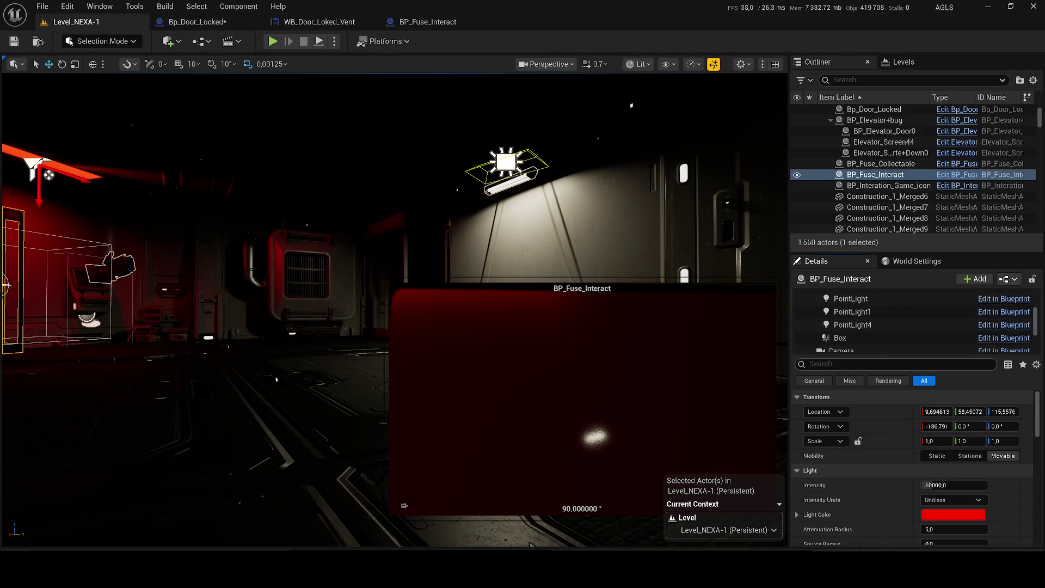
pyautogui.write('rec')
pyautogui.scroll(2, 877, 316)
pyautogui.scroll(1, 877, 315)
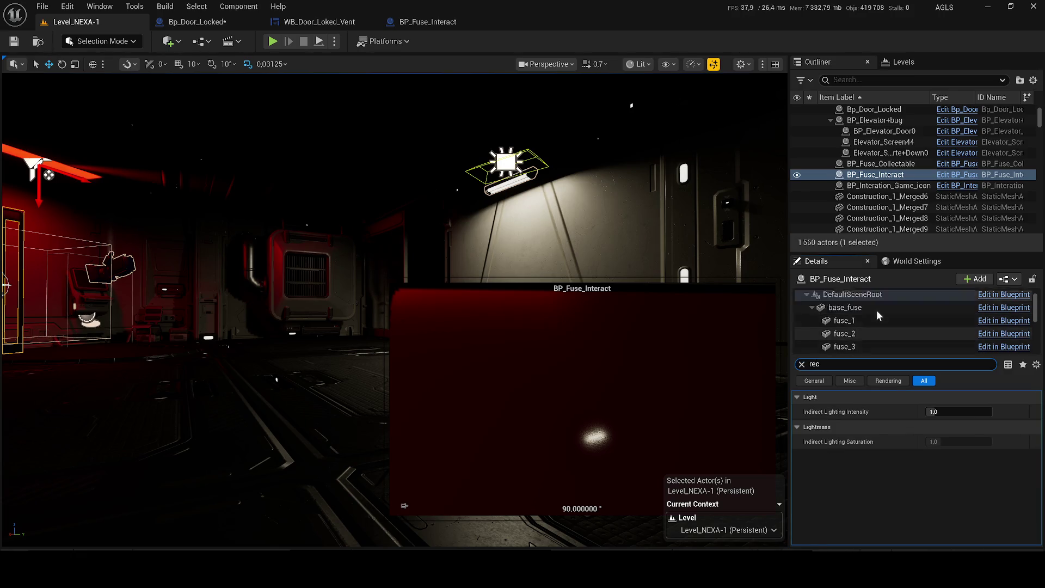
pyautogui.click(802, 364)
pyautogui.scroll(-2, 857, 317)
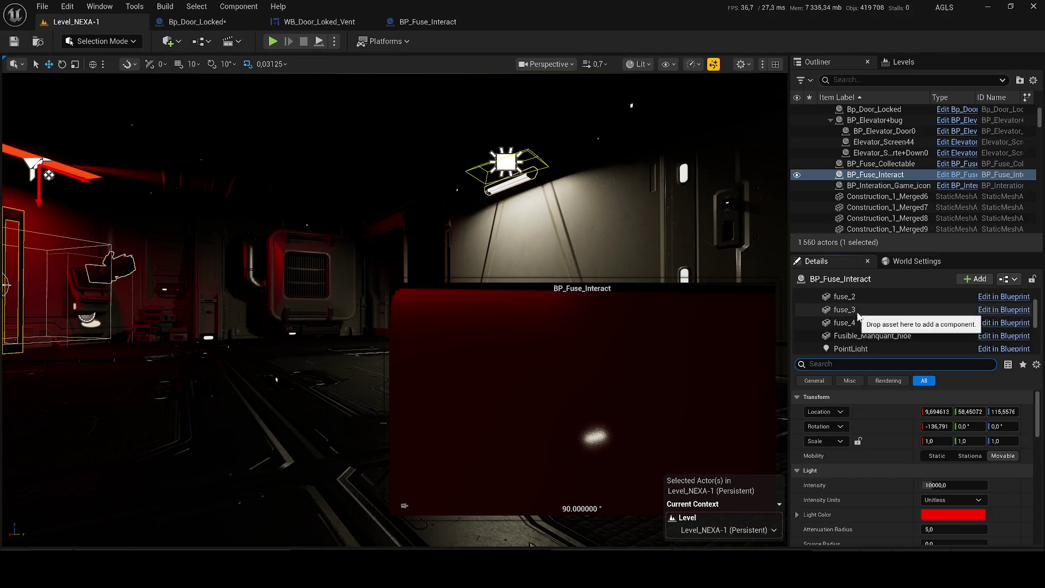
pyautogui.scroll(-2, 882, 315)
pyautogui.click(866, 315)
pyautogui.scroll(-1, 867, 317)
pyautogui.scroll(-1, 867, 318)
pyautogui.scroll(-2, 865, 319)
pyautogui.click(867, 327)
pyautogui.scroll(-1, 866, 326)
pyautogui.scroll(-1, 867, 327)
# Step: Inspect light f and SM_Lamp_4, then reopen the BP_Fuse_Interact editor
pyautogui.click(866, 320)
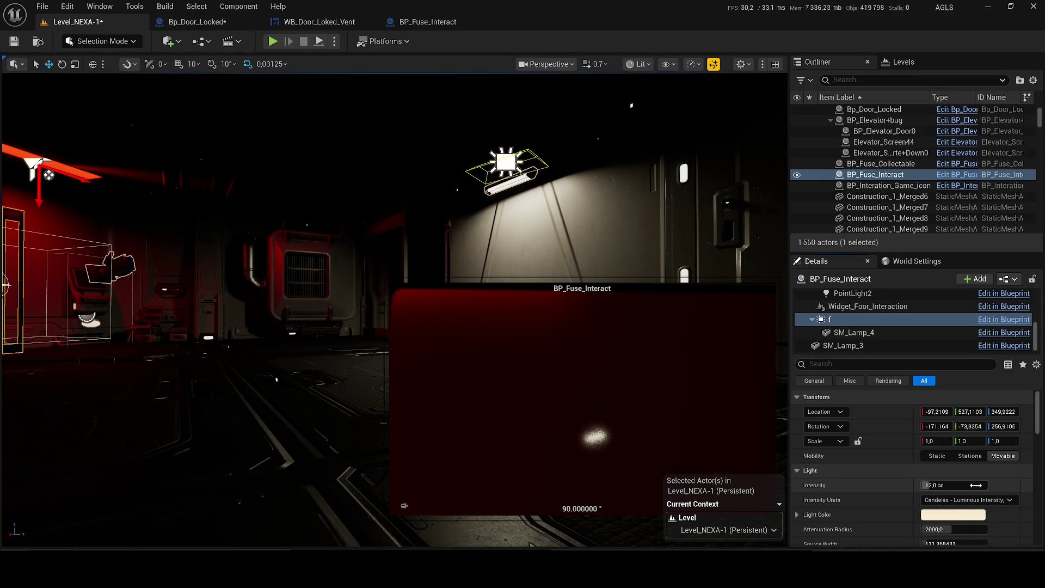
pyautogui.click(882, 333)
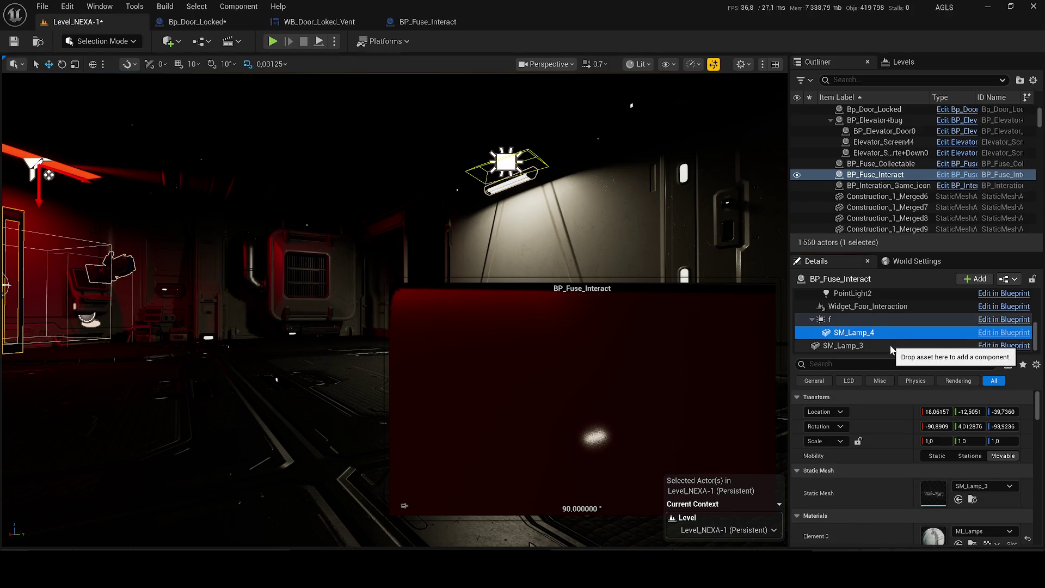
pyautogui.click(866, 319)
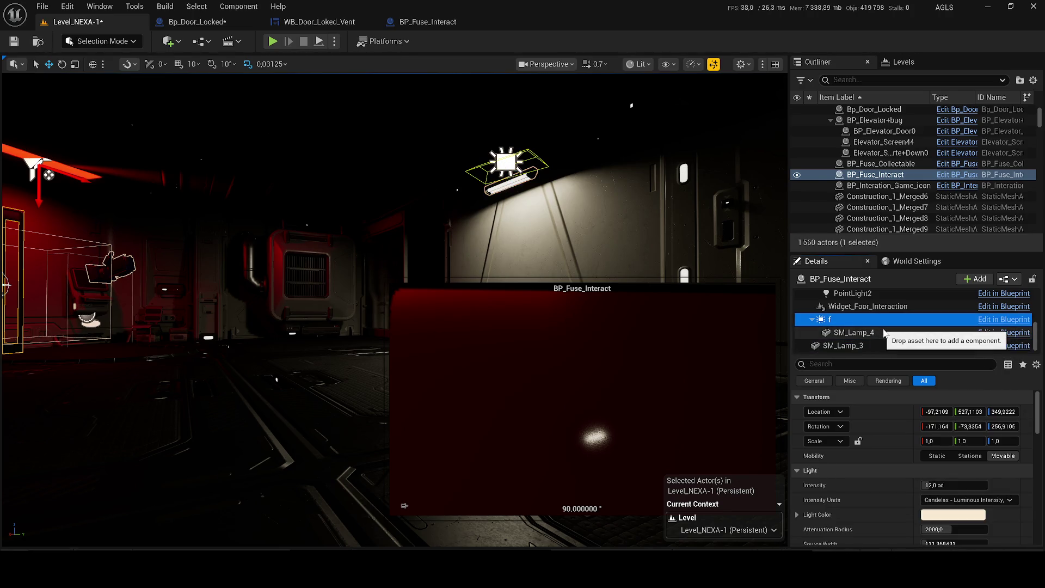
pyautogui.click(957, 486)
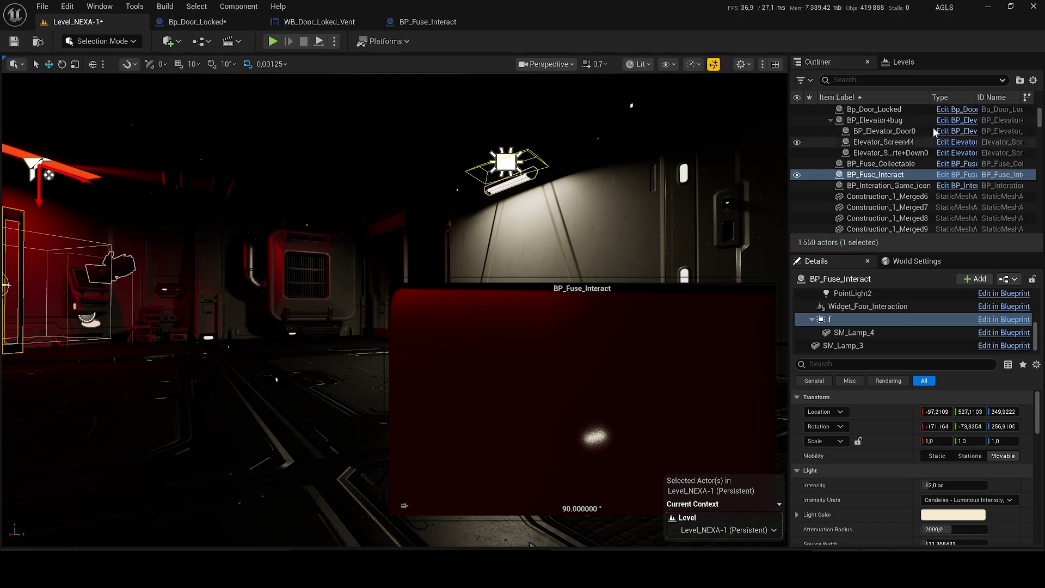
pyautogui.click(957, 176)
# Step: Select the fuse box RectLight at 12 cd and save BP_Fuse_Interact
pyautogui.click(572, 135)
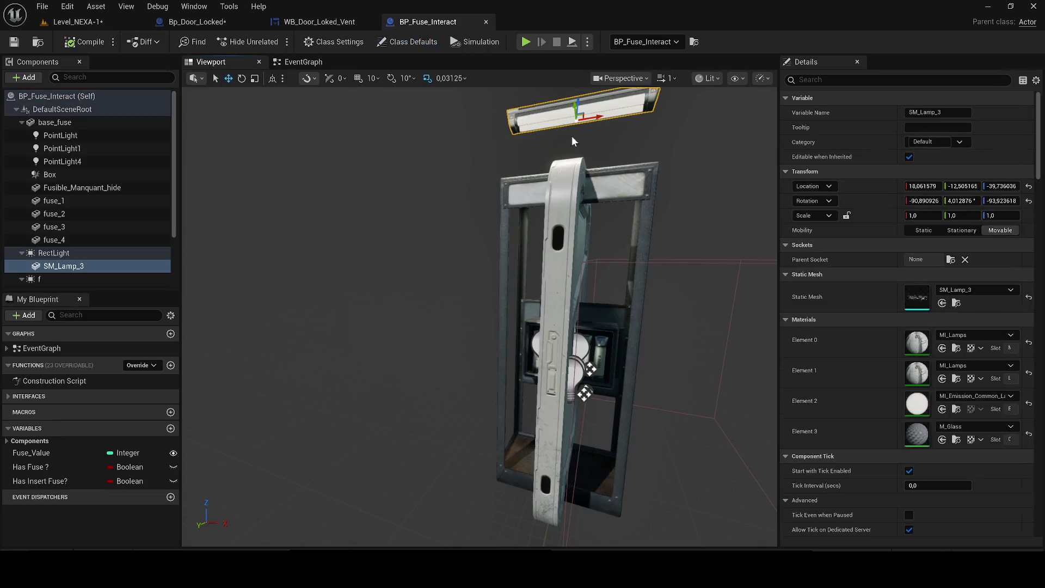
pyautogui.click(442, 295)
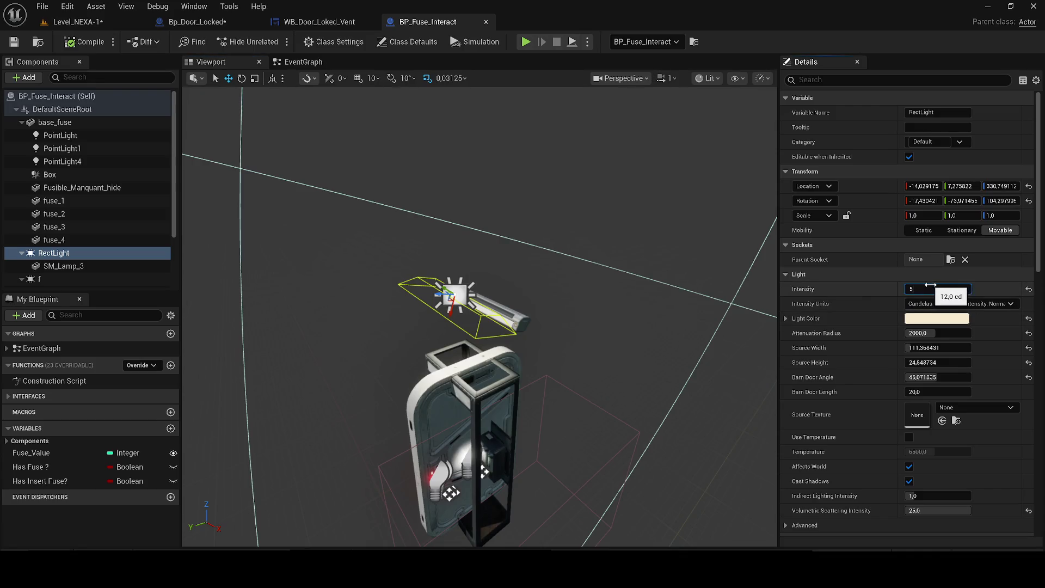
pyautogui.click(14, 41)
pyautogui.click(78, 21)
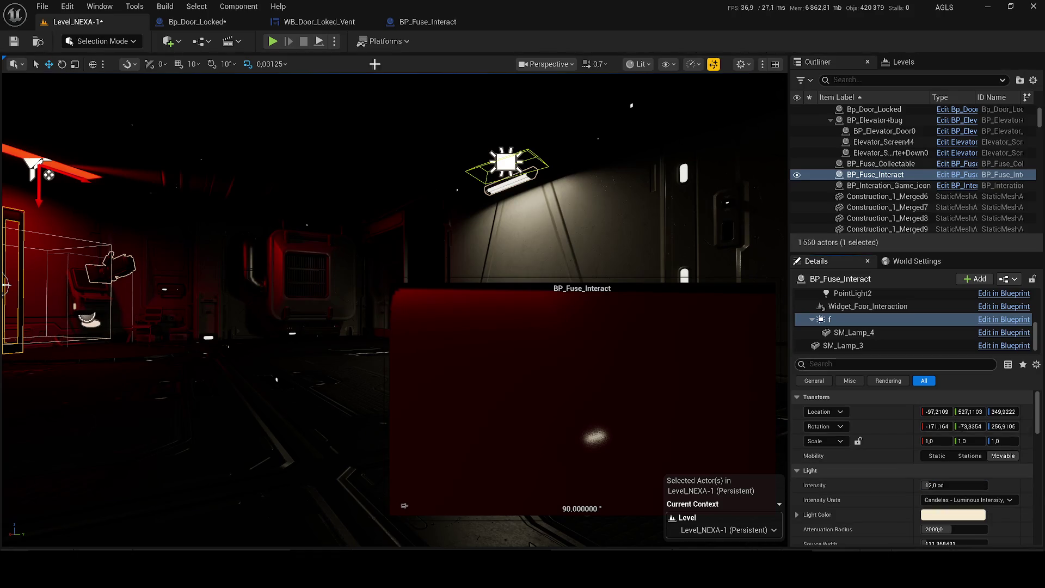
# Step: Check Bp_Door_Locked and BP_Fuse_Interact tabs, save the fuse blueprint and return to the level
pyautogui.click(197, 22)
pyautogui.click(427, 22)
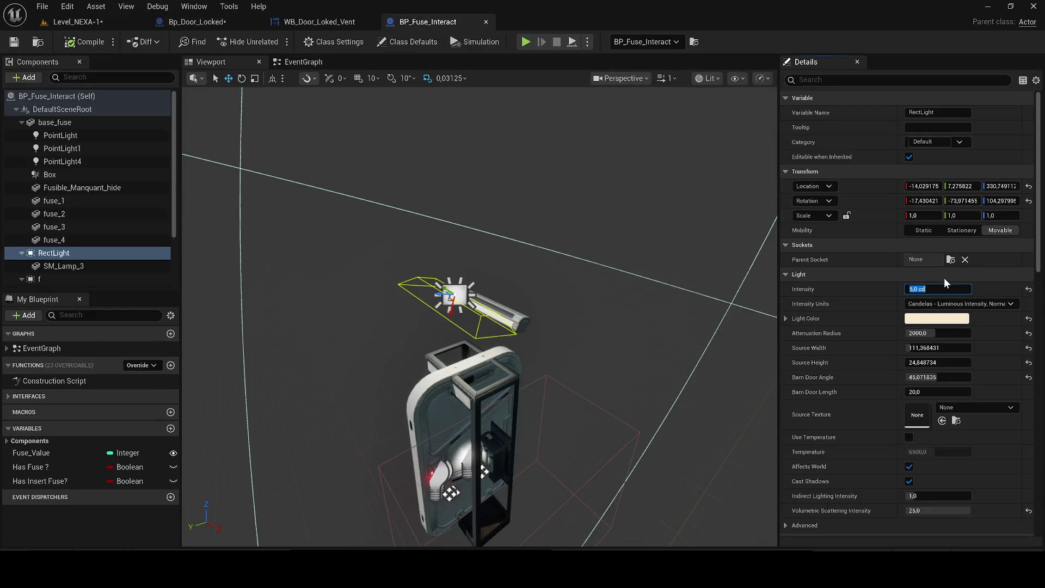
pyautogui.click(78, 23)
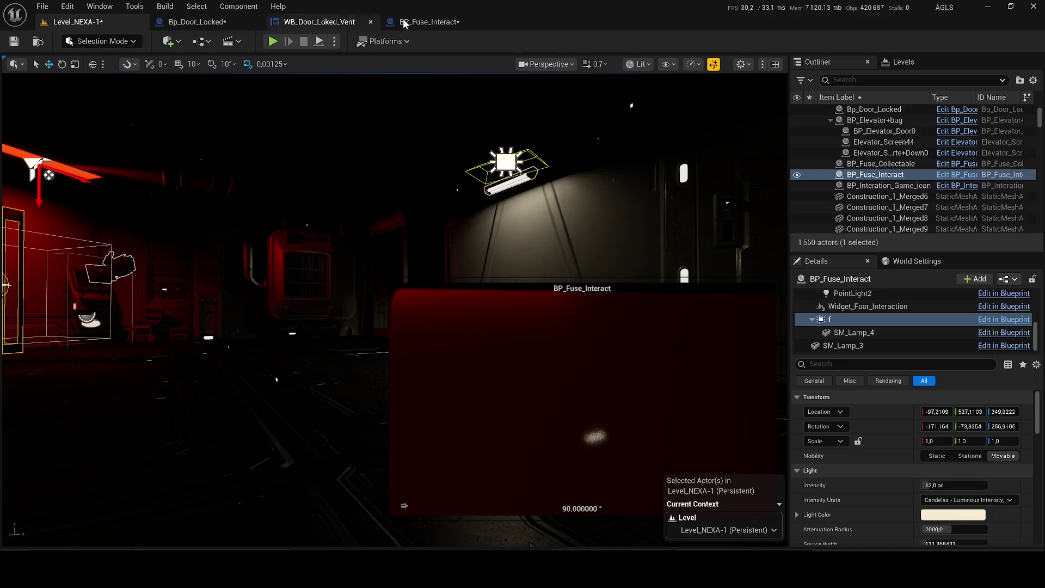
pyautogui.click(427, 22)
pyautogui.click(14, 43)
pyautogui.click(52, 23)
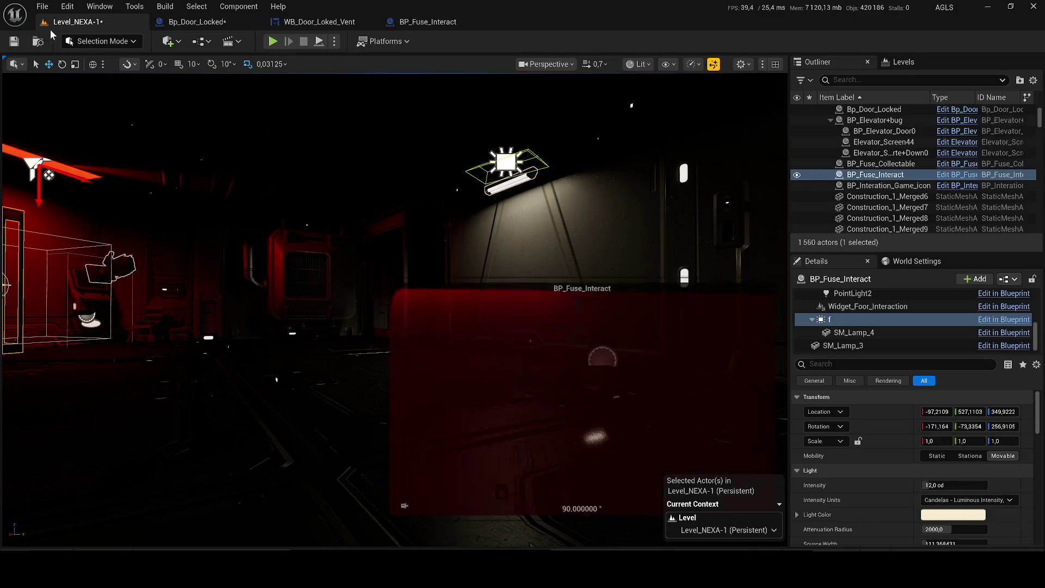
# Step: Save the level and focus the view on Construction_1_Merged7
pyautogui.hotkey('ctrl', 's')
pyautogui.doubleClick(886, 207)
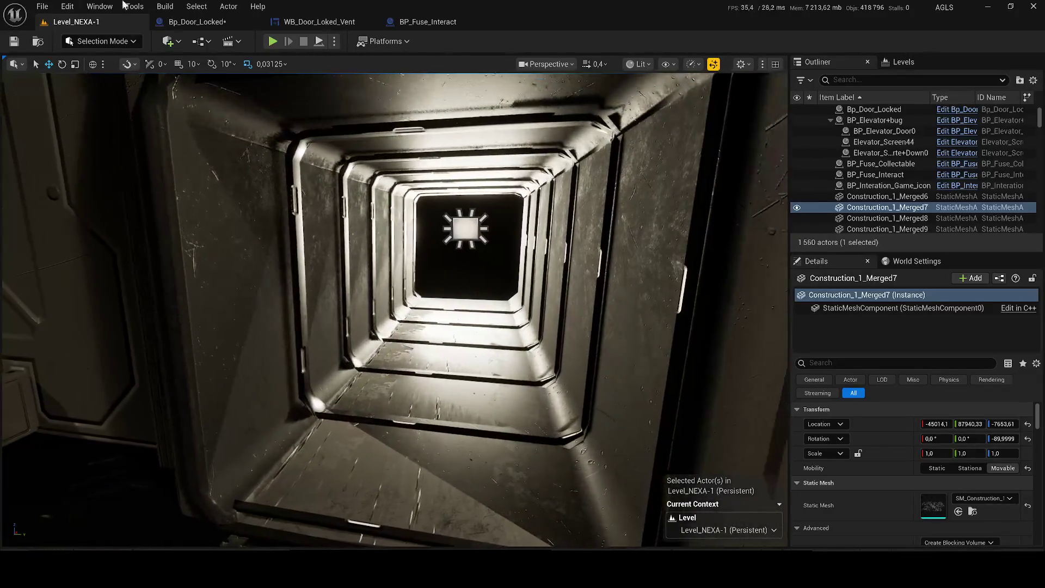
# Step: Place a new Cube actor inside the vent tunnel from the Place Actors list
pyautogui.click(169, 41)
pyautogui.click(216, 241)
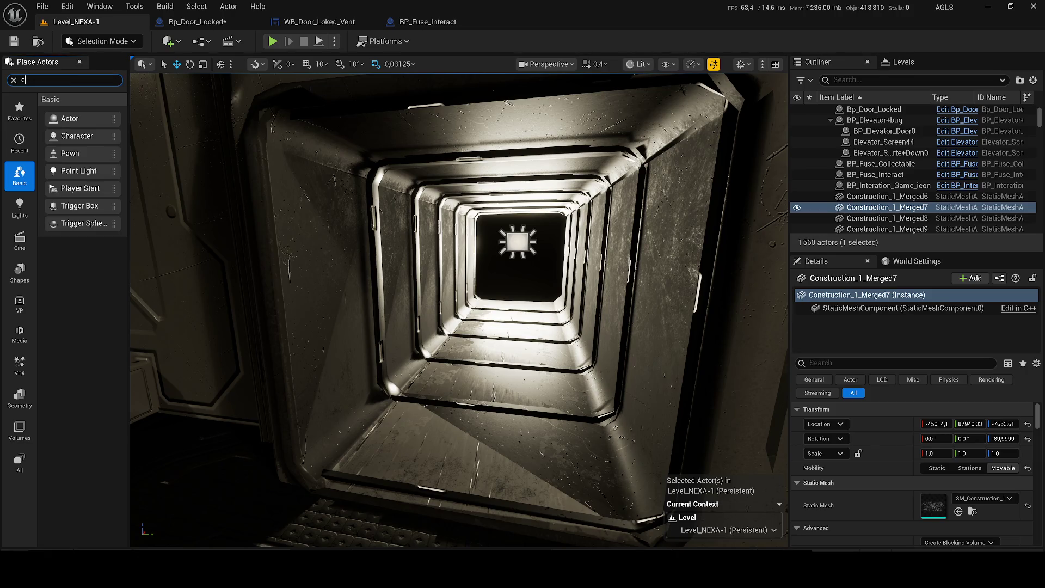
pyautogui.write('u')
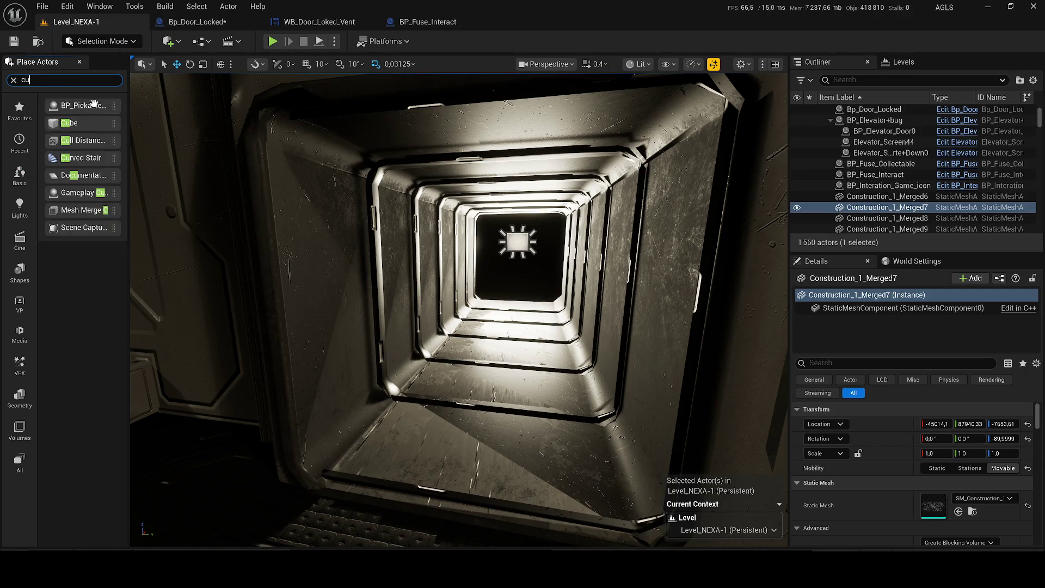
pyautogui.moveTo(82, 121)
pyautogui.mouseDown()
pyautogui.moveTo(437, 341)
pyautogui.moveTo(392, 381)
pyautogui.moveTo(374, 475)
pyautogui.mouseUp()
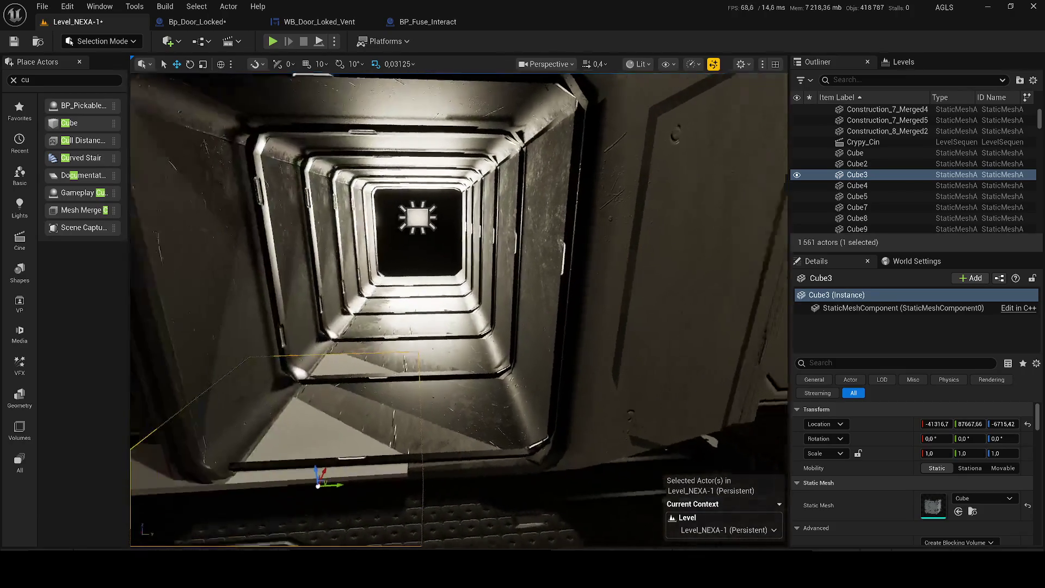
# Step: Shift Cube3 along Y, stretch it to about 3.7 on X, then select SM_Construction_13
pyautogui.moveTo(429, 481); pyautogui.dragTo(448, 477)
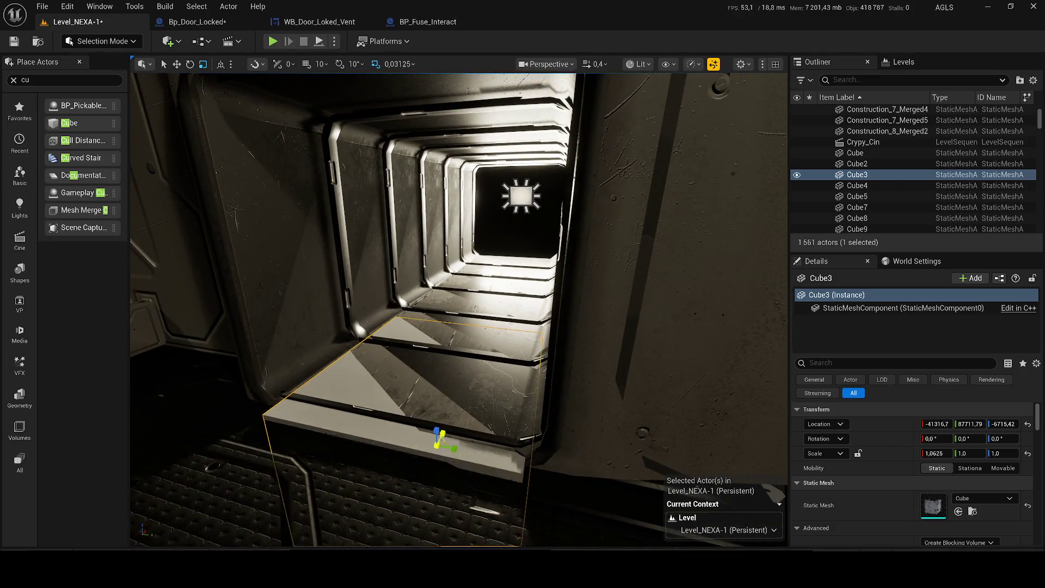
pyautogui.moveTo(446, 429)
pyautogui.mouseDown()
pyautogui.moveTo(442, 441)
pyautogui.moveTo(557, 314)
pyautogui.mouseUp()
pyautogui.moveTo(492, 335)
pyautogui.mouseDown()
pyautogui.moveTo(457, 245)
pyautogui.moveTo(494, 259)
pyautogui.mouseUp()
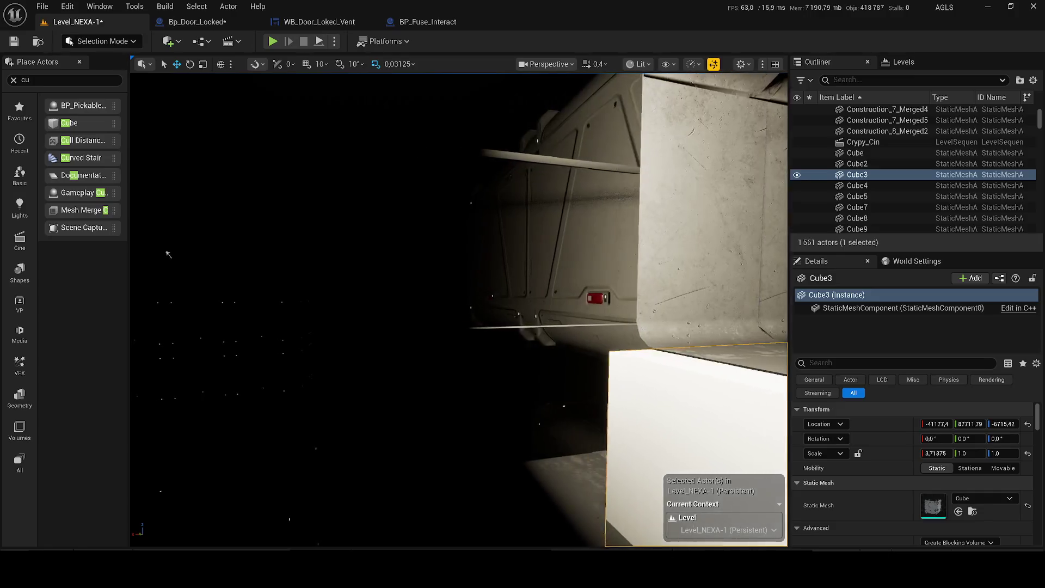
pyautogui.click(684, 233)
pyautogui.moveTo(685, 233); pyautogui.dragTo(562, 229)
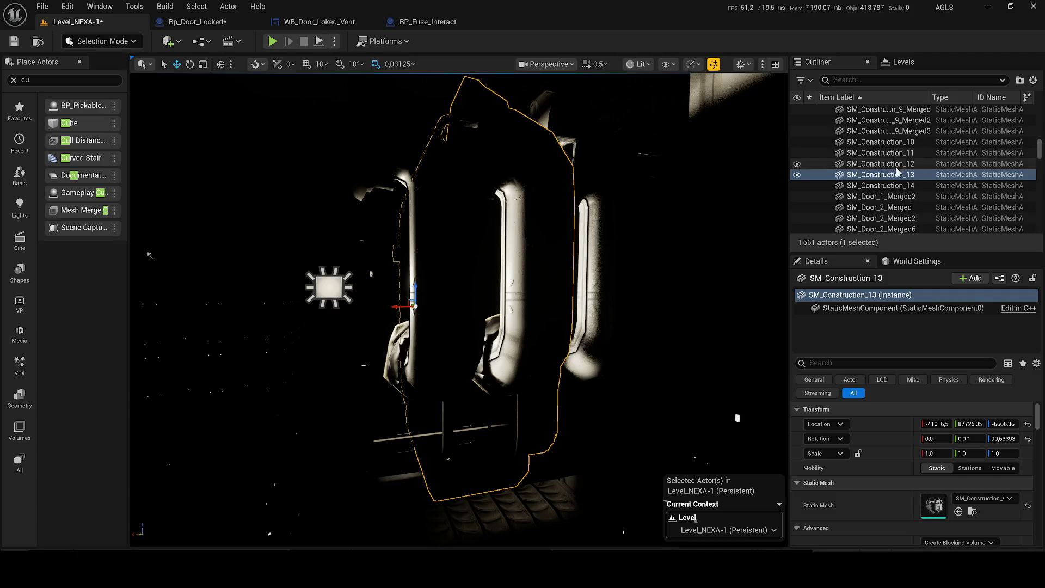
# Step: Select SM_Construction_10 through 14 and duplicate them to extend the passage
pyautogui.click(889, 186)
pyautogui.keyDown('shift'); pyautogui.click(879, 143); pyautogui.keyUp('shift')
pyautogui.press('f')
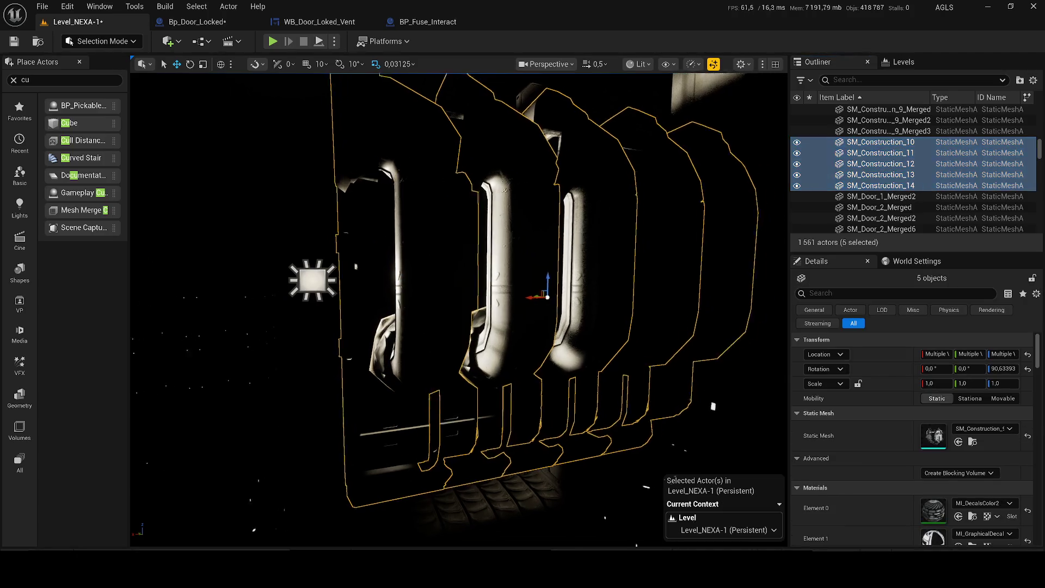
pyautogui.moveTo(457, 310); pyautogui.dragTo(457, 310)
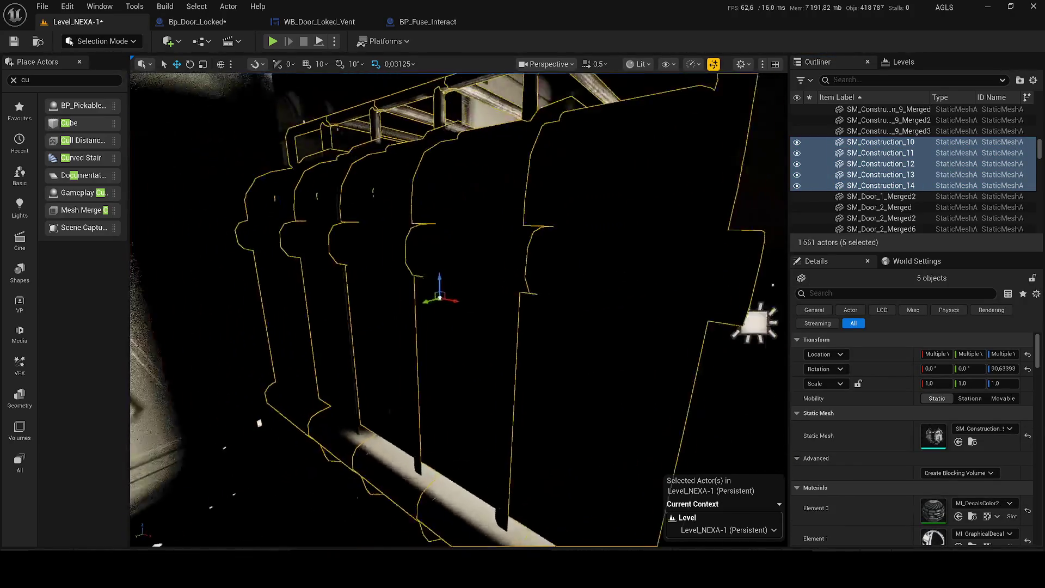
pyautogui.press('f')
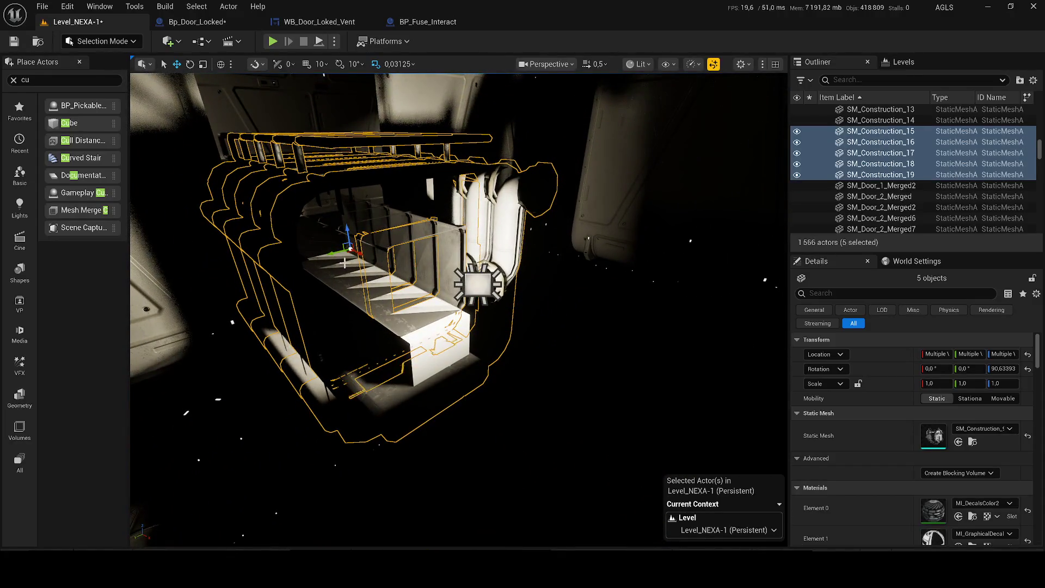
# Step: Fly along the copied sections and select RectLight19 at the vent's end
pyautogui.moveTo(357, 251); pyautogui.dragTo(358, 251)
pyautogui.scroll(2, 357, 251)
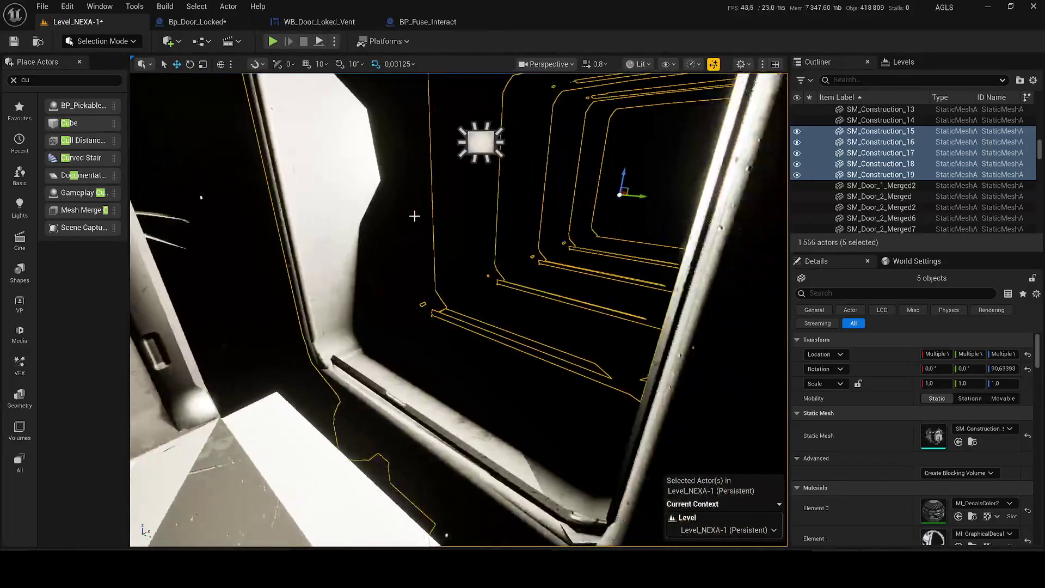
pyautogui.moveTo(358, 250); pyautogui.dragTo(597, 198)
pyautogui.press('f')
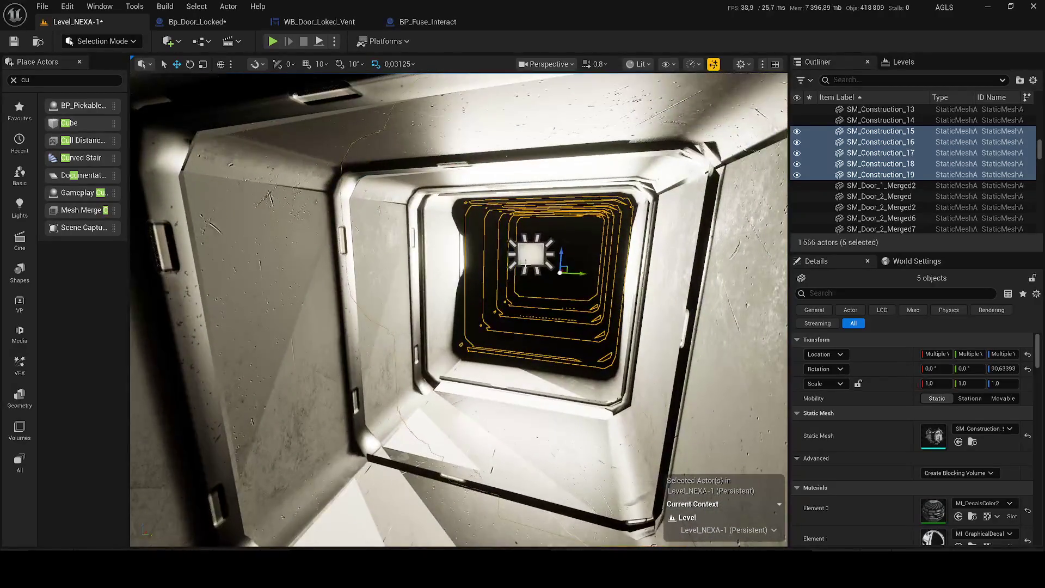
pyautogui.click(530, 256)
pyautogui.press('f')
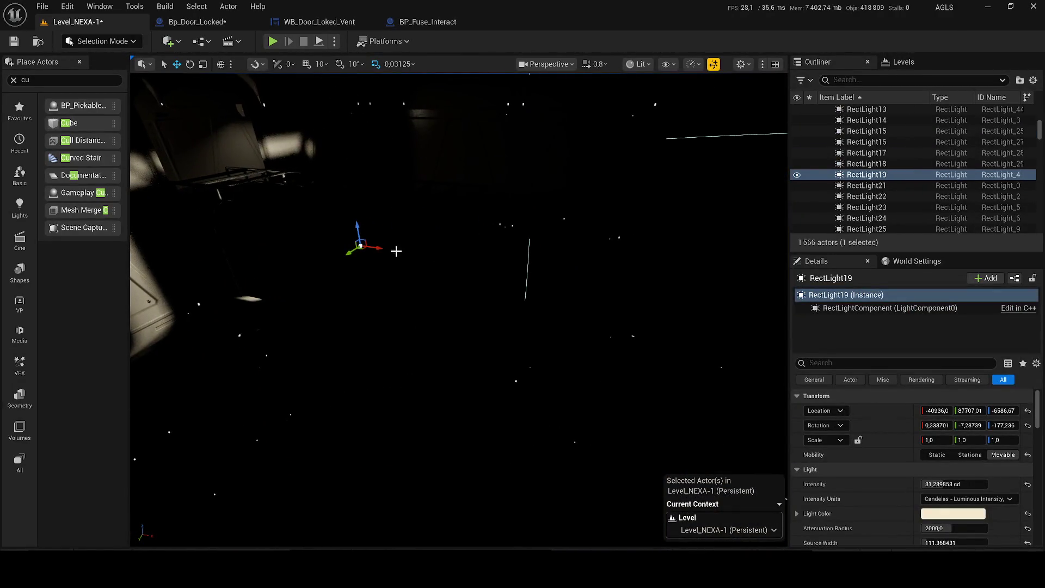
# Step: Set RectLight19's intensity to 999 cd and start Play in Editor
pyautogui.moveTo(363, 244); pyautogui.dragTo(514, 333)
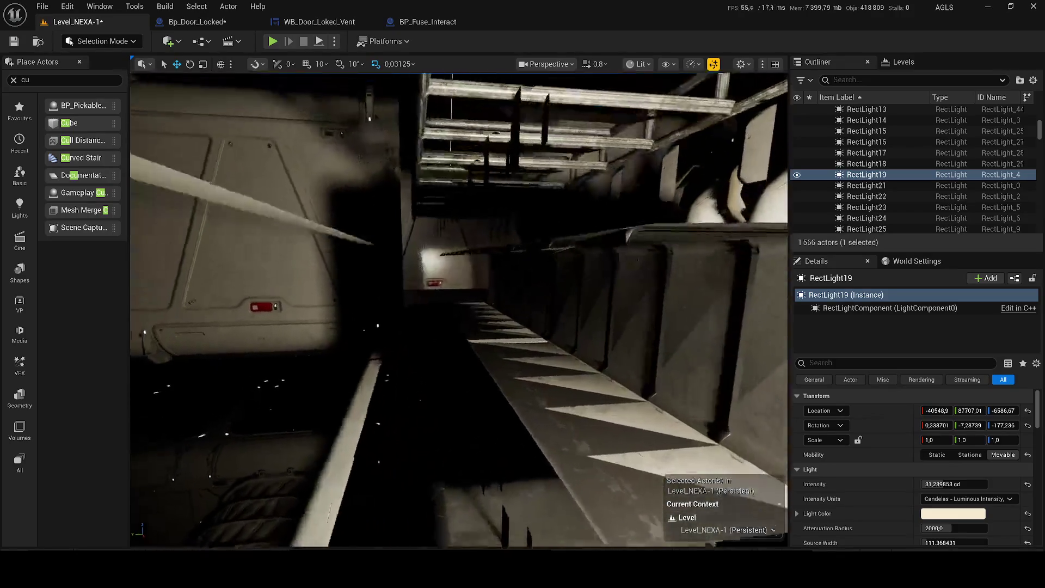
pyautogui.scroll(-5, 514, 333)
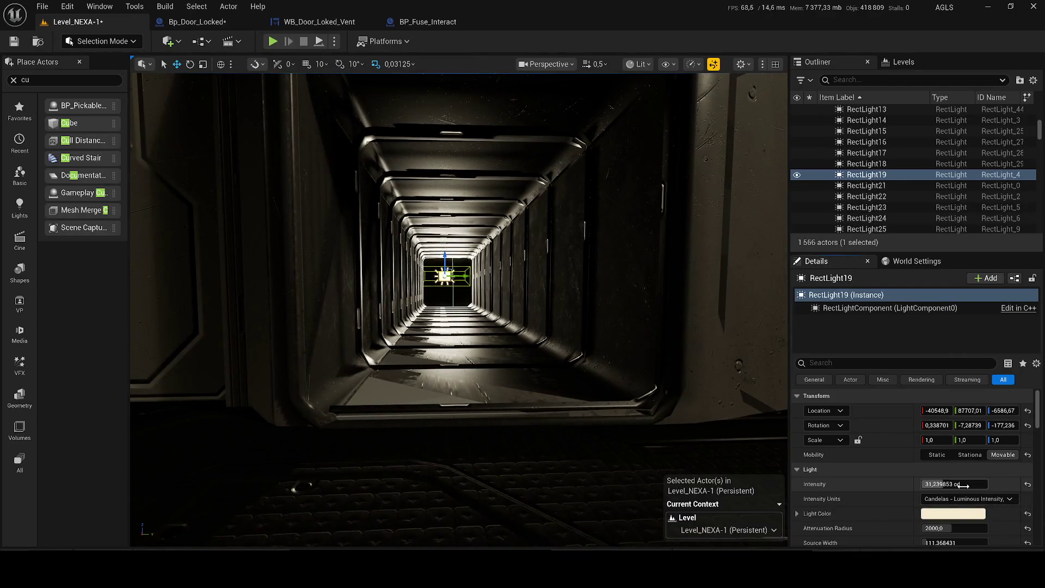
pyautogui.write('999')
pyautogui.press('Return')
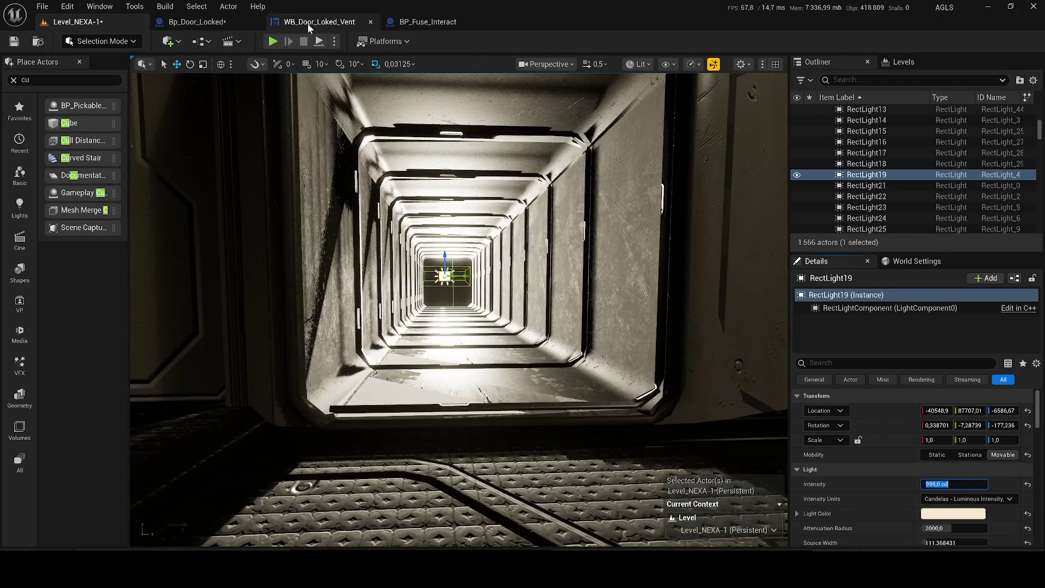
pyautogui.hotkey('alt', 'p')
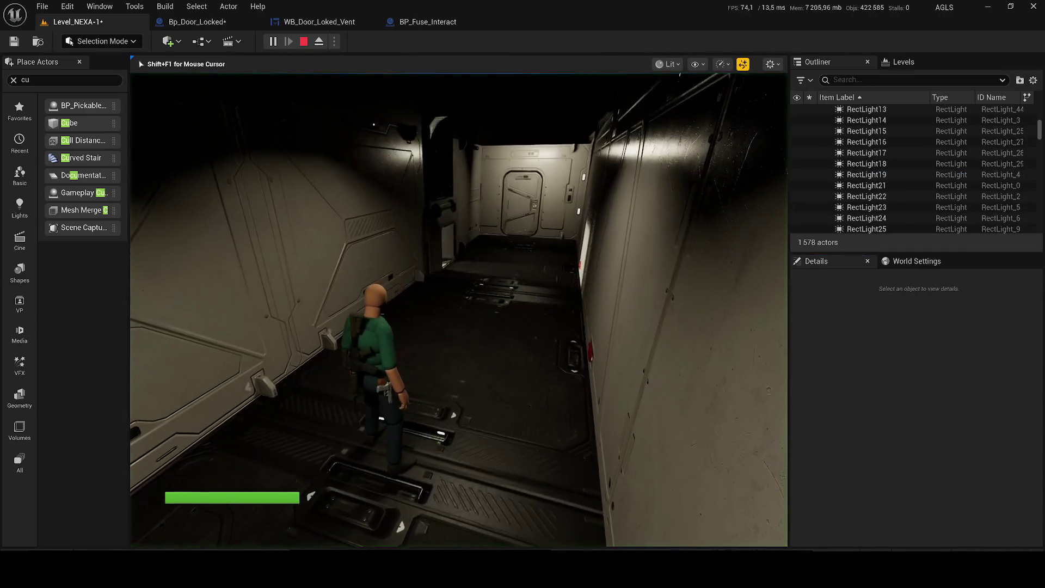
# Step: Walk to the vent, drop prone and crawl the character through the lit duct
pyautogui.press('w')
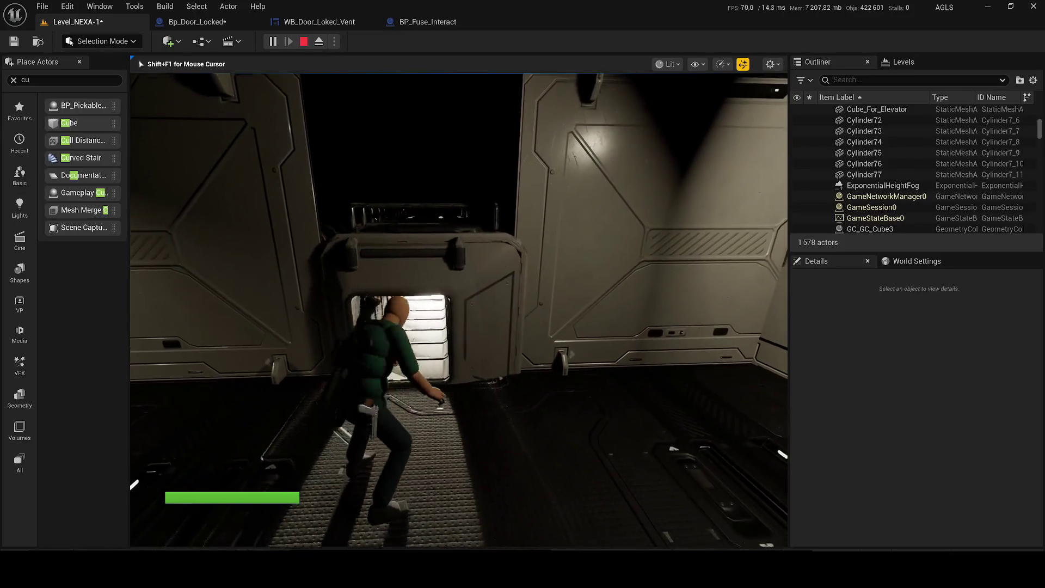
pyautogui.hotkey('alt', 'z')
pyautogui.hotkey('alt', 'z')
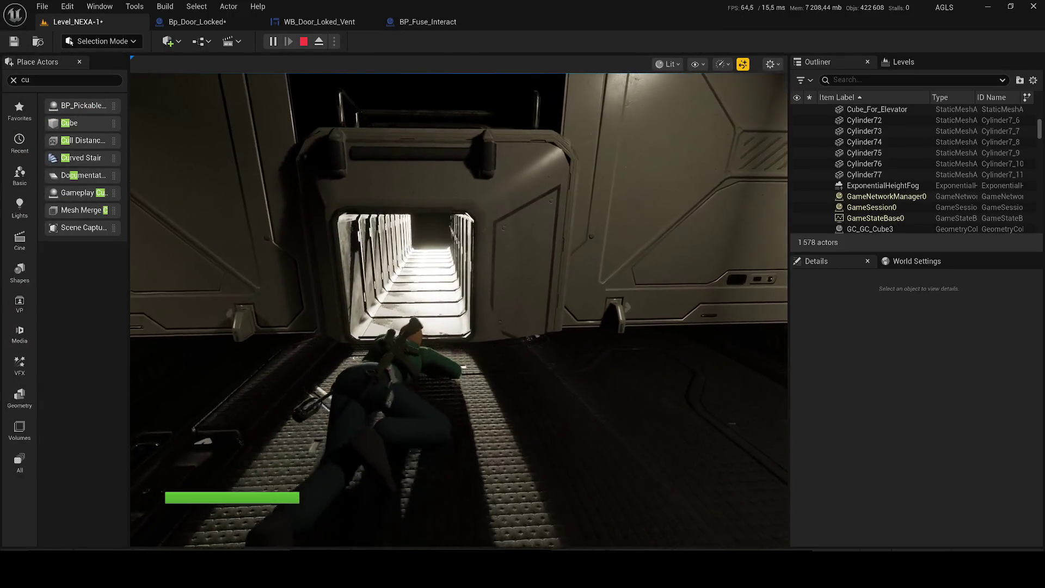
pyautogui.press('w')
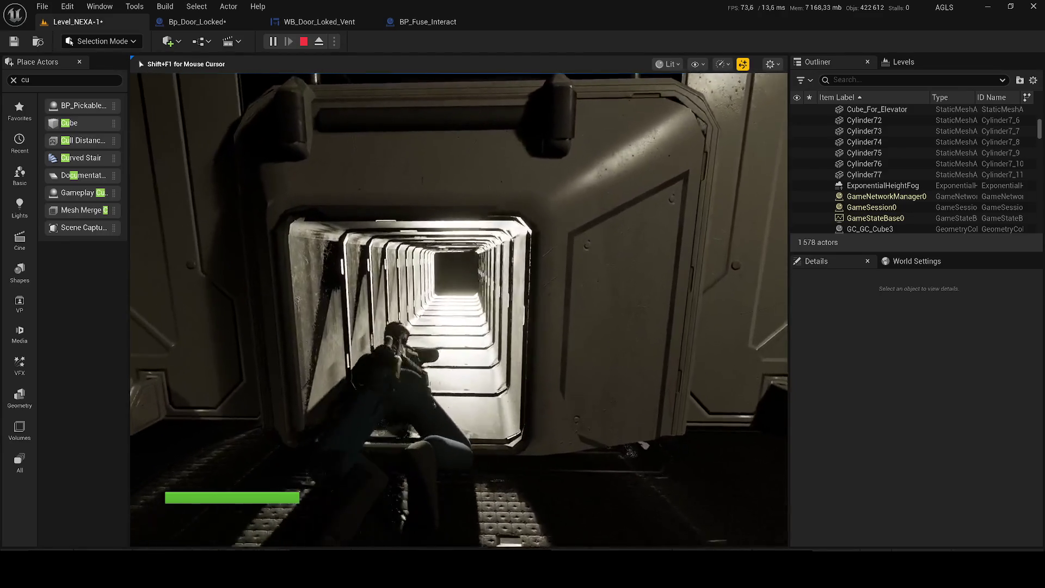
pyautogui.press('w')
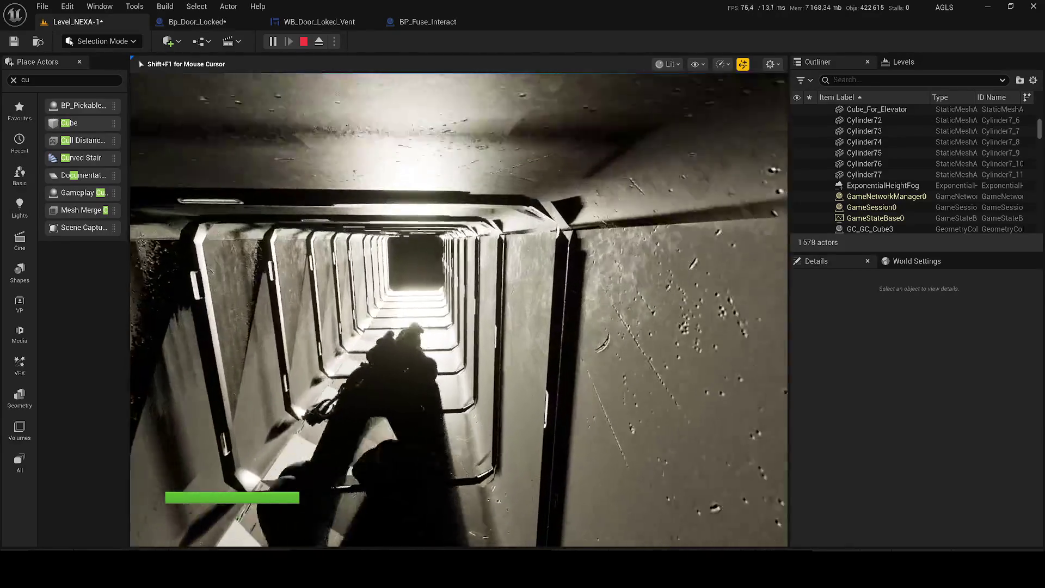
pyautogui.press('w')
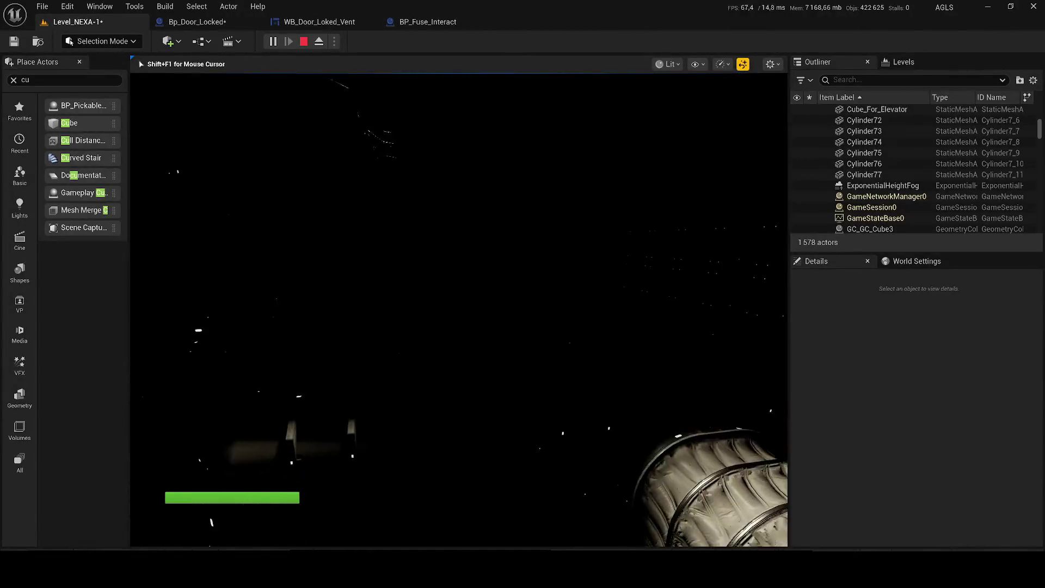
# Step: Stop the play session and focus the view on RectLight19, looking up the shaft
pyautogui.press('Escape')
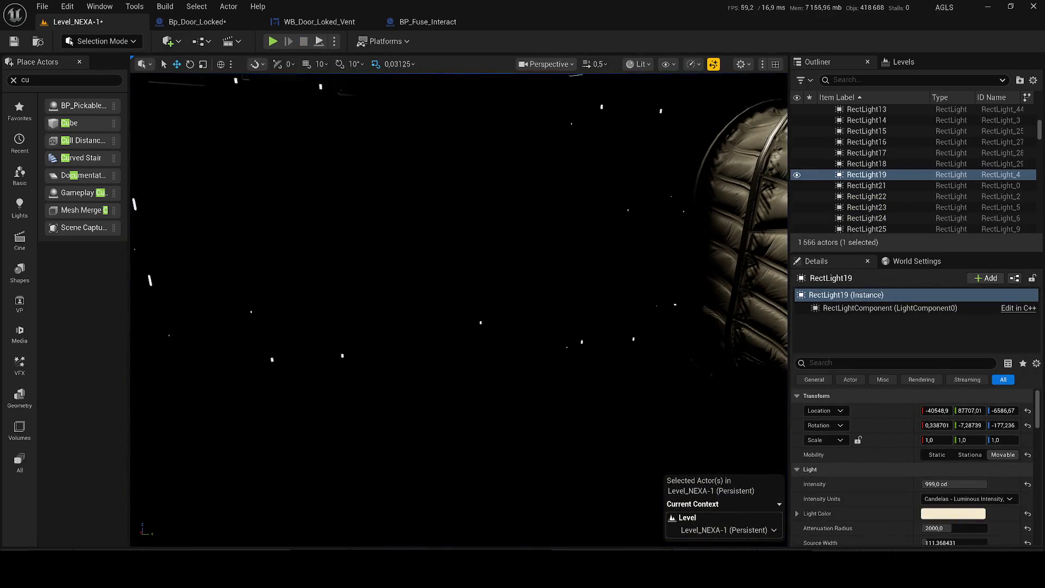
pyautogui.press('f')
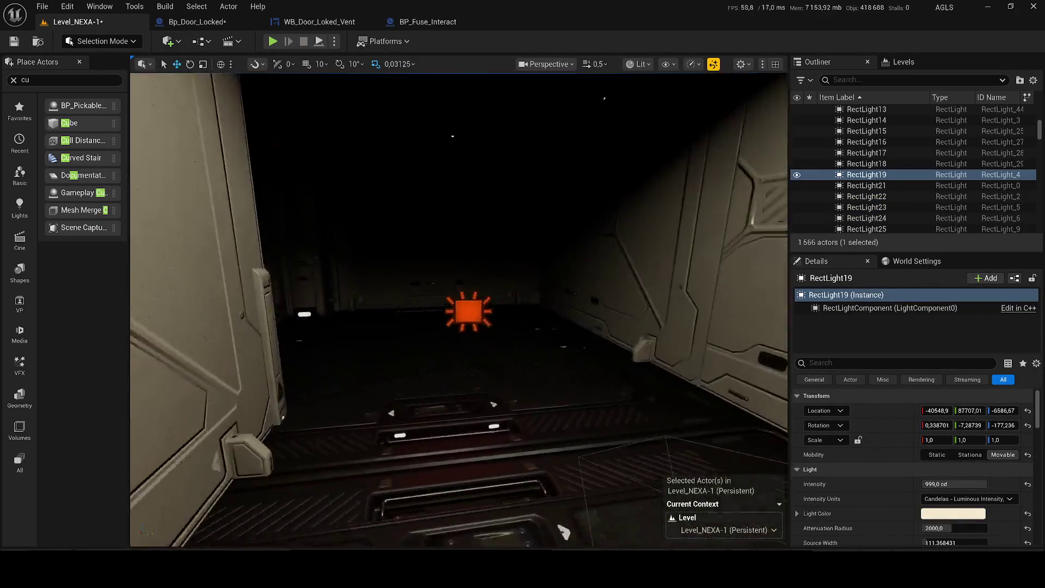
pyautogui.moveTo(562, 533)
pyautogui.mouseDown()
pyautogui.moveTo(563, 433)
pyautogui.moveTo(547, 432)
pyautogui.mouseUp()
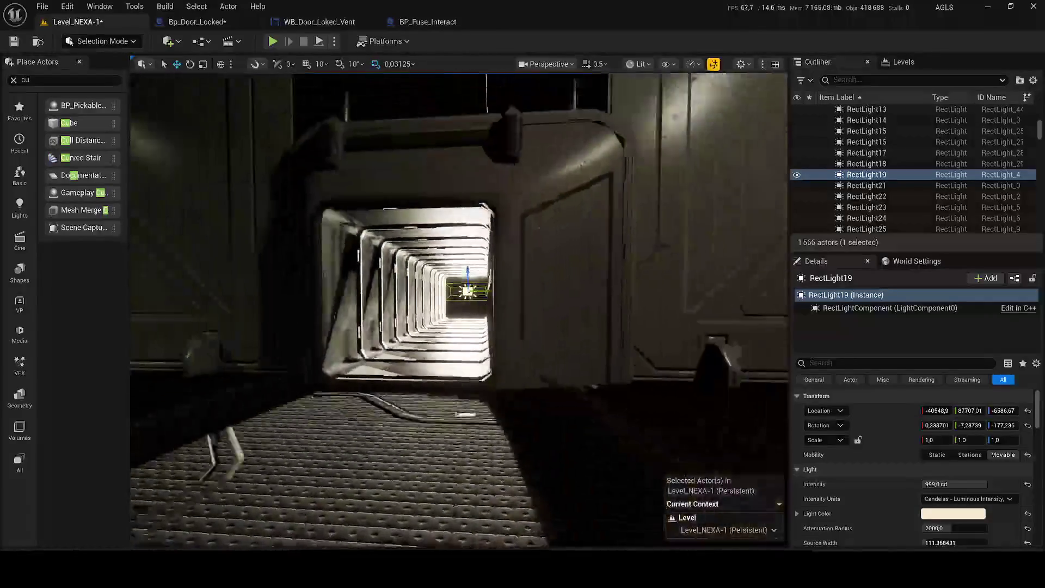
# Step: Close the Place Actors list, fly to the corridor and select Cube3
pyautogui.moveTo(546, 433); pyautogui.dragTo(547, 490)
pyautogui.moveTo(344, 406); pyautogui.dragTo(344, 406)
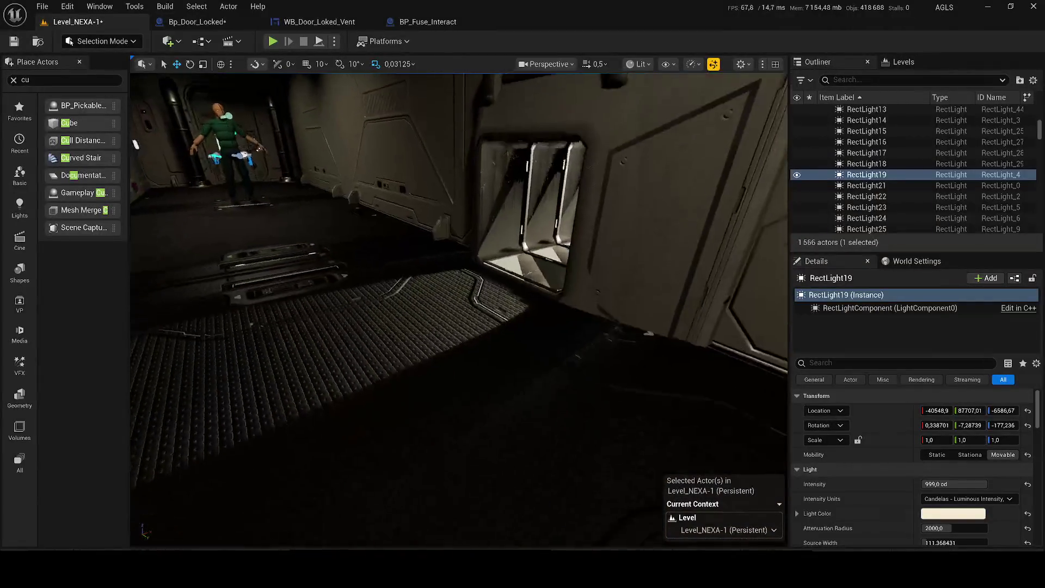
pyautogui.click(80, 63)
pyautogui.moveTo(478, 276); pyautogui.dragTo(448, 264)
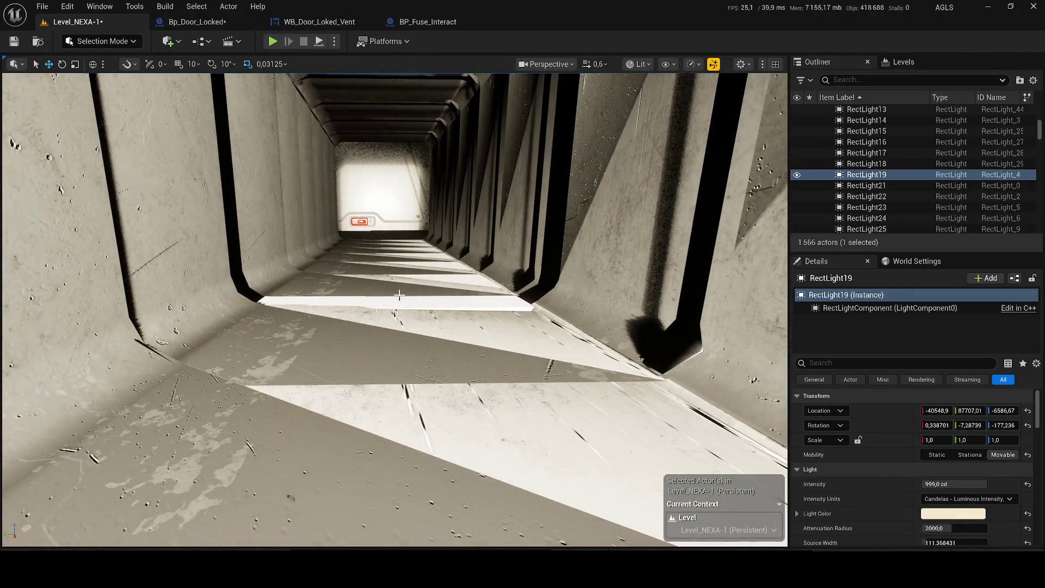
pyautogui.click(399, 296)
pyautogui.press('f')
# Step: Move Cube3 into the vent tunnel, sink it slightly into the floor and save the level
pyautogui.moveTo(371, 324); pyautogui.dragTo(372, 324)
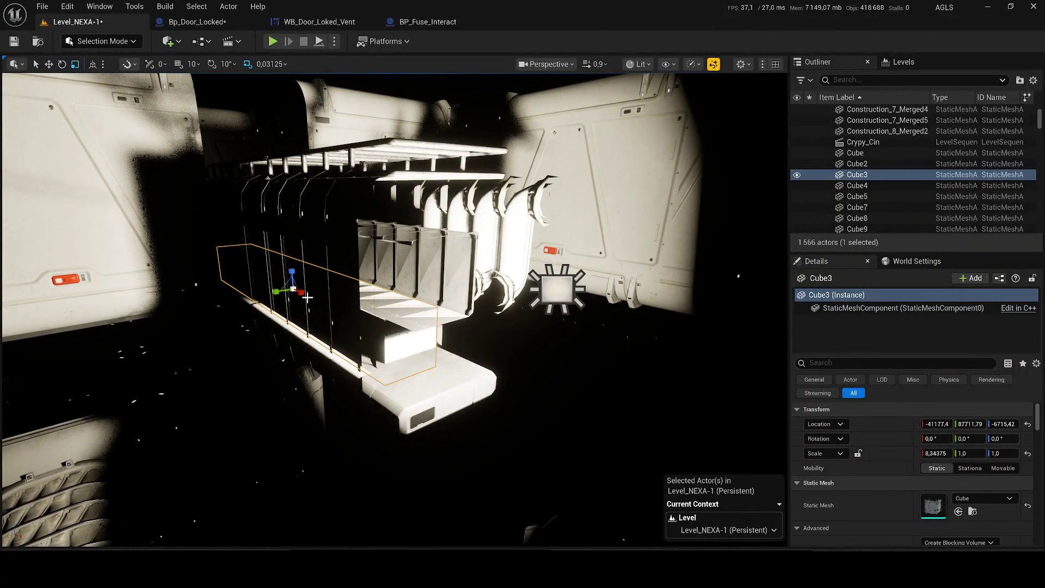
pyautogui.moveTo(299, 291)
pyautogui.mouseDown()
pyautogui.moveTo(385, 336)
pyautogui.moveTo(363, 270)
pyautogui.mouseUp()
pyautogui.press('f')
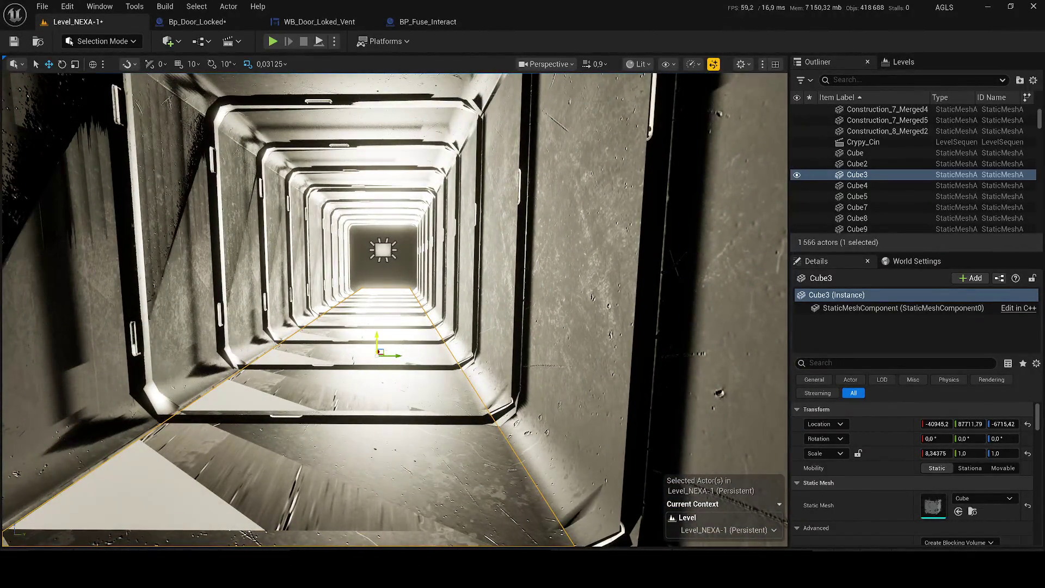
pyautogui.moveTo(376, 336); pyautogui.dragTo(376, 339)
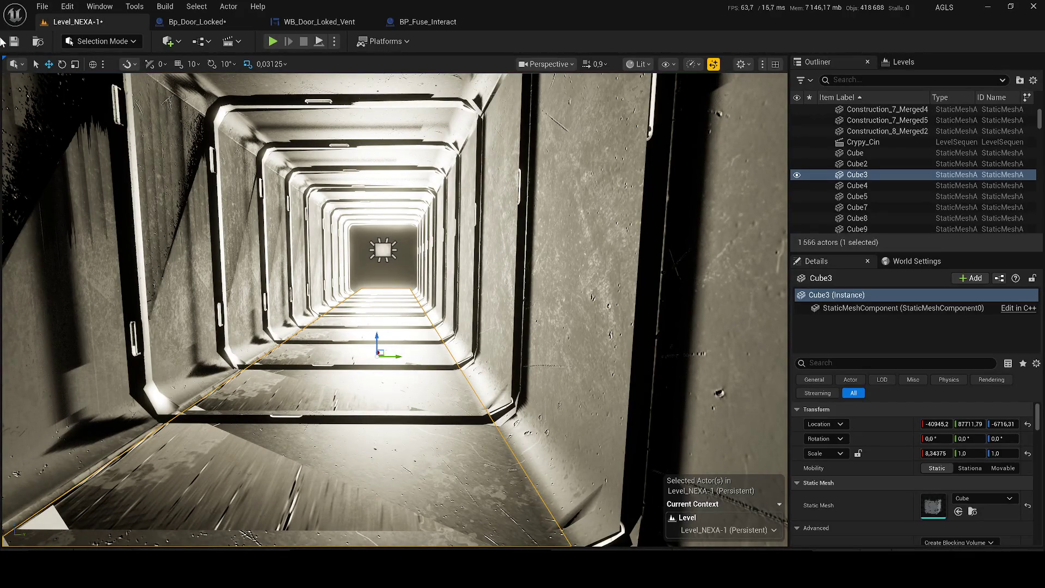
pyautogui.hotkey('ctrl', 's')
pyautogui.click(199, 41)
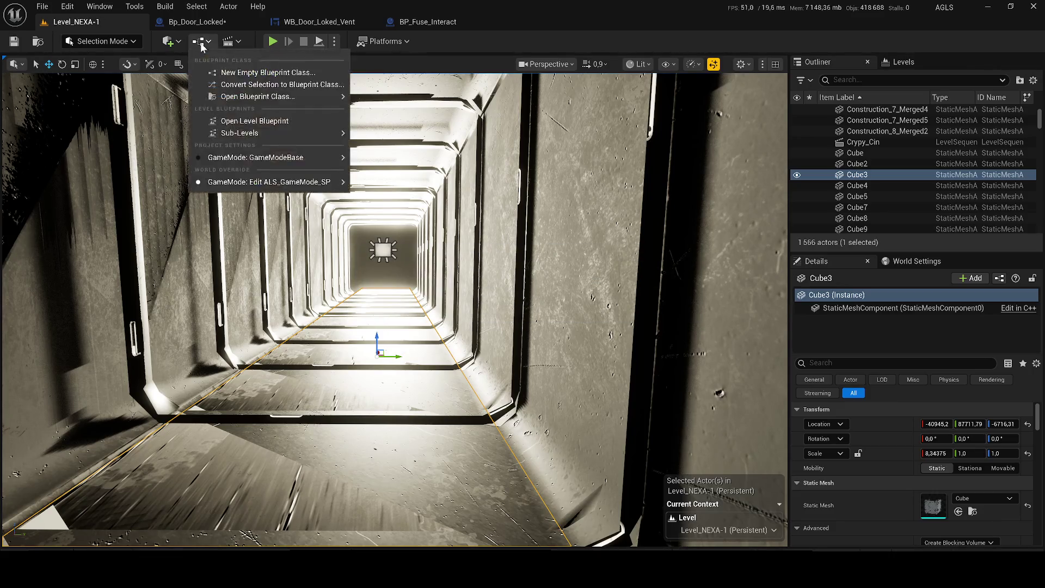
# Step: In the Level Blueprint, add a Cube3 reference node and position it near the Sequence
pyautogui.click(250, 121)
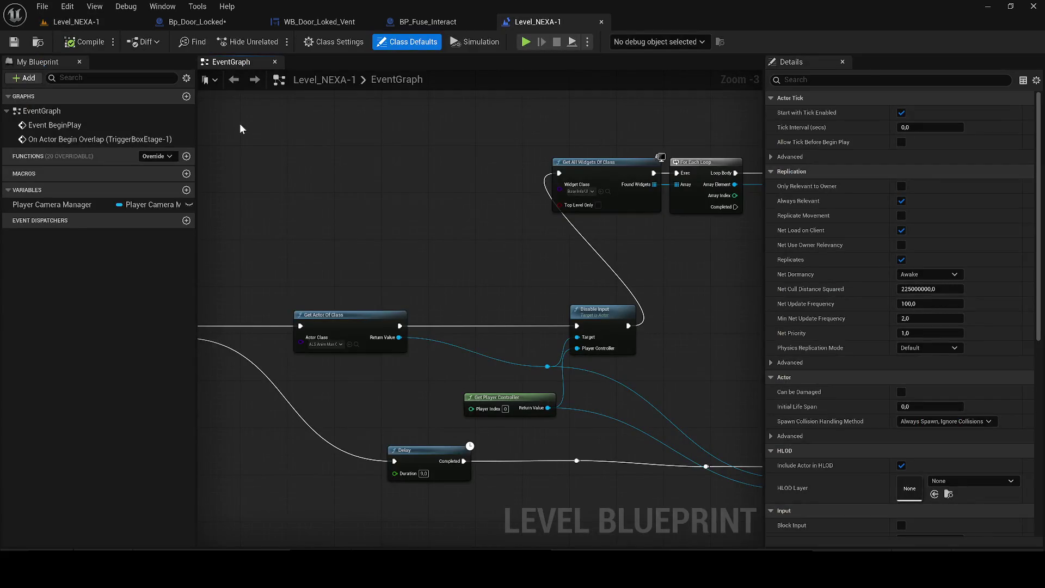
pyautogui.scroll(-1, 527, 223)
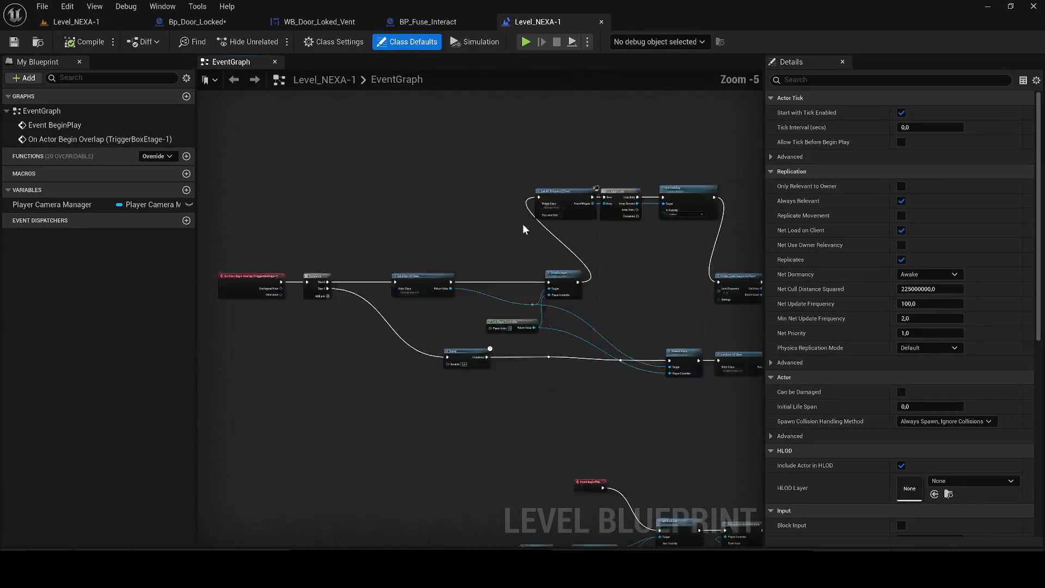
pyautogui.rightClick(490, 203)
pyautogui.click(525, 258)
pyautogui.scroll(-2, 493, 203)
pyautogui.scroll(-2, 490, 242)
pyautogui.moveTo(492, 203)
pyautogui.mouseDown()
pyautogui.moveTo(343, 405)
pyautogui.moveTo(442, 271)
pyautogui.mouseUp()
pyautogui.scroll(1, 588, 327)
pyautogui.scroll(1, 464, 301)
pyautogui.scroll(1, 441, 271)
pyautogui.moveTo(573, 374); pyautogui.dragTo(463, 333)
pyautogui.scroll(3, 463, 333)
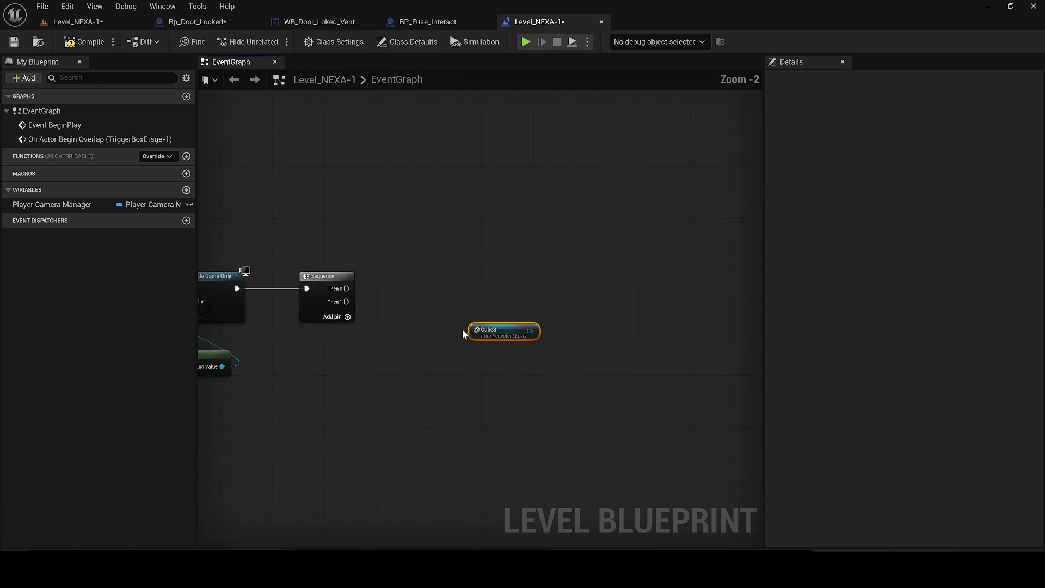
# Step: Add a Delay of 10 off Sequence Then 0 feeding Destroy Actor targeting Cube3
pyautogui.moveTo(616, 281); pyautogui.dragTo(523, 279)
pyautogui.write('delay')
pyautogui.press('Return')
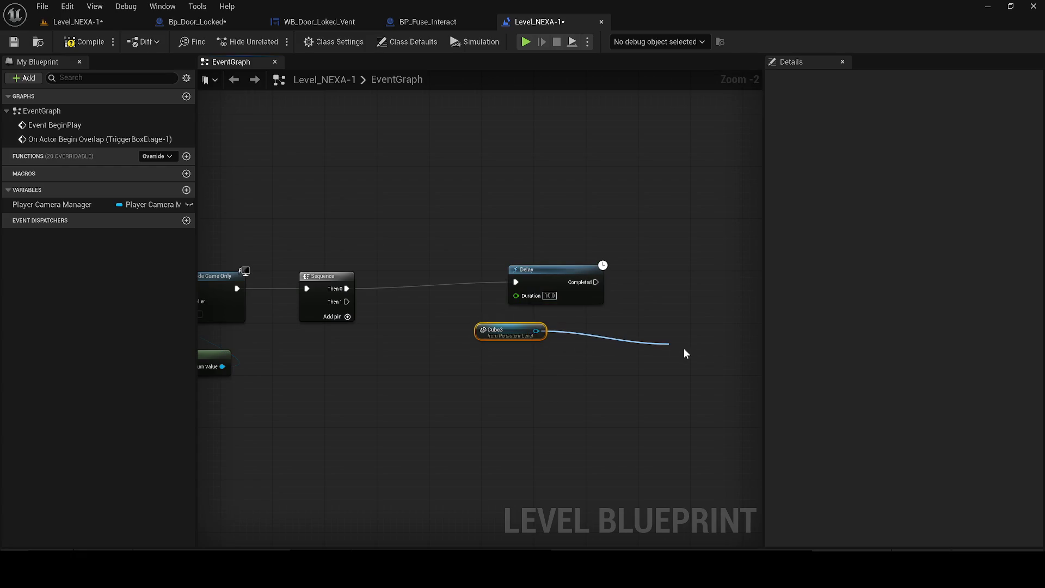
pyautogui.moveTo(685, 349); pyautogui.dragTo(684, 349)
pyautogui.write('destroy')
pyautogui.press('Return')
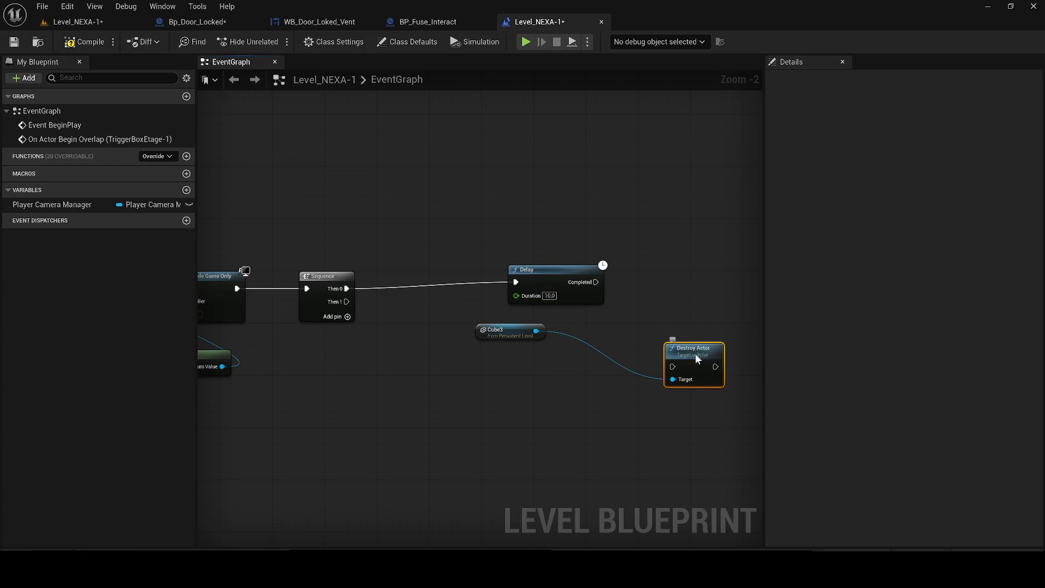
pyautogui.rightClick(662, 296)
pyautogui.press('Escape')
pyautogui.scroll(1, 672, 267)
pyautogui.scroll(1, 645, 282)
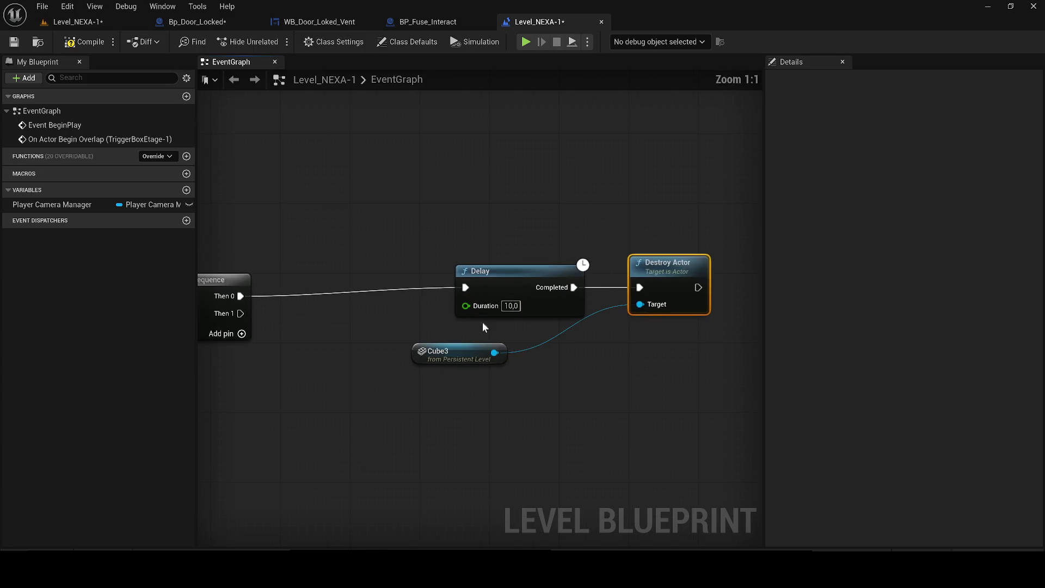
# Step: Save the level and blueprint, return to the viewport and start a test play
pyautogui.click(14, 43)
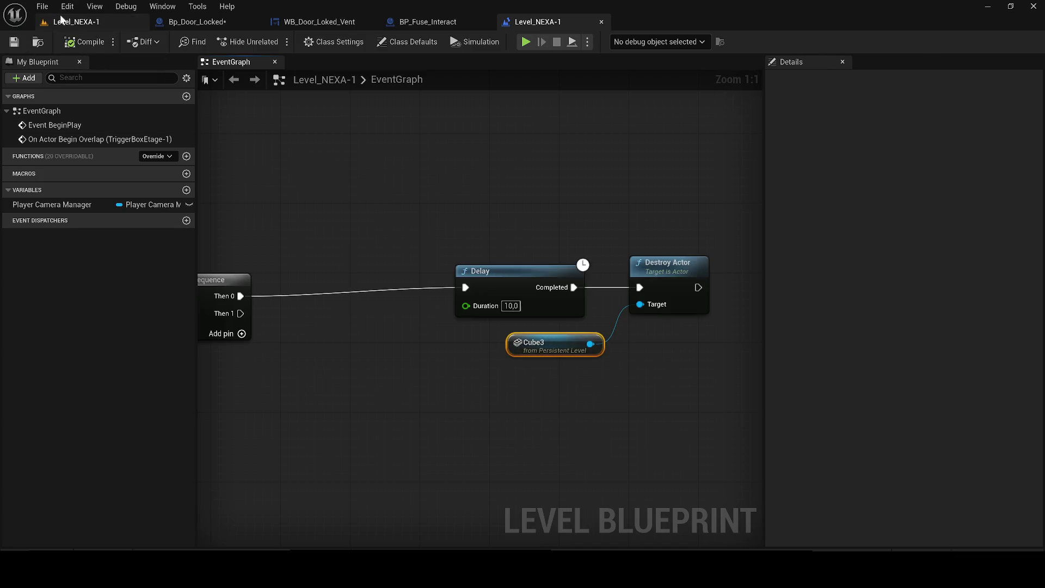
pyautogui.click(61, 18)
pyautogui.hotkey('alt', 'p')
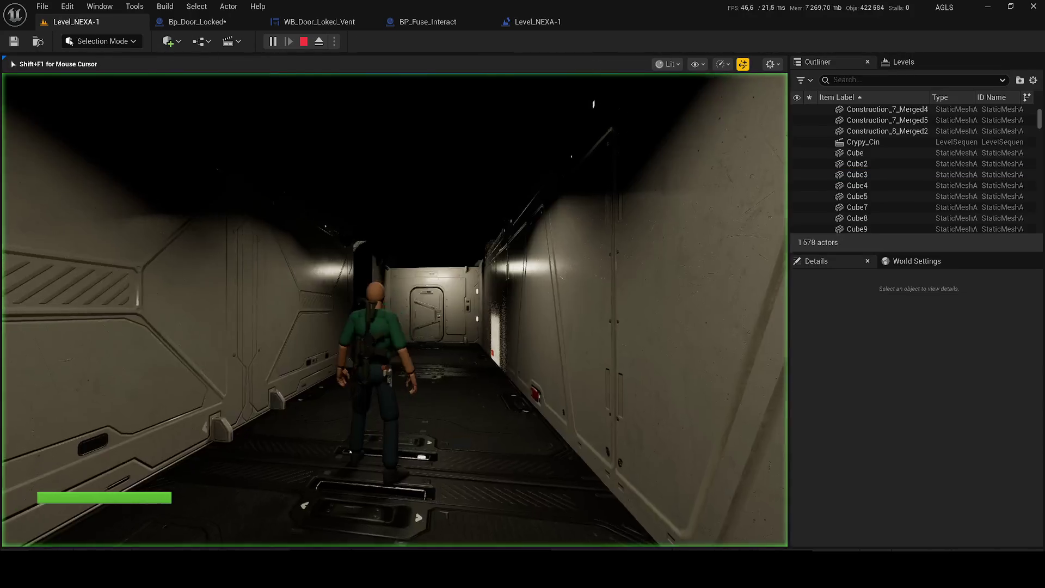
# Step: Run test plays, crawling the character through the vent and out its far end
pyautogui.press('w')
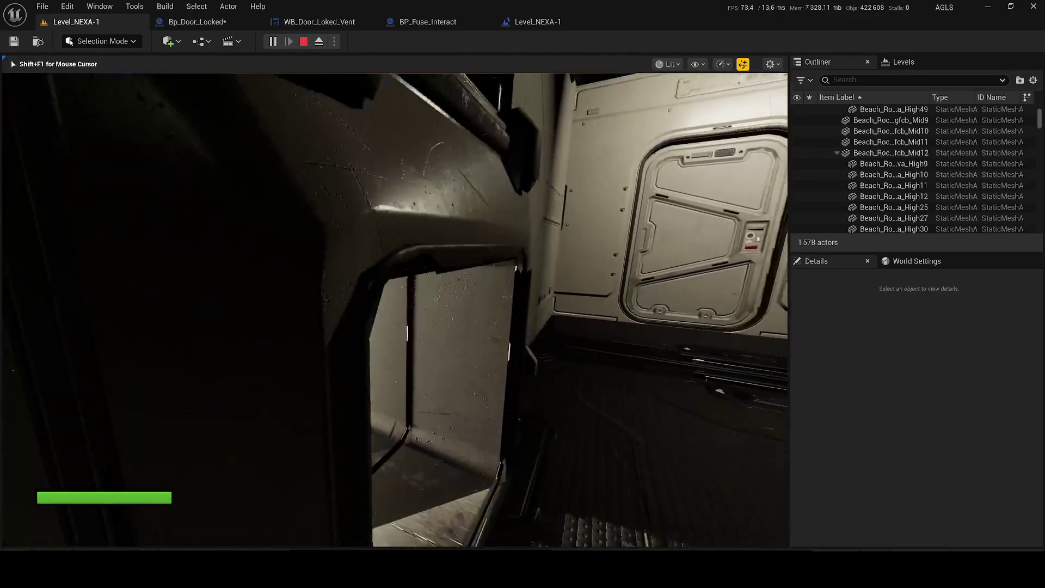
pyautogui.press('Escape')
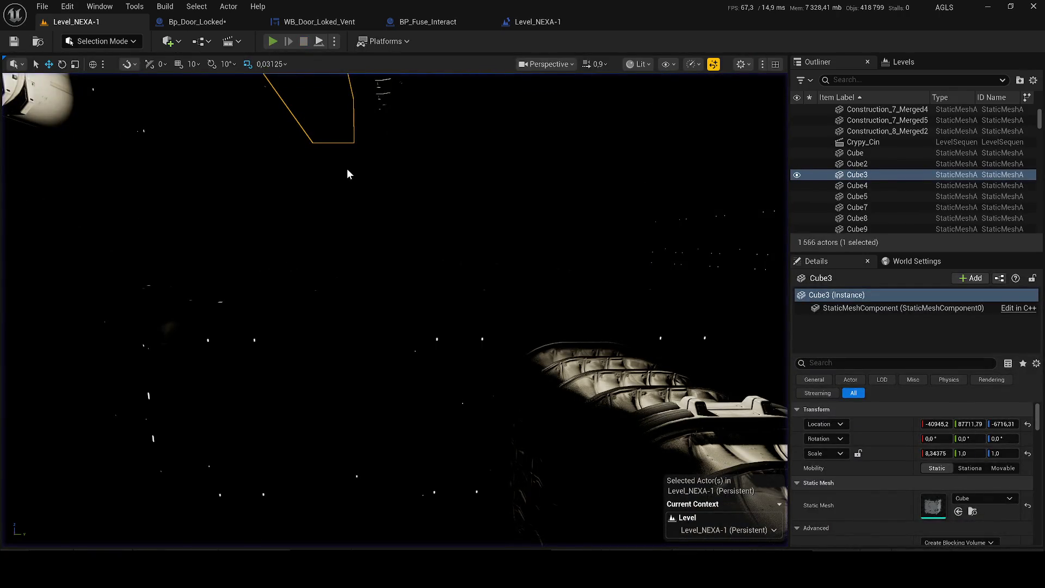
pyautogui.hotkey('alt', 'p')
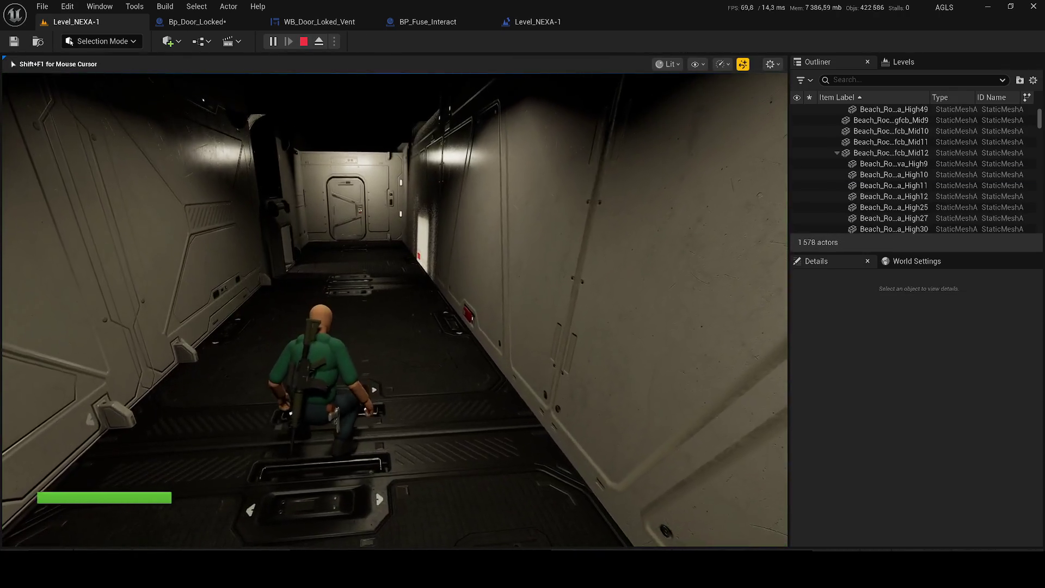
pyautogui.press('Escape')
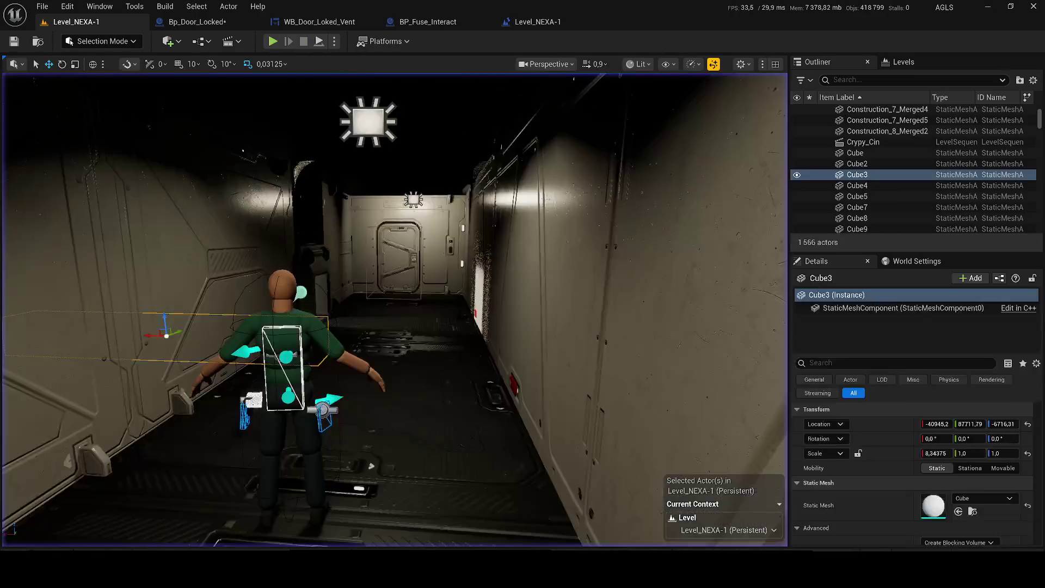
pyautogui.click(946, 571)
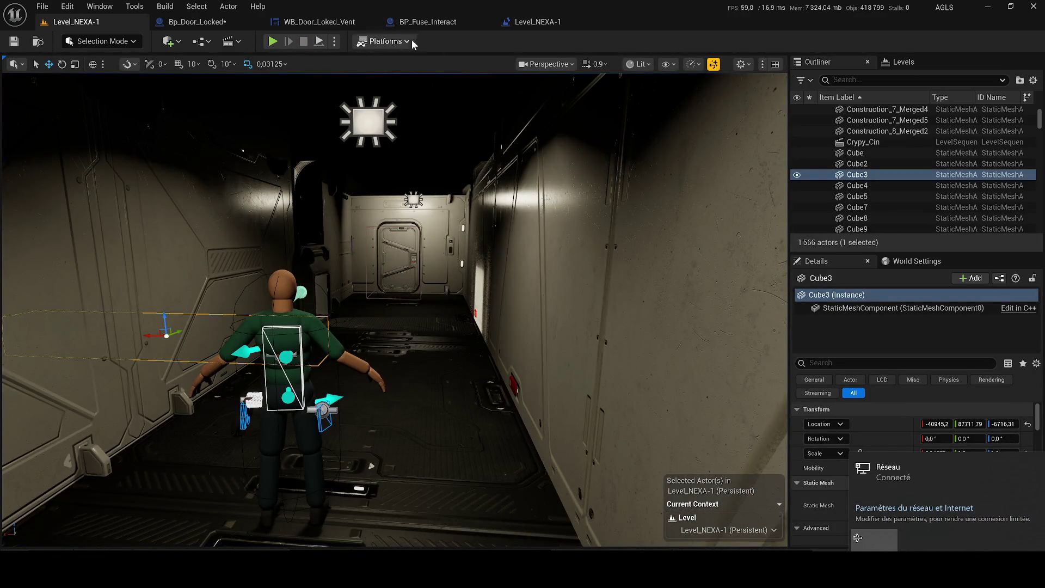
pyautogui.click(273, 42)
pyautogui.press('w')
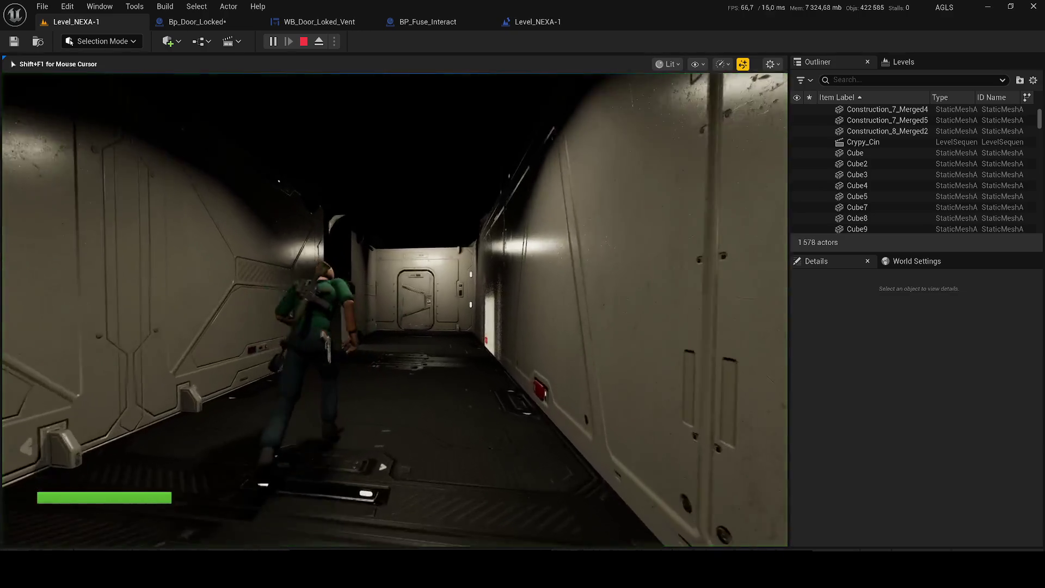
pyautogui.press('e')
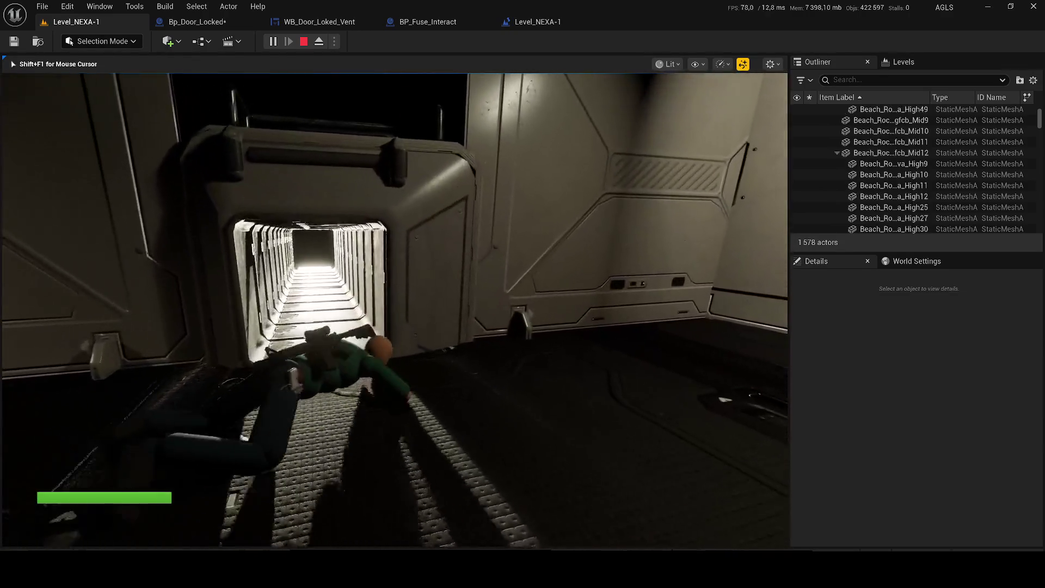
pyautogui.press('w')
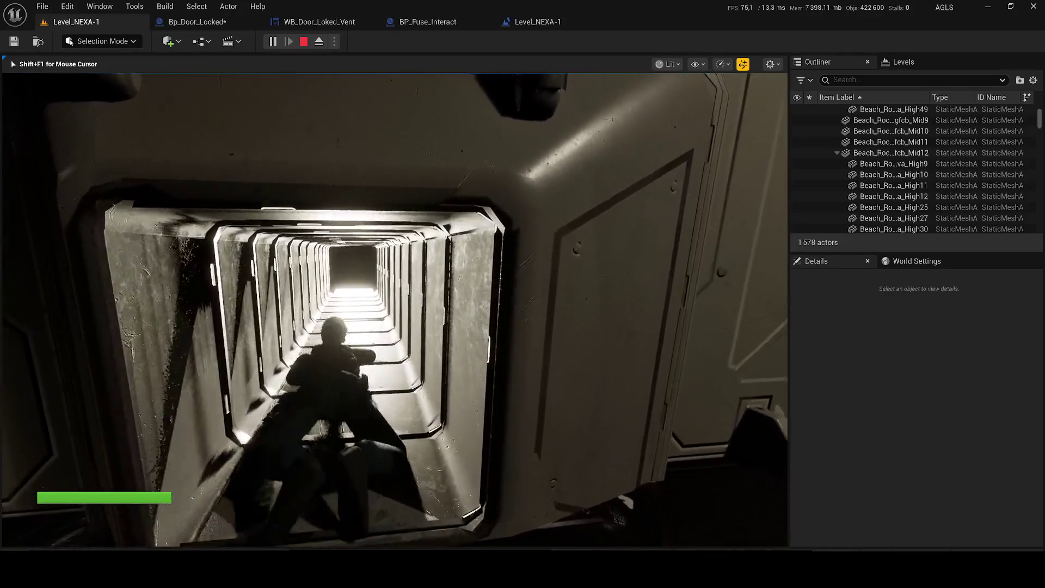
pyautogui.press('w')
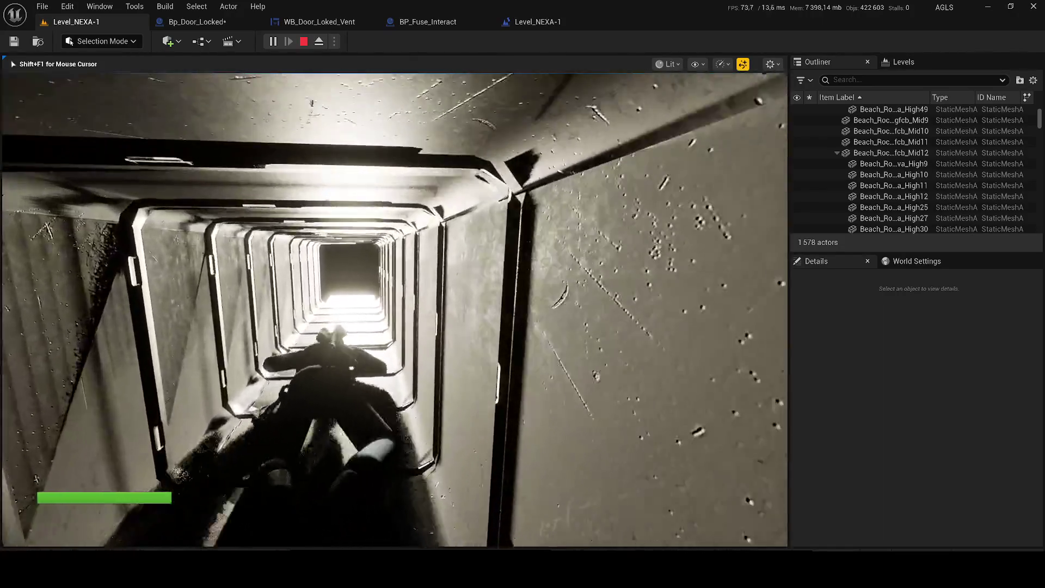
pyautogui.press('w')
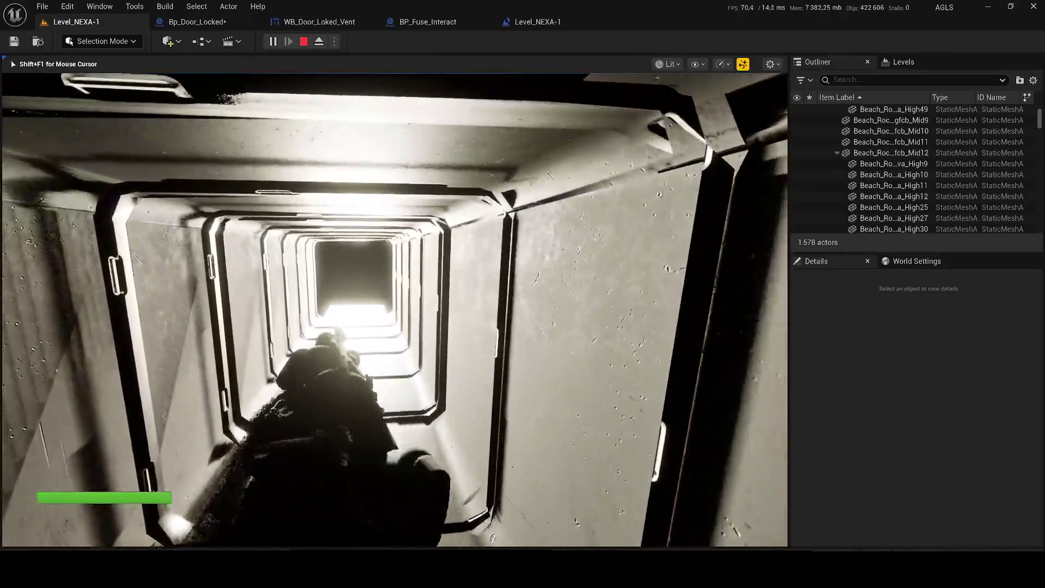
pyautogui.press('w')
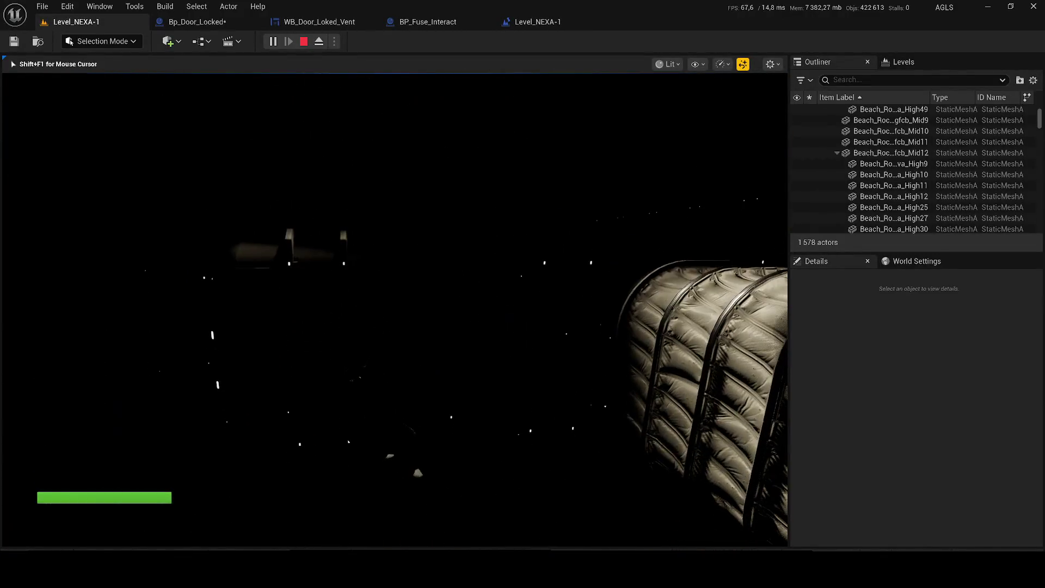
pyautogui.press('Escape')
# Step: Repeat the crawl-through test going prone into the vent, then stop the play tests
pyautogui.hotkey('alt', 'p')
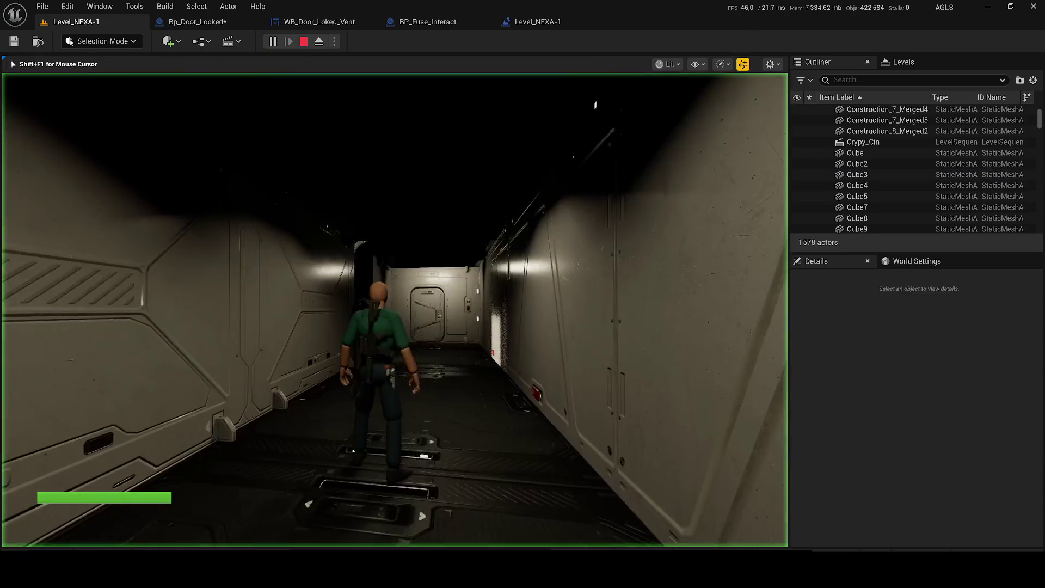
pyautogui.press('w')
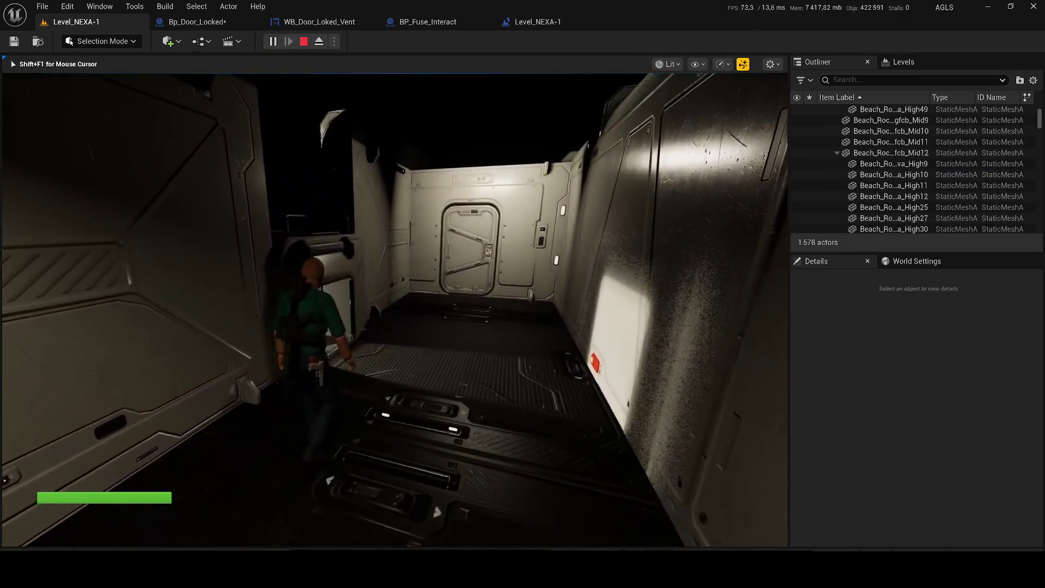
pyautogui.hotkey('alt', 'z')
pyautogui.hotkey('alt', 'z')
pyautogui.press('w')
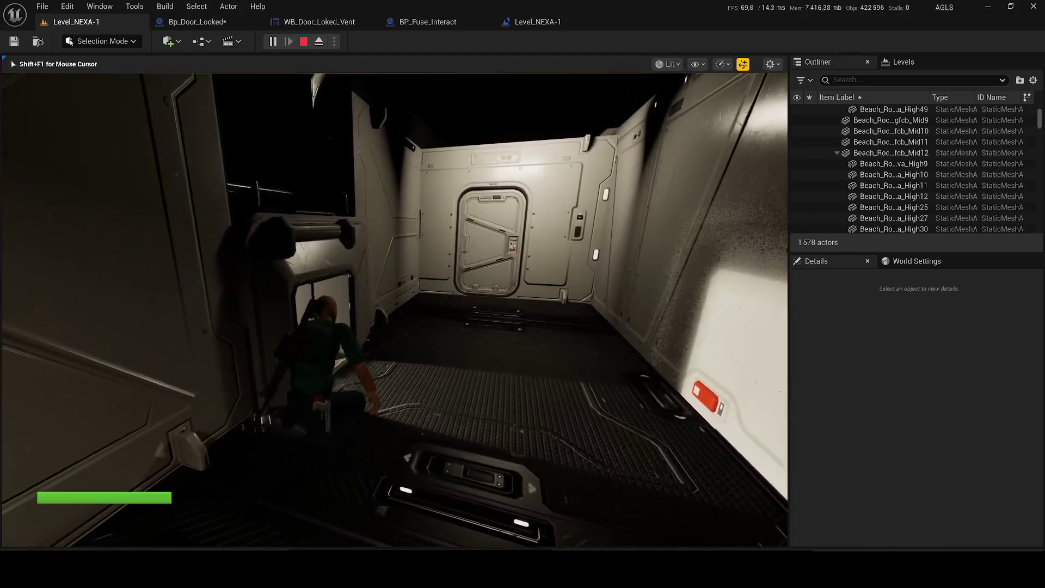
pyautogui.press('w')
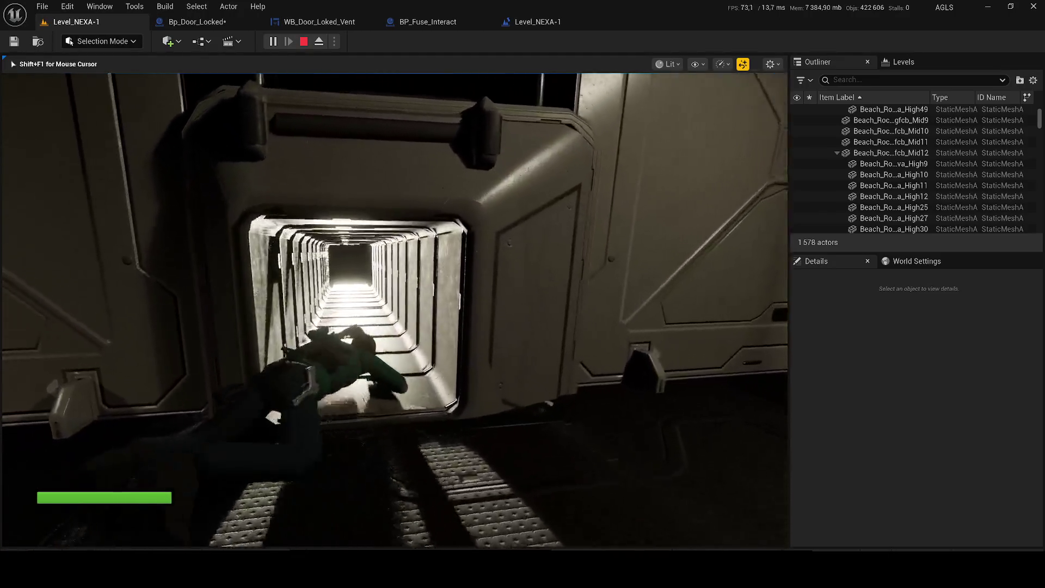
pyautogui.press('w')
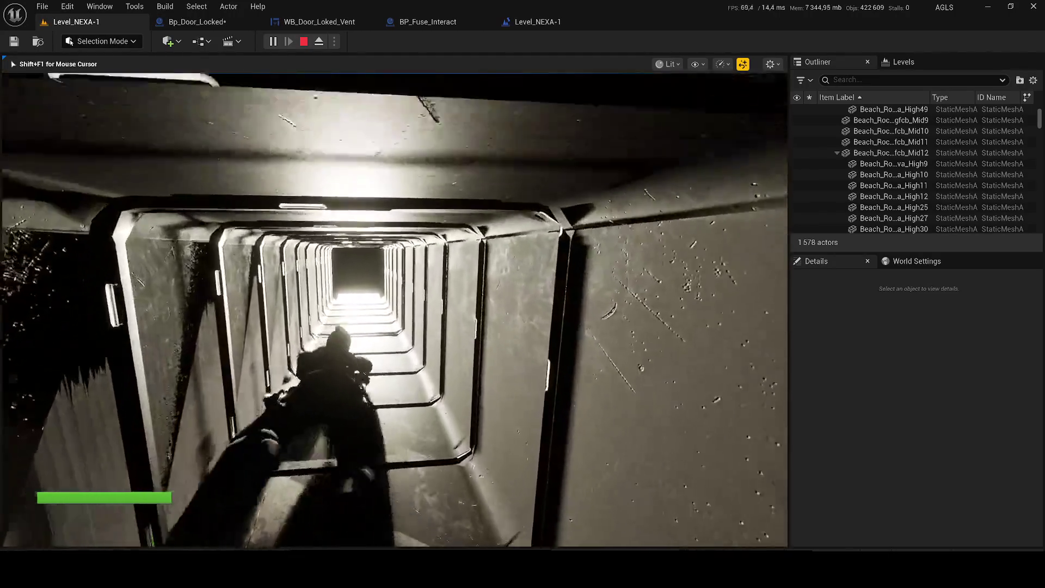
pyautogui.press('w')
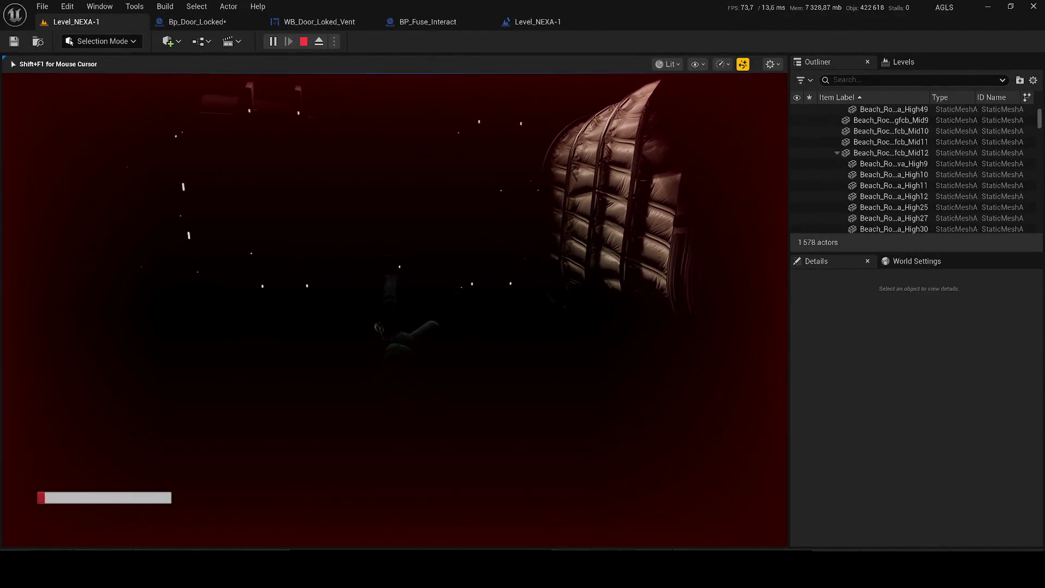
pyautogui.hotkey('alt', '1')
pyautogui.press('Escape')
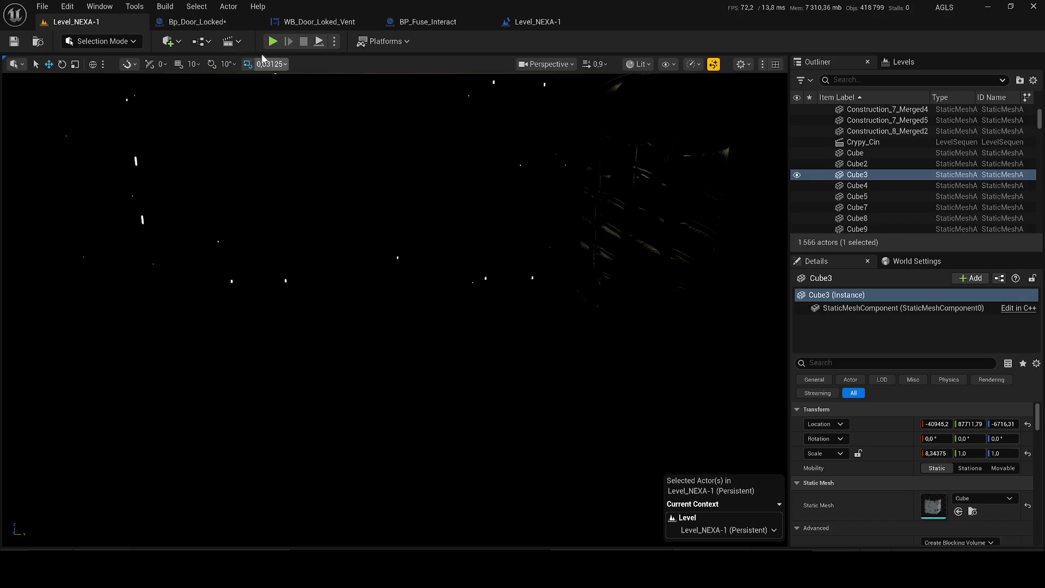
pyautogui.hotkey('alt', 'p')
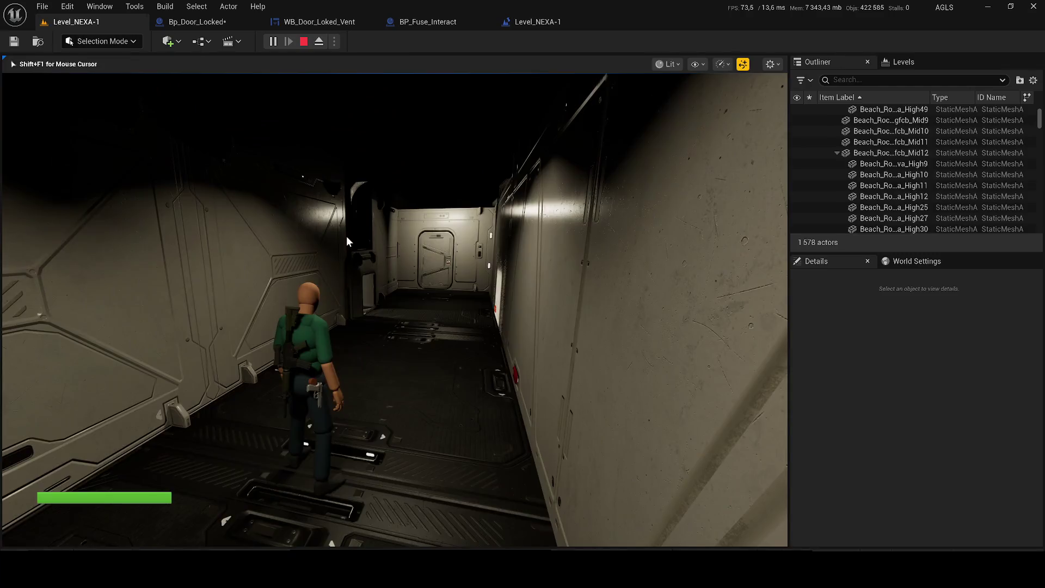
pyautogui.press('Escape')
# Step: Open SM_Construction_9 in the static mesh editor and show its Collision options
pyautogui.click(370, 268)
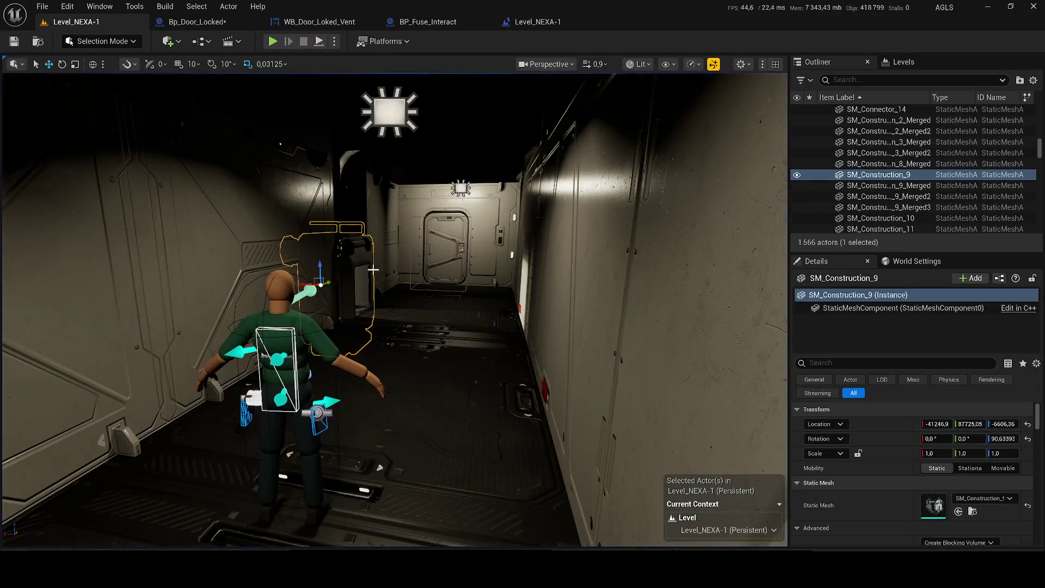
pyautogui.rightClick(928, 175)
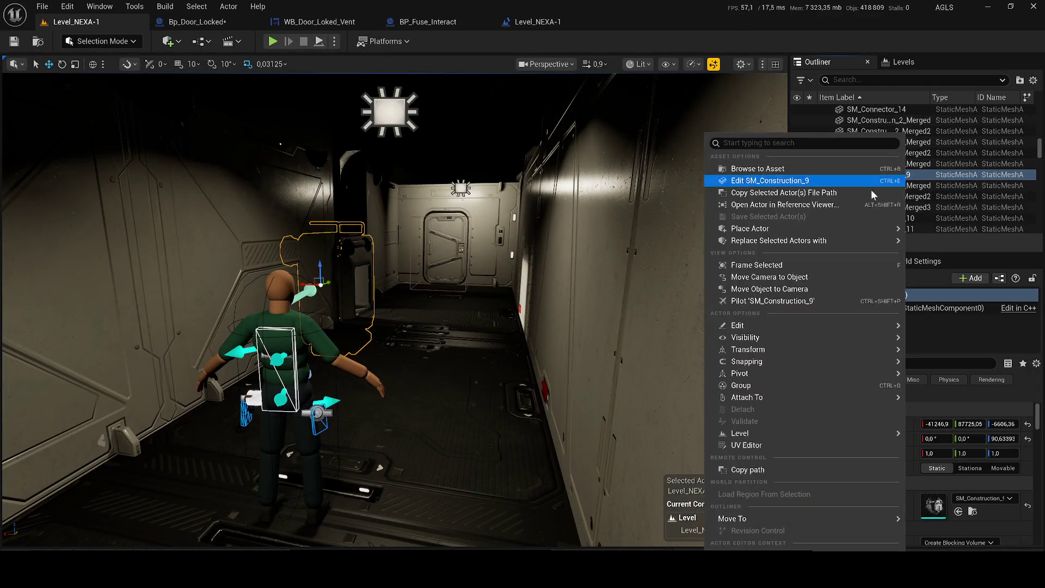
pyautogui.click(741, 188)
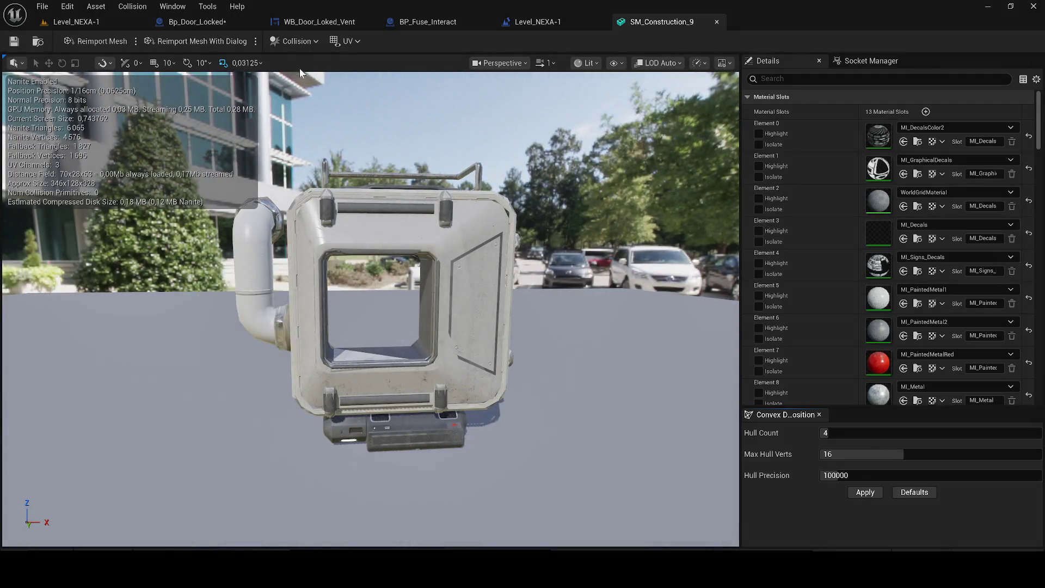
pyautogui.click(293, 42)
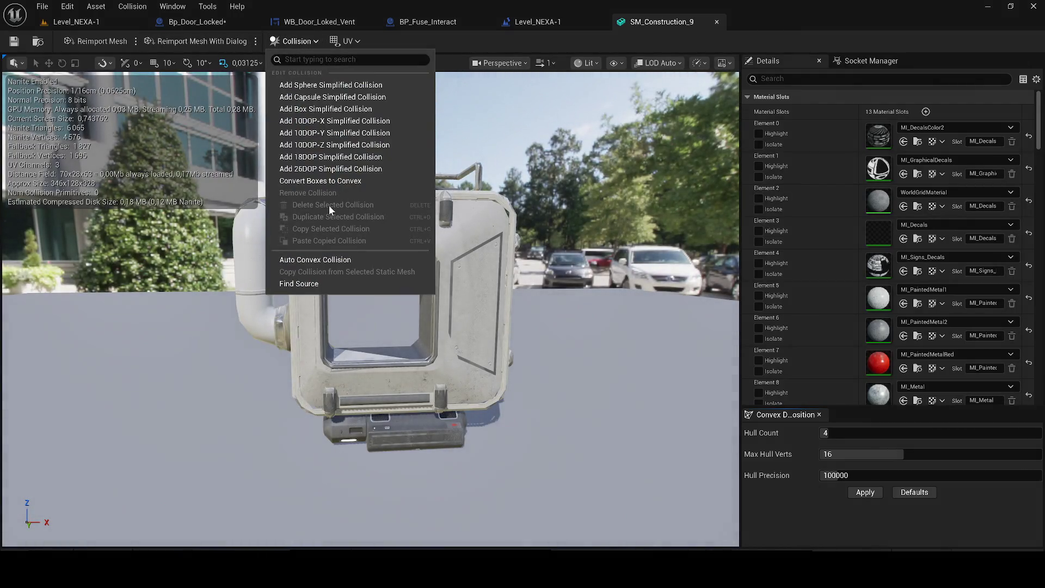
# Step: Generate auto convex collision, delete the hulls, remove all collision and return to the level
pyautogui.click(319, 260)
pyautogui.scroll(5, 489, 297)
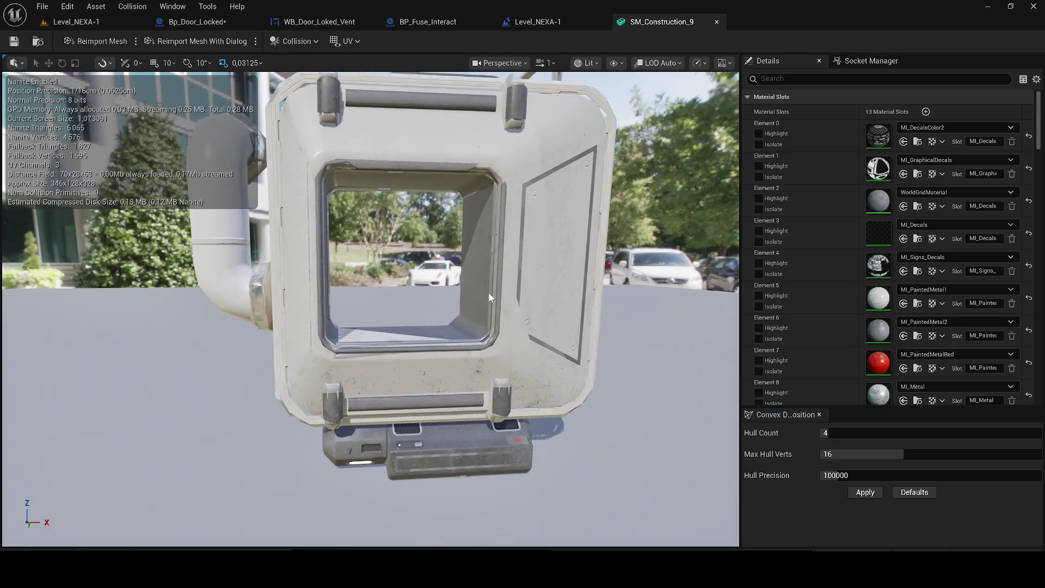
pyautogui.scroll(5, 403, 235)
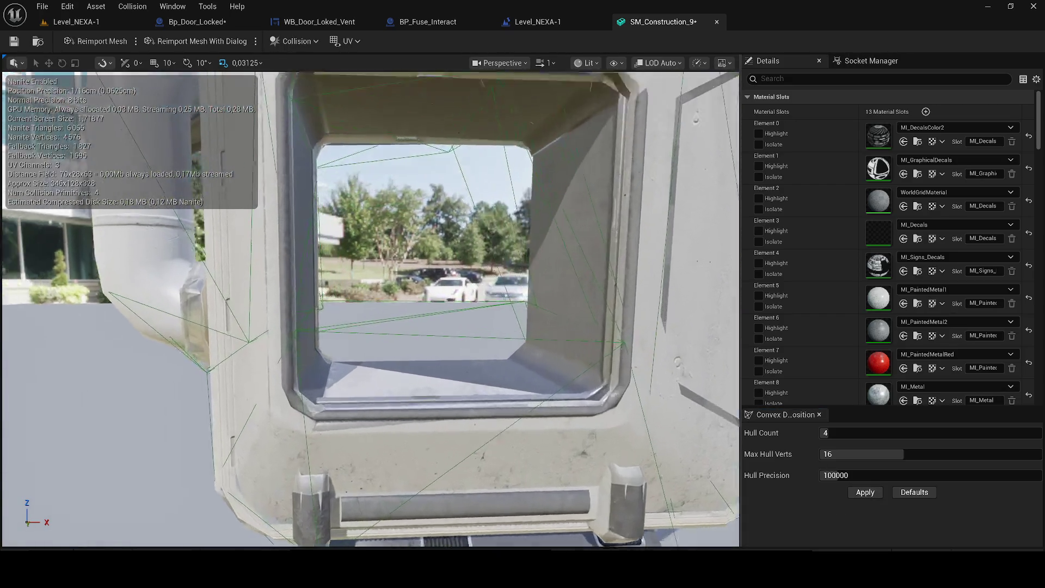
pyautogui.scroll(-3, 457, 270)
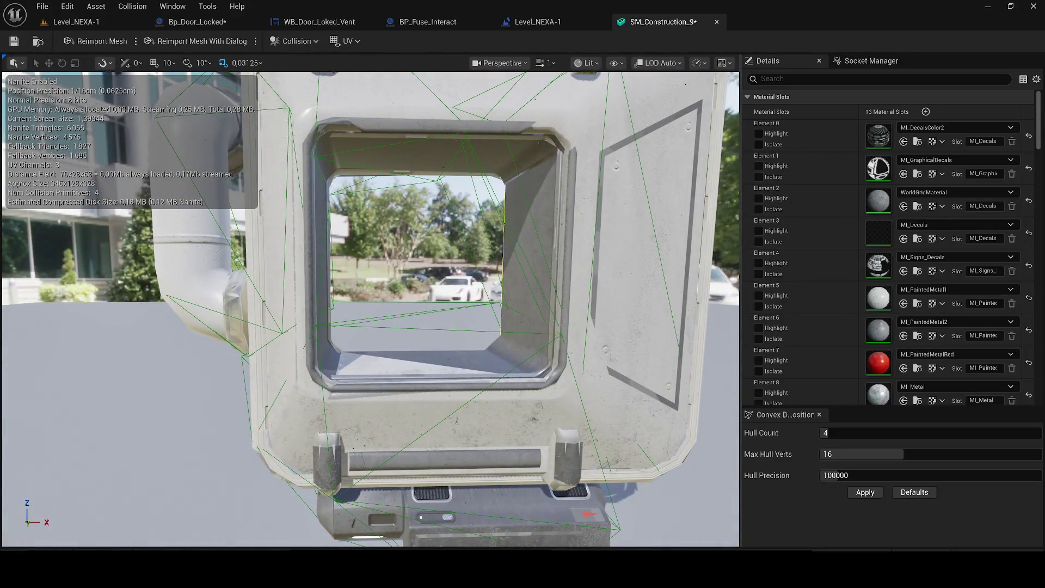
pyautogui.press('Delete')
pyautogui.press('Delete')
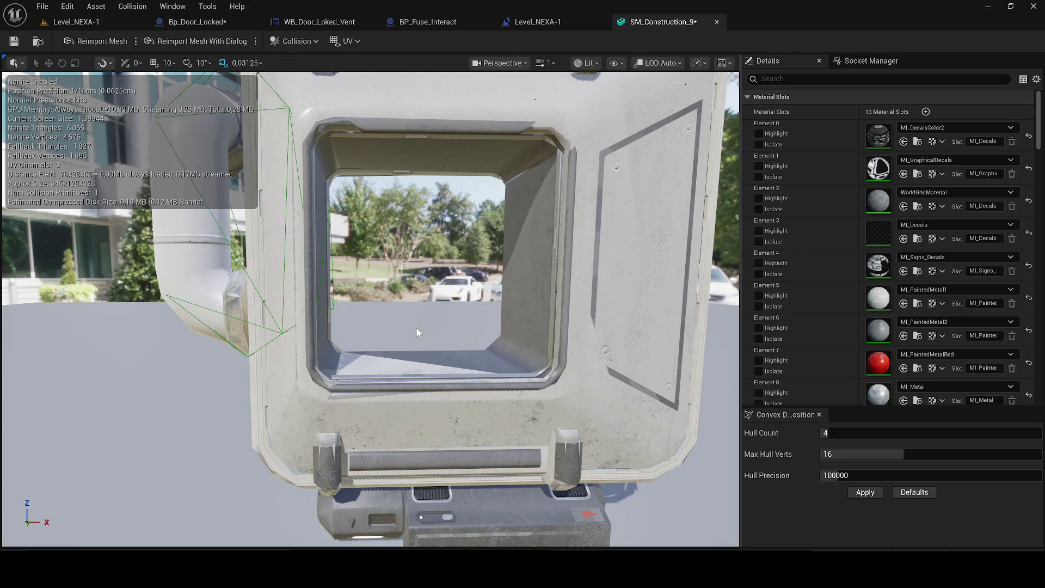
pyautogui.scroll(-5, 416, 328)
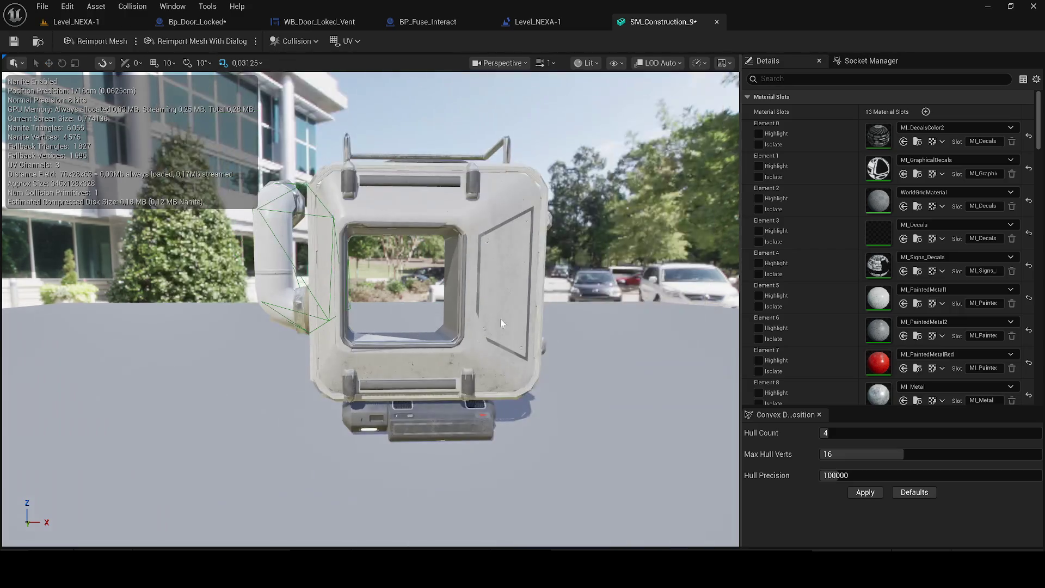
pyautogui.click(308, 45)
pyautogui.click(290, 196)
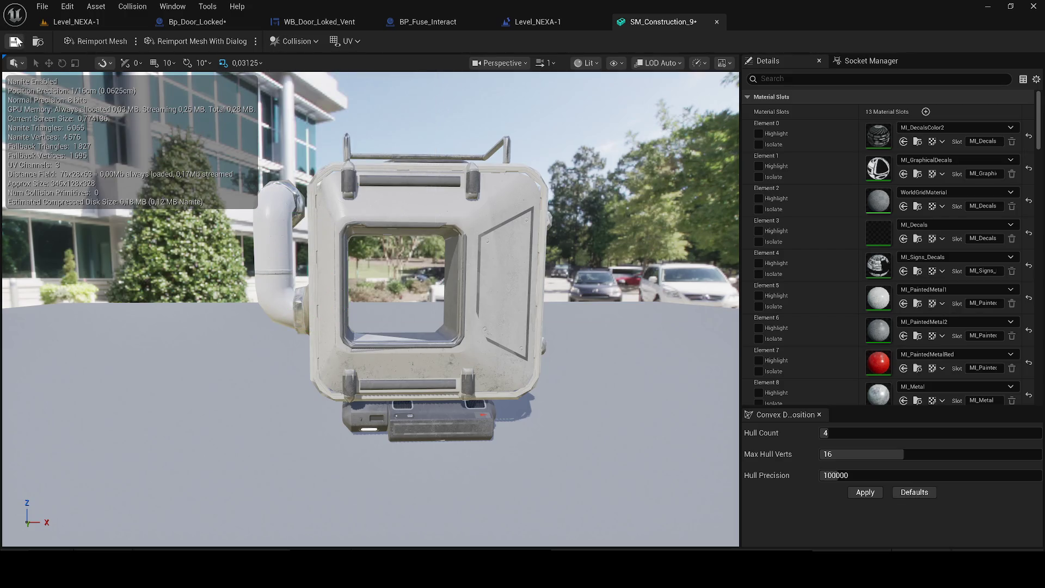
pyautogui.click(719, 23)
pyautogui.click(76, 21)
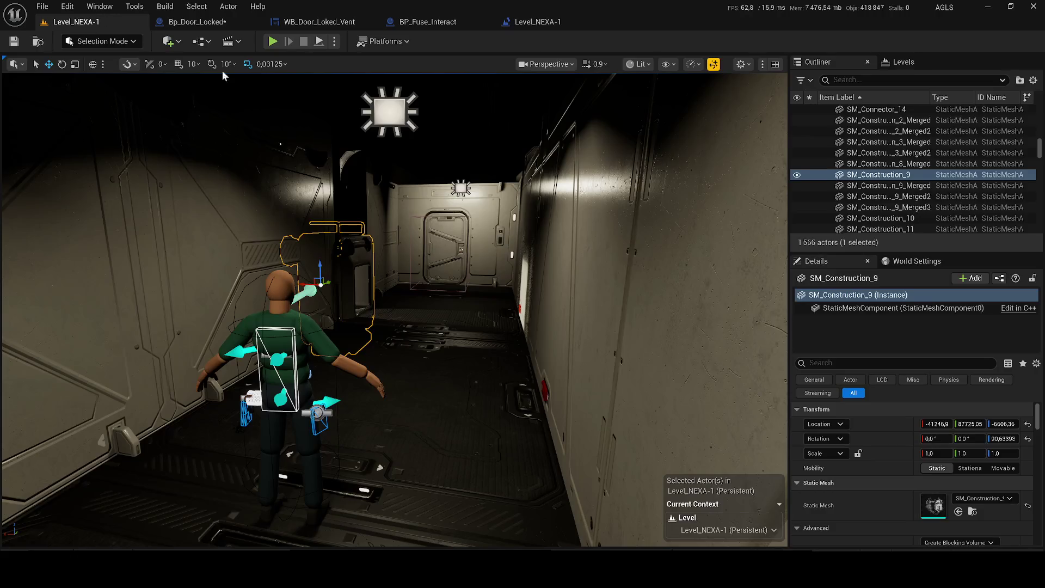
# Step: Fly around SM_Construction_9 and select RectLight19 inside the vent
pyautogui.press('w')
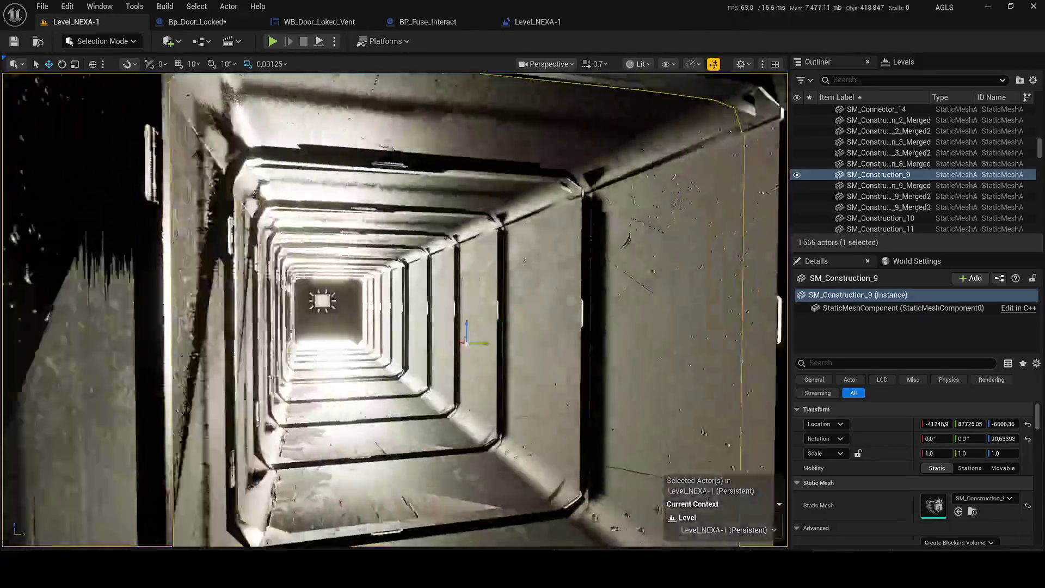
pyautogui.press('f')
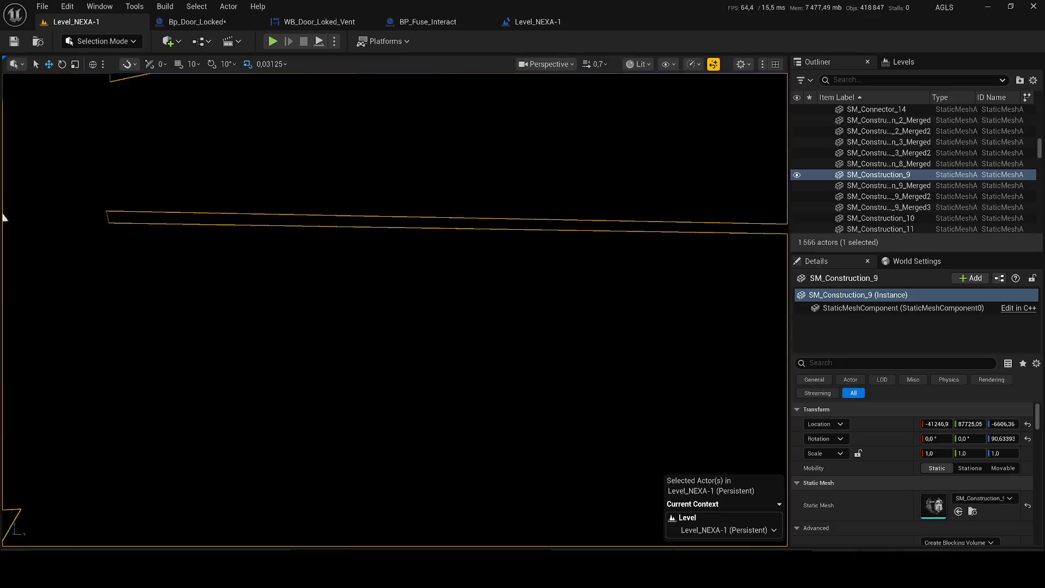
pyautogui.scroll(2, 392, 310)
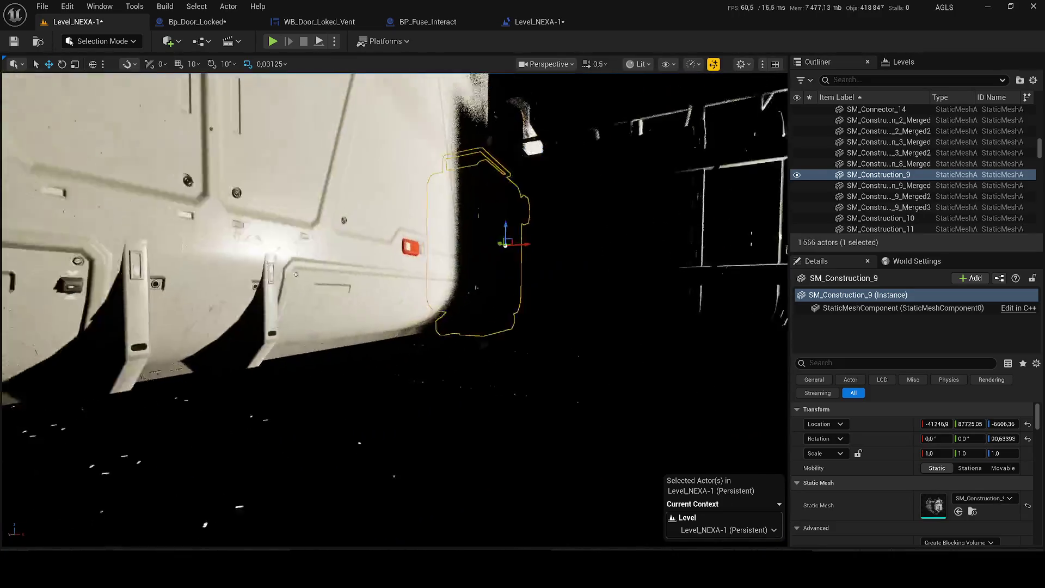
pyautogui.moveTo(393, 310); pyautogui.dragTo(310, 278)
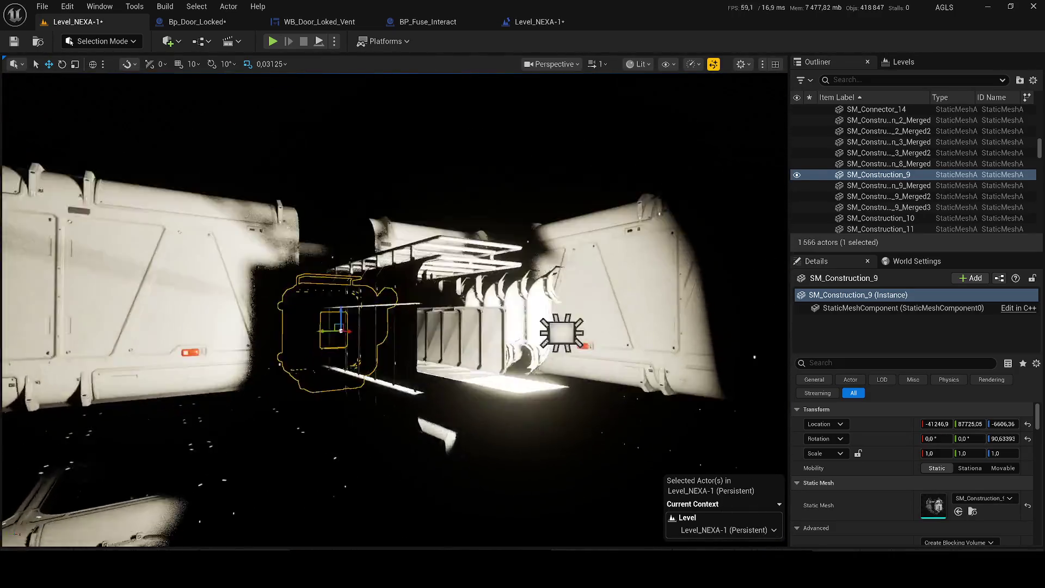
pyautogui.moveTo(392, 237)
pyautogui.mouseDown()
pyautogui.moveTo(457, 234)
pyautogui.moveTo(459, 280)
pyautogui.moveTo(518, 320)
pyautogui.moveTo(474, 316)
pyautogui.moveTo(559, 343)
pyautogui.mouseUp()
pyautogui.click(418, 254)
pyautogui.scroll(-1, 961, 506)
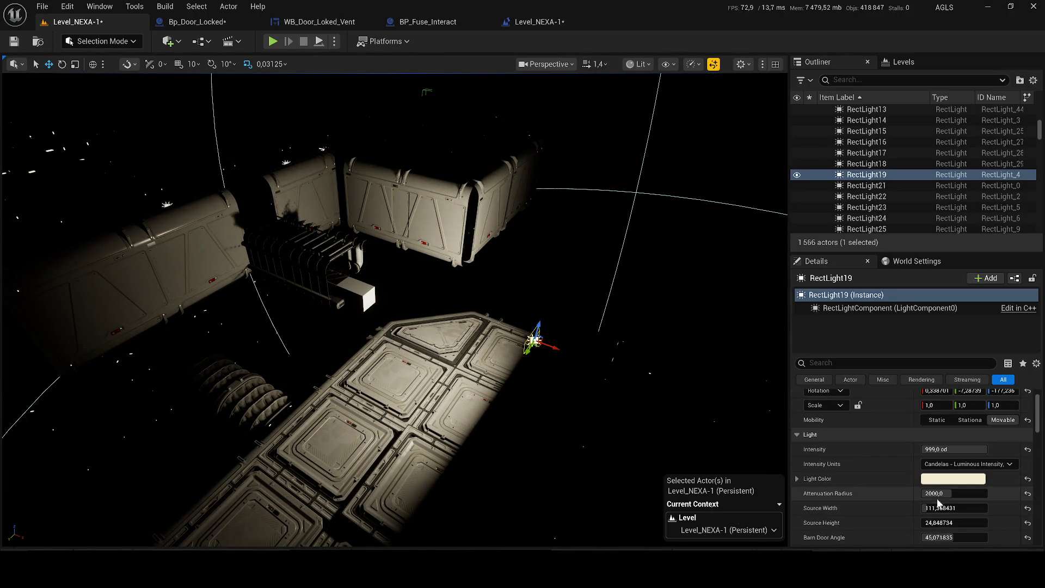
# Step: Give RectLight19 a 16384 attenuation radius, source width and height 1, barn door angle 0
pyautogui.moveTo(938, 493); pyautogui.dragTo(979, 493)
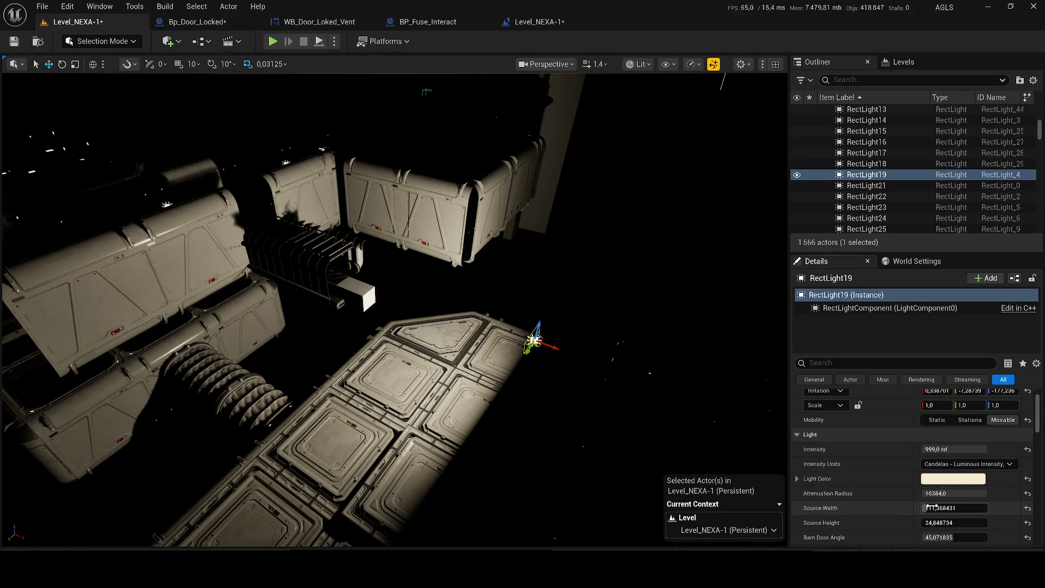
pyautogui.write('10001')
pyautogui.press('Return')
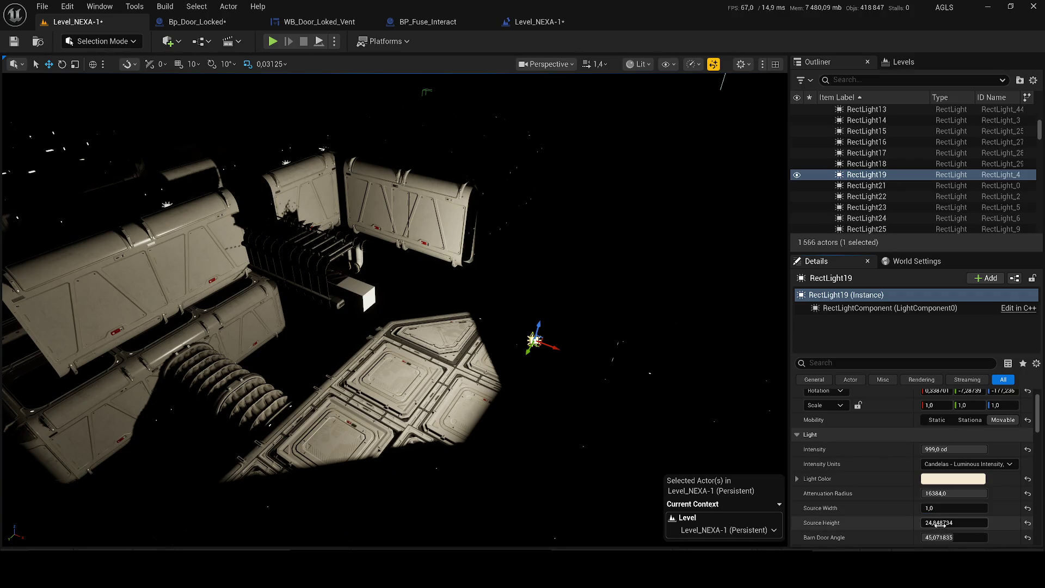
pyautogui.moveTo(939, 524); pyautogui.dragTo(899, 523)
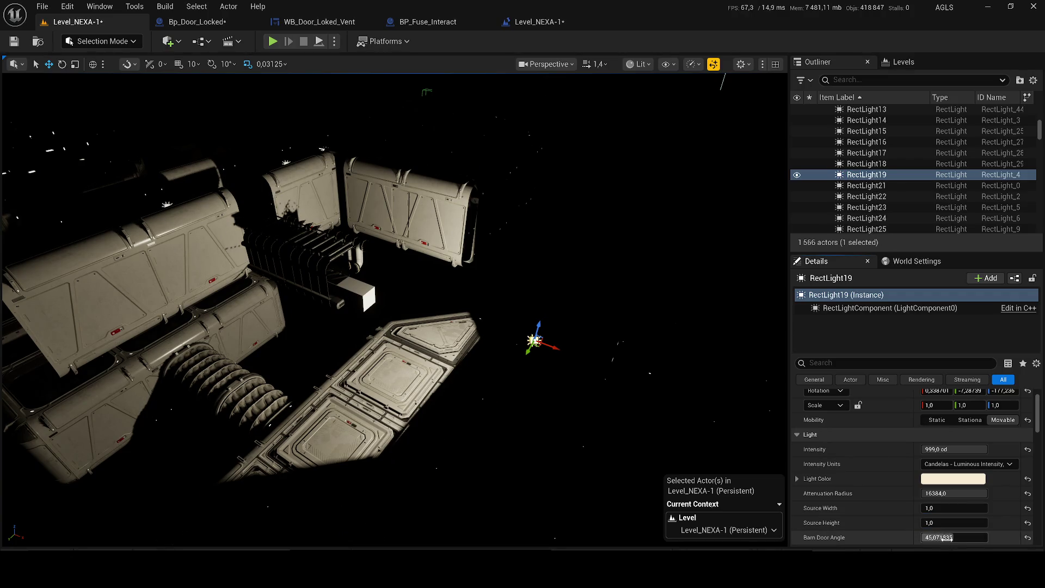
pyautogui.write('0')
pyautogui.press('Return')
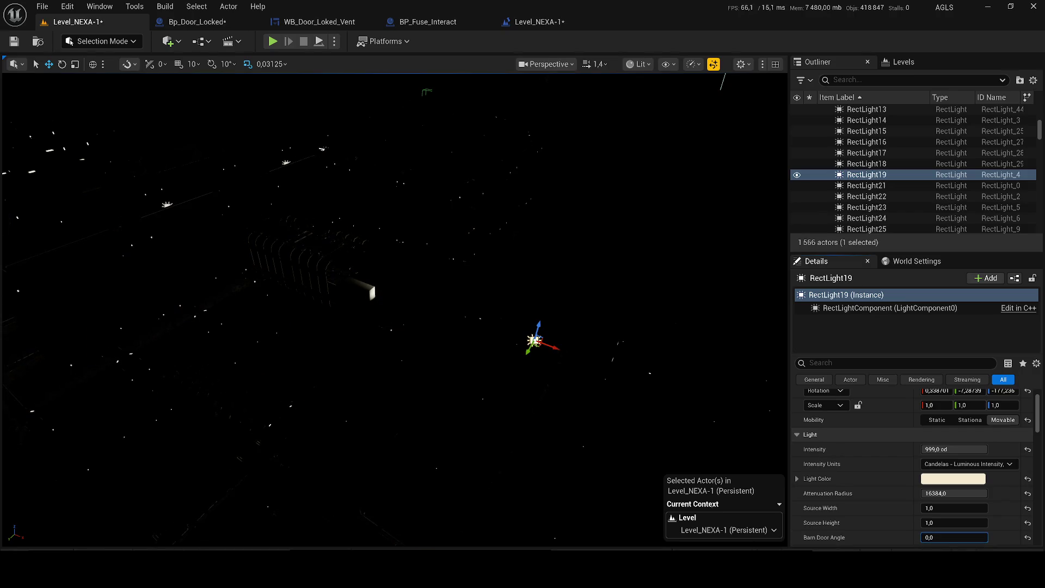
# Step: Fly toward the lit staircase, start a play test and move the character forward
pyautogui.press('d')
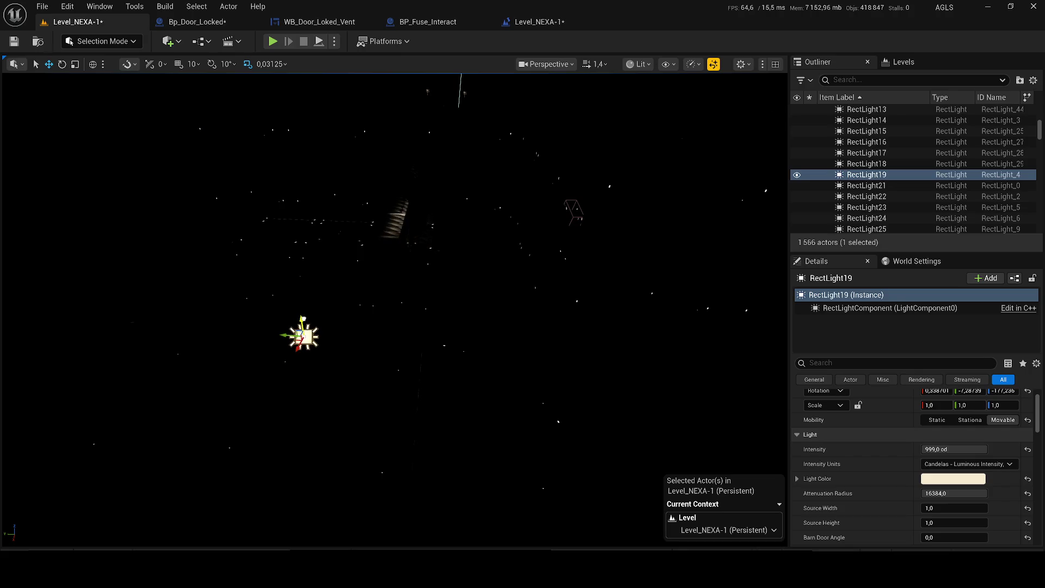
pyautogui.press('w')
pyautogui.scroll(-1, 392, 310)
pyautogui.press('w')
pyautogui.scroll(-1, 392, 311)
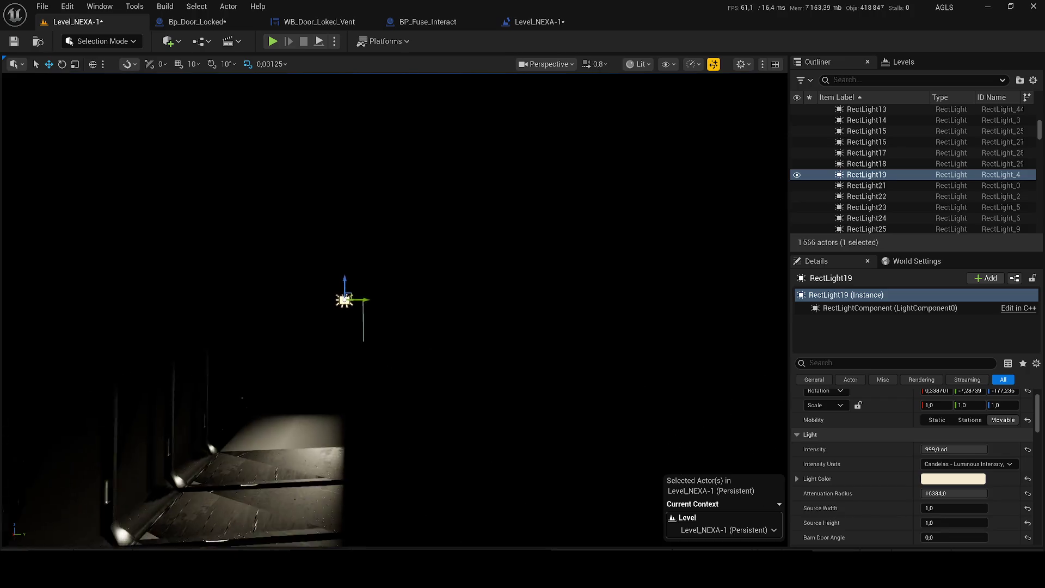
pyautogui.moveTo(261, 108); pyautogui.dragTo(260, 108)
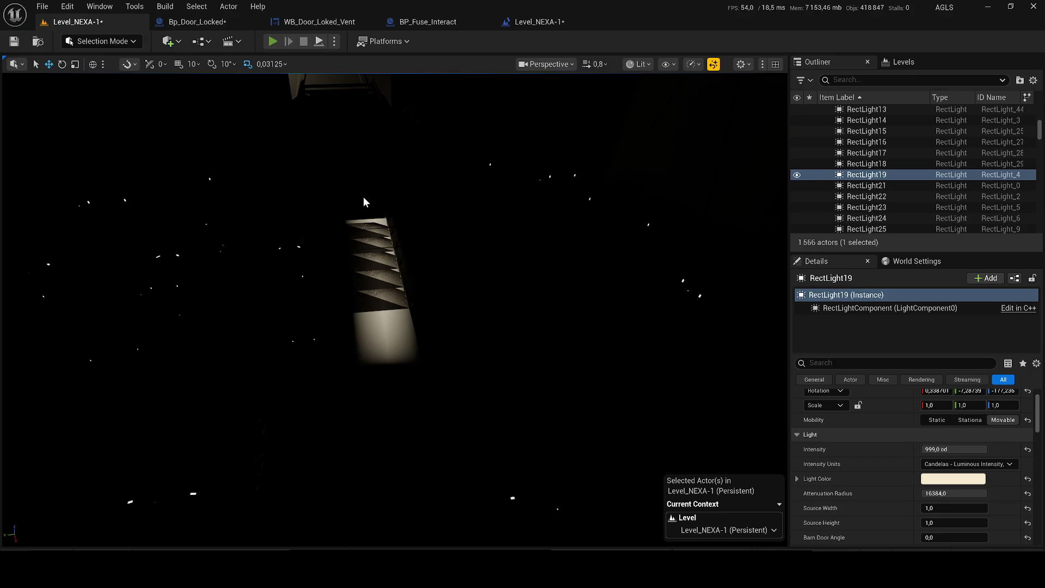
pyautogui.hotkey('alt', 'p')
pyautogui.press('w')
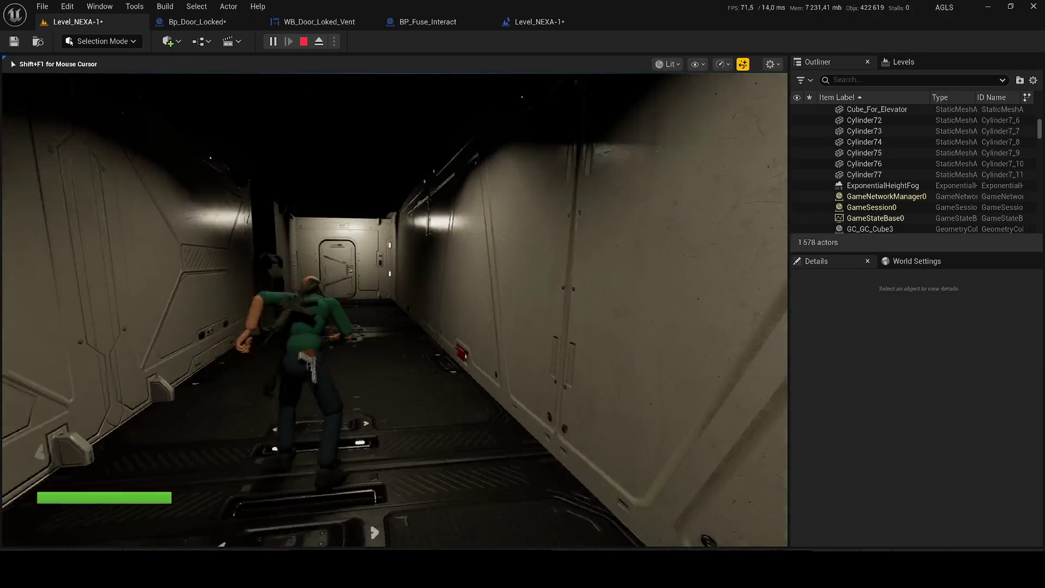
# Step: Take control of the running game and walk the character down the corridor
pyautogui.hotkey('alt', 'z')
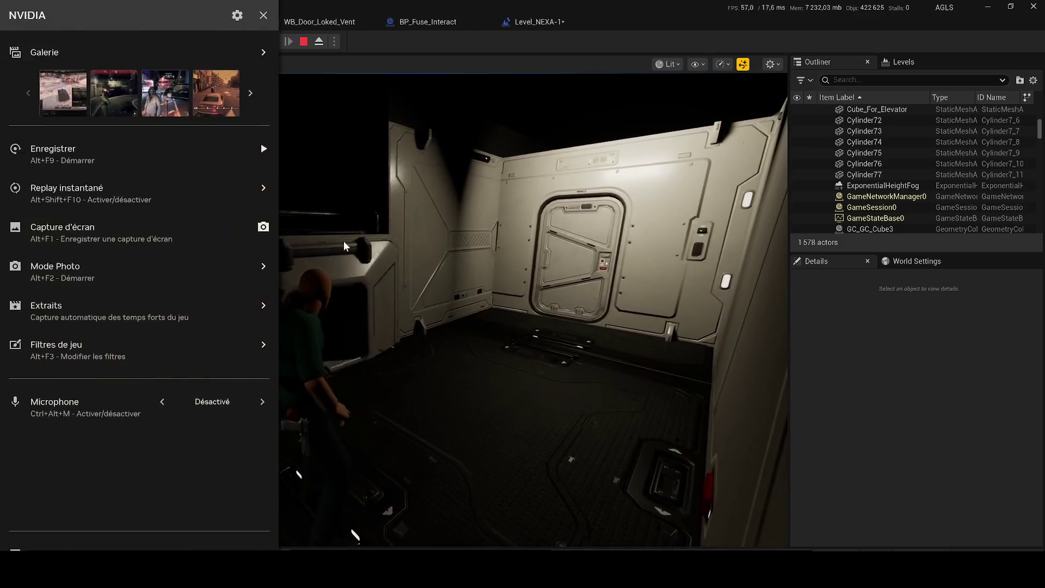
pyautogui.hotkey('alt', 'z')
pyautogui.click(352, 544)
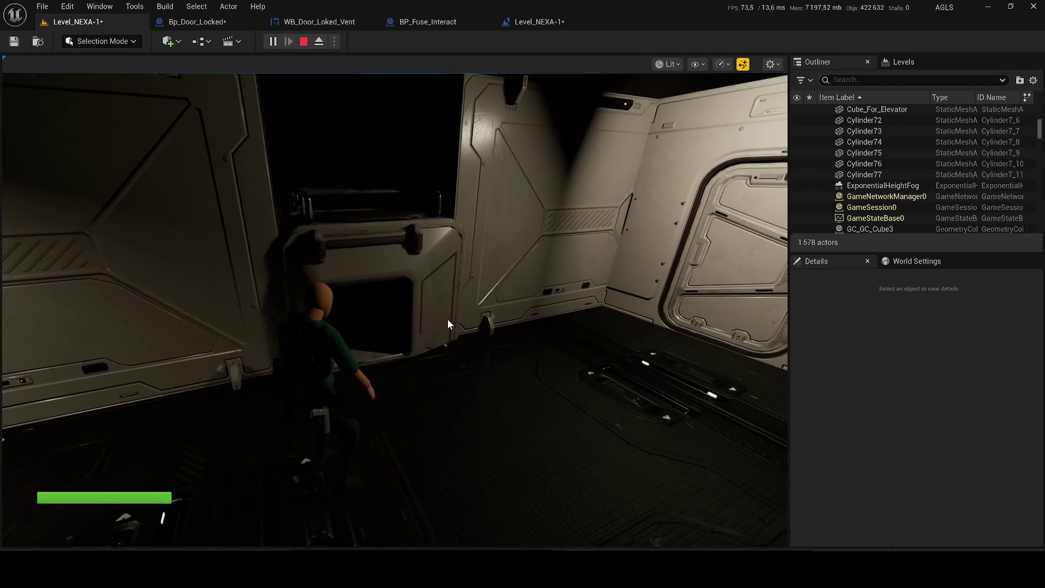
pyautogui.hotkey('alt', 'z')
pyautogui.hotkey('alt', 'z')
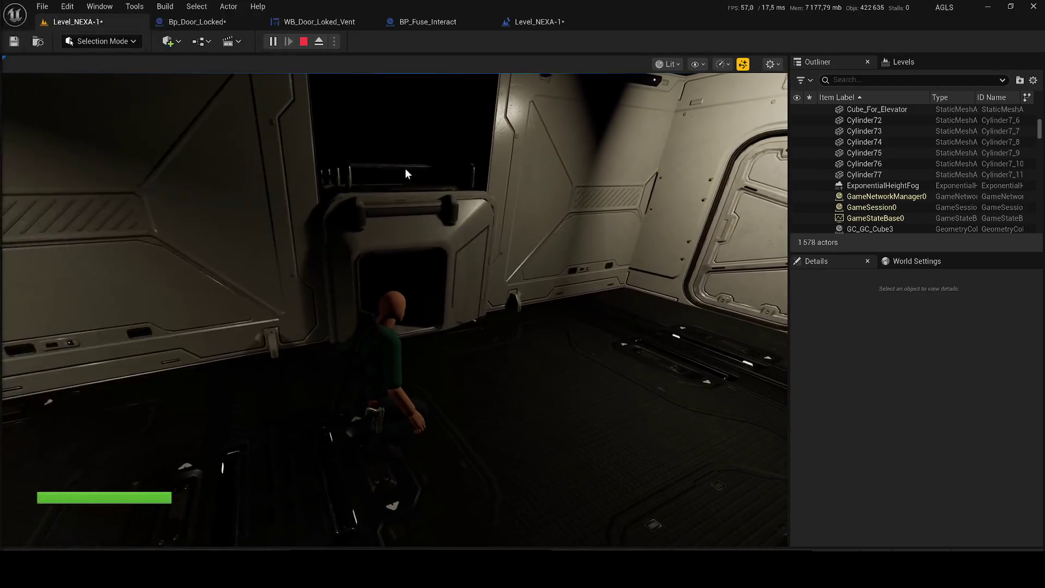
pyautogui.click(273, 41)
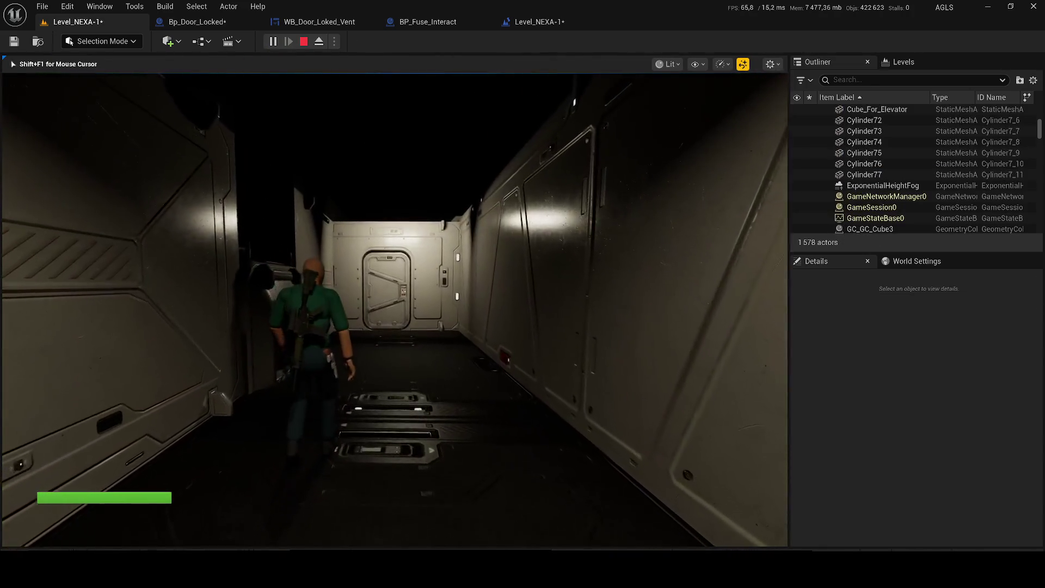
pyautogui.hotkey('alt', 'z')
pyautogui.hotkey('alt', 'z')
# Step: Drop prone, crawl into the wall vent, stop the playtest and deselect RectLight19
pyautogui.press('c')
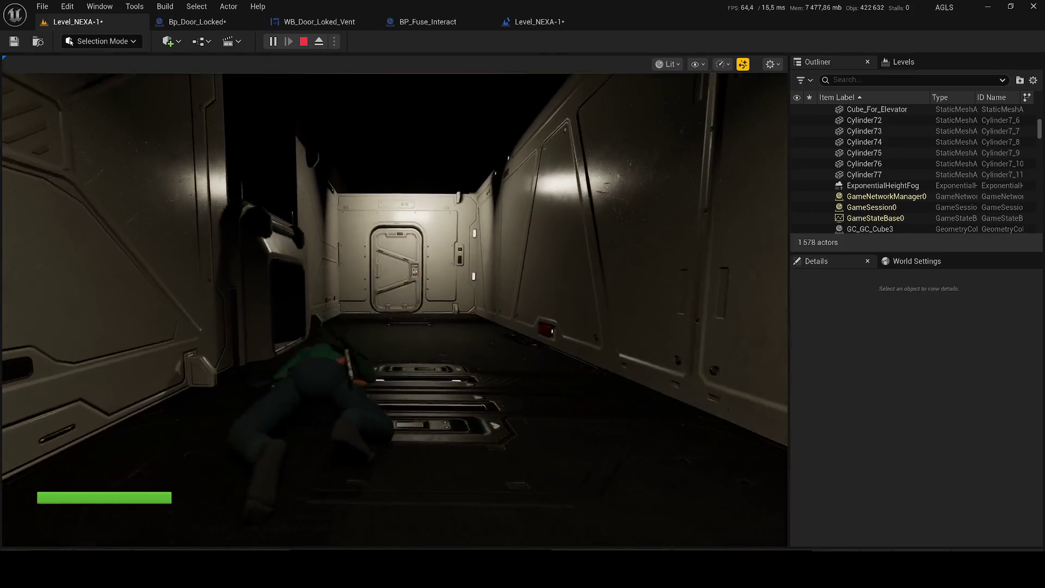
pyautogui.press('w')
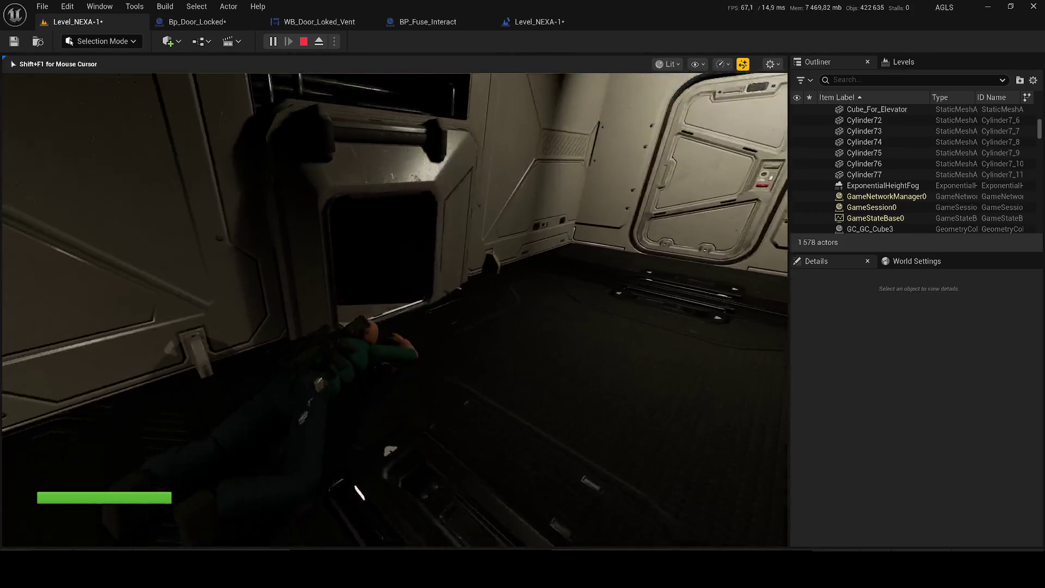
pyautogui.press('w')
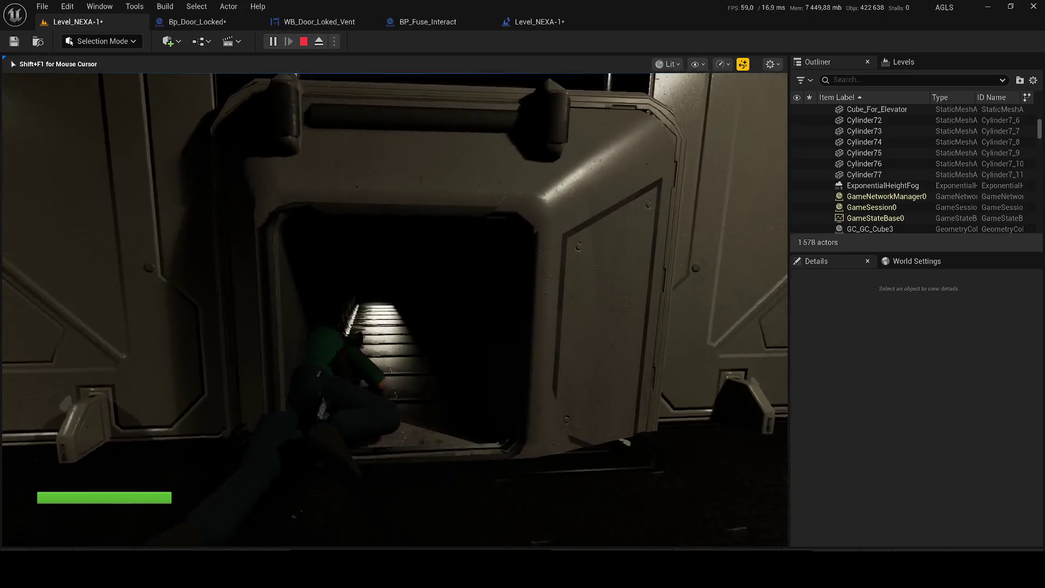
pyautogui.press('w')
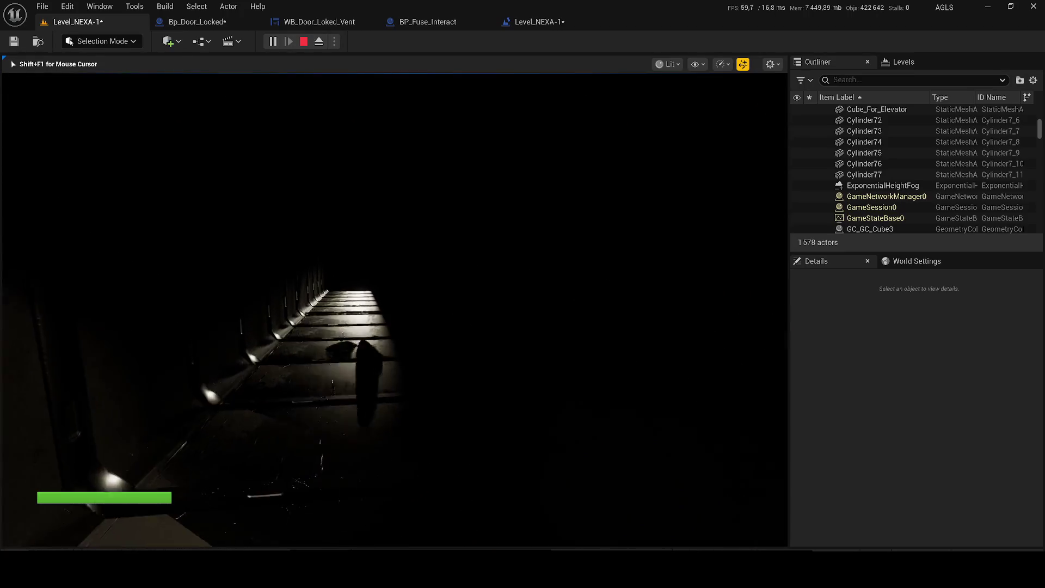
pyautogui.press('Escape')
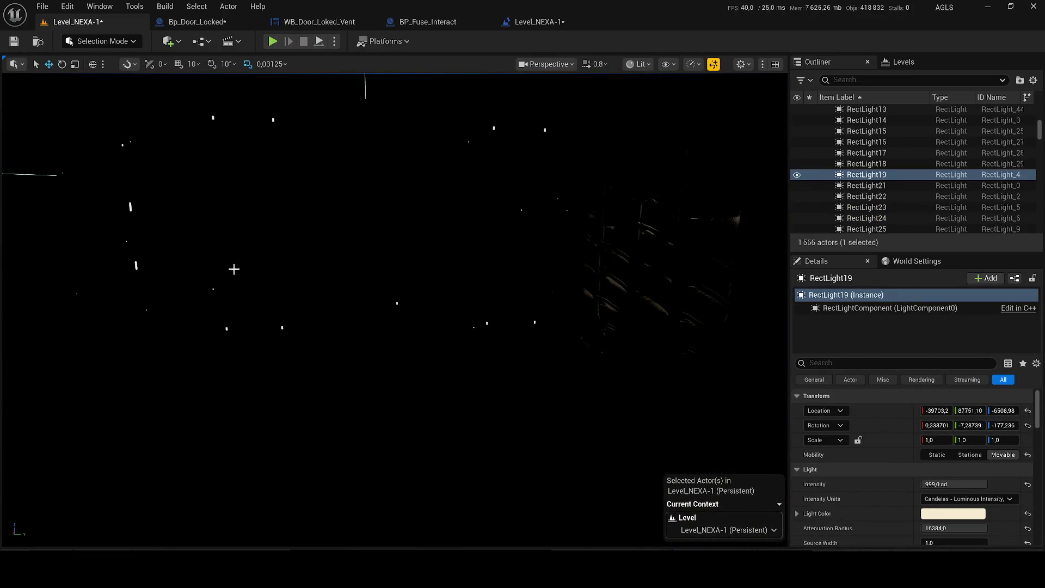
pyautogui.press('Escape')
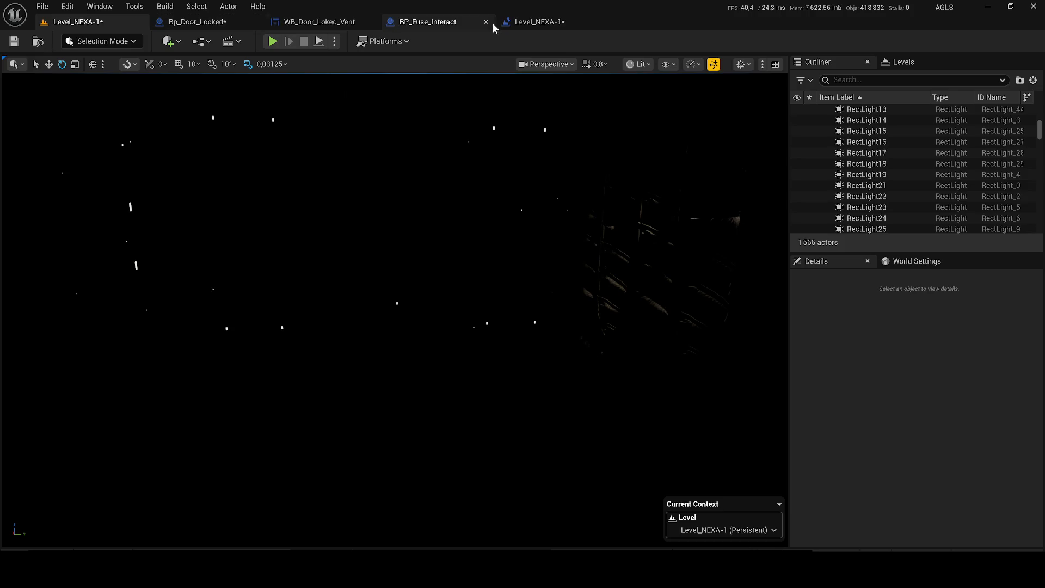
# Step: Add a Set Global Time Dilation 0,5 node after Destroy Actor, save, and return to the level
pyautogui.click(510, 22)
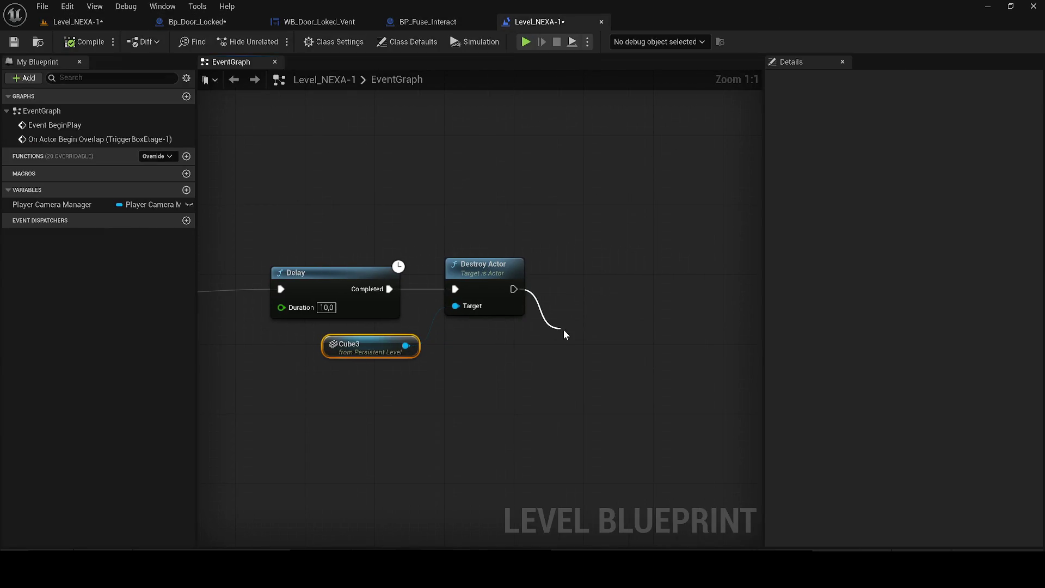
pyautogui.moveTo(564, 331); pyautogui.dragTo(563, 330)
pyautogui.write('set time dil')
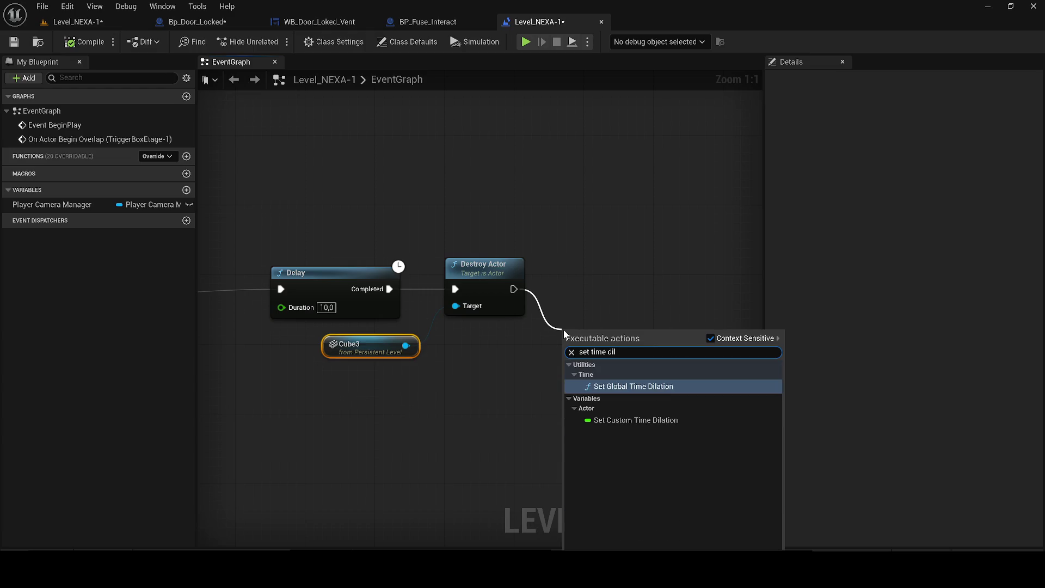
pyautogui.press('Return')
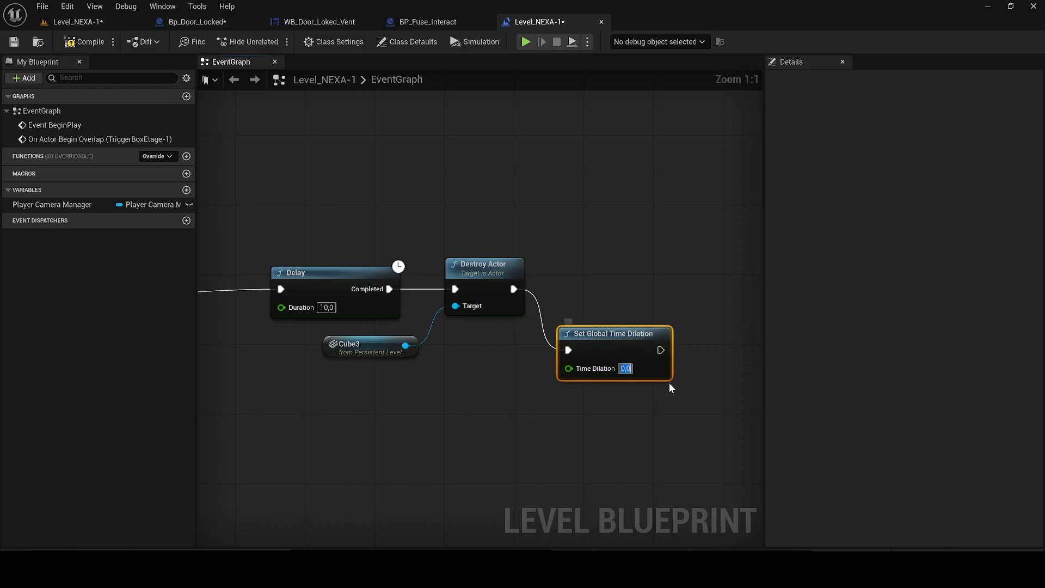
pyautogui.write(',5')
pyautogui.click(13, 42)
pyautogui.click(74, 23)
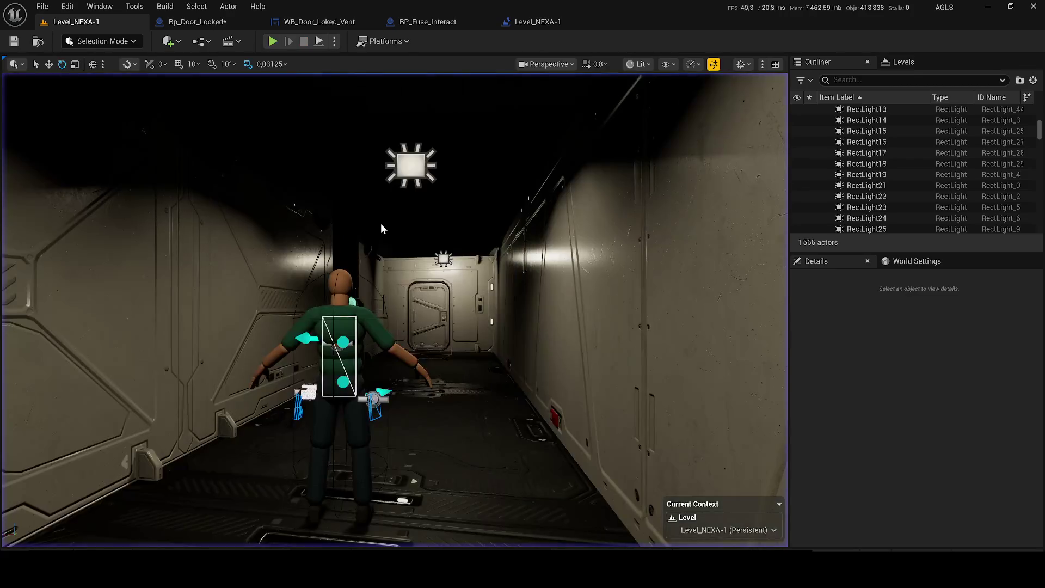
# Step: Duplicate corridor light RectLight16 as a lower copy in the vent and start rotating it
pyautogui.click(409, 166)
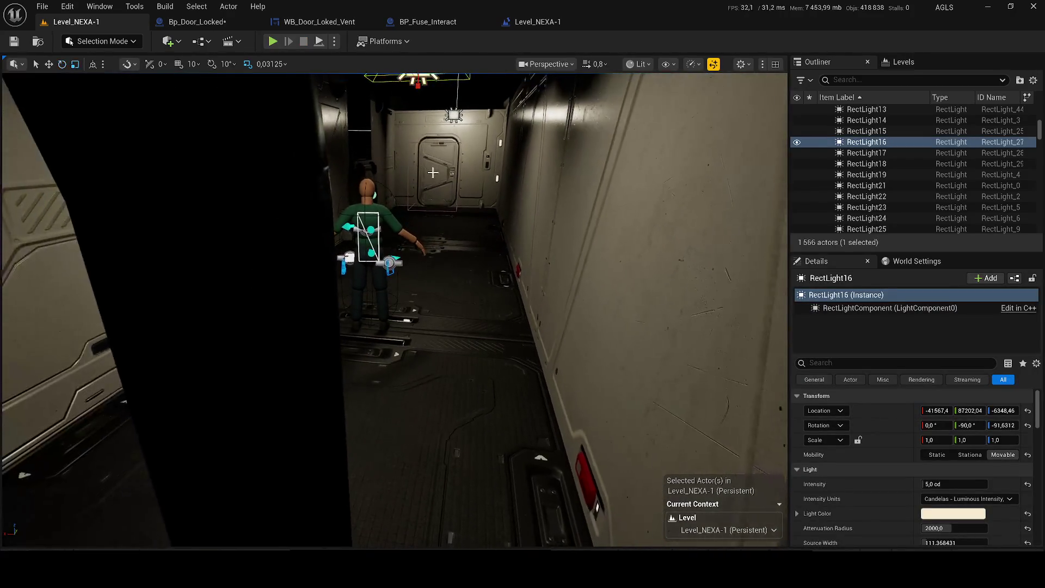
pyautogui.keyDown('alt'); pyautogui.moveTo(437, 259); pyautogui.dragTo(426, 413); pyautogui.keyUp('alt')
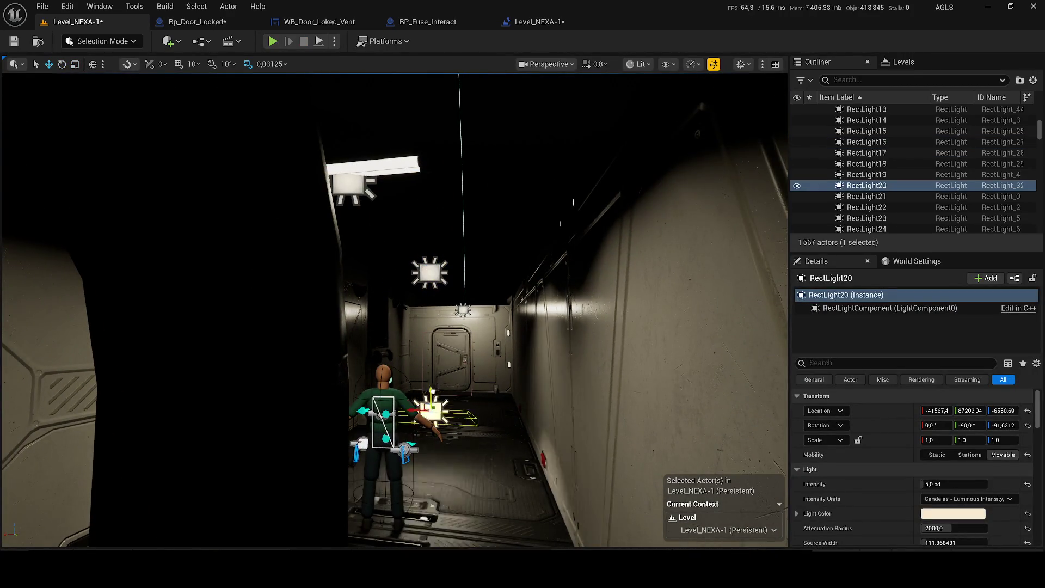
pyautogui.press('f')
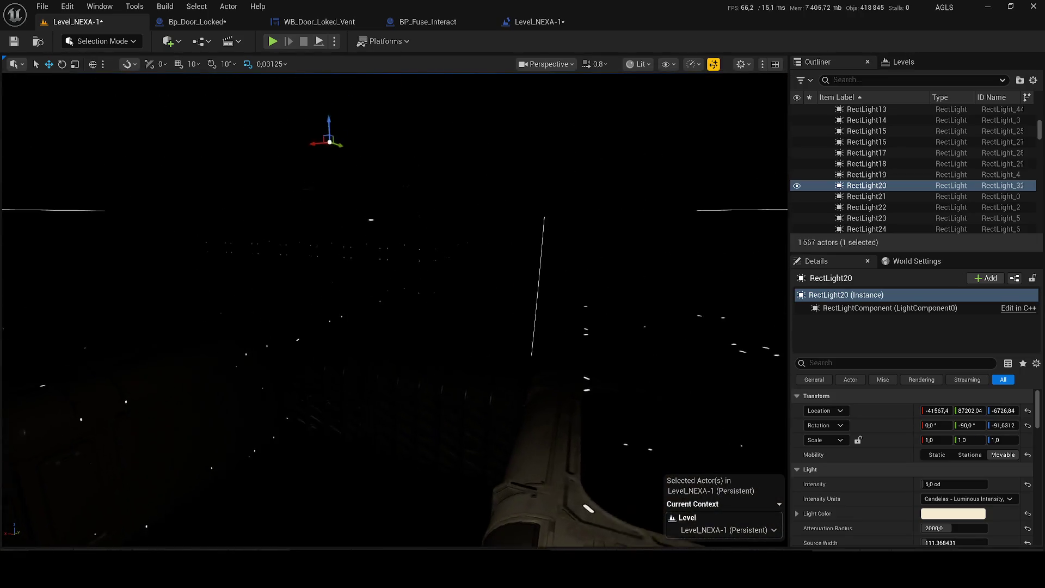
pyautogui.press('e')
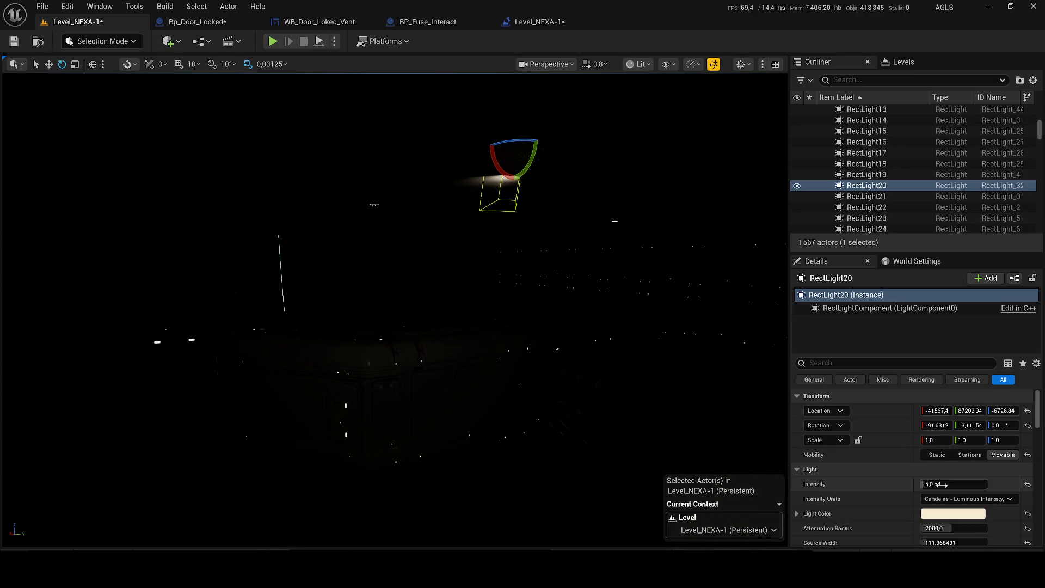
# Step: Raise the new light's intensity to 160 cd and confirm its source size
pyautogui.moveTo(940, 484); pyautogui.dragTo(947, 484)
pyautogui.moveTo(947, 528)
pyautogui.mouseDown()
pyautogui.moveTo(980, 528)
pyautogui.moveTo(943, 537)
pyautogui.mouseUp()
pyautogui.scroll(-2, 824, 470)
pyautogui.click(954, 507)
pyautogui.write('1000')
pyautogui.press('Return')
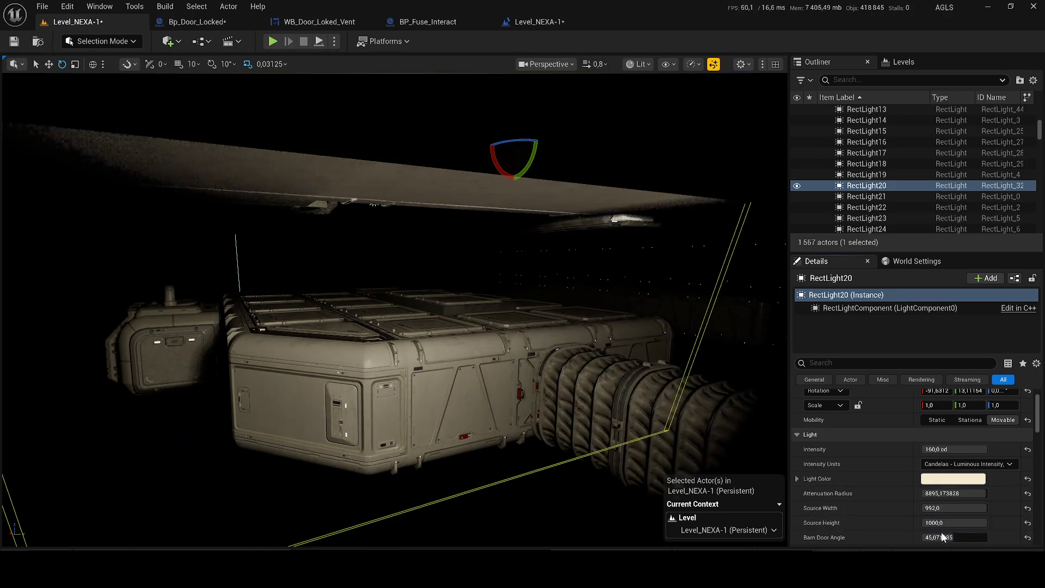
# Step: Orbit around the light, switching gizmo modes, to aim it at the construction panels
pyautogui.moveTo(651, 376); pyautogui.dragTo(557, 314)
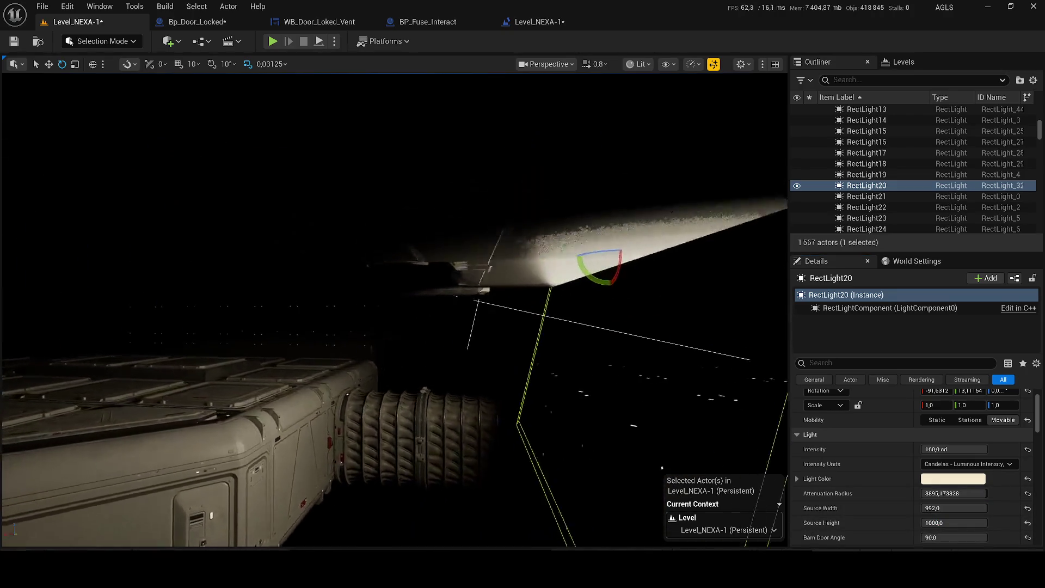
pyautogui.press('r')
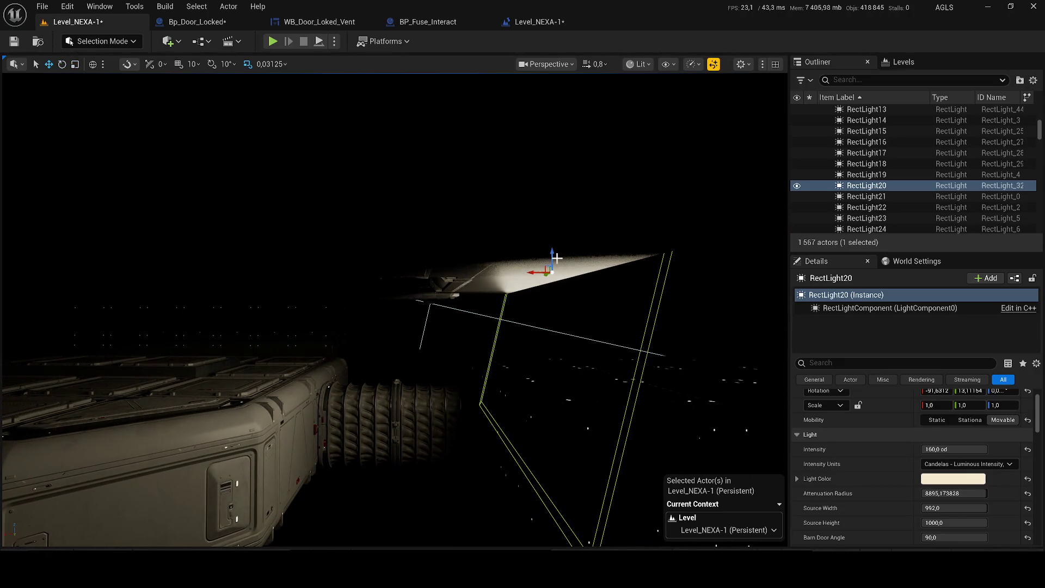
pyautogui.moveTo(545, 279); pyautogui.dragTo(262, 268)
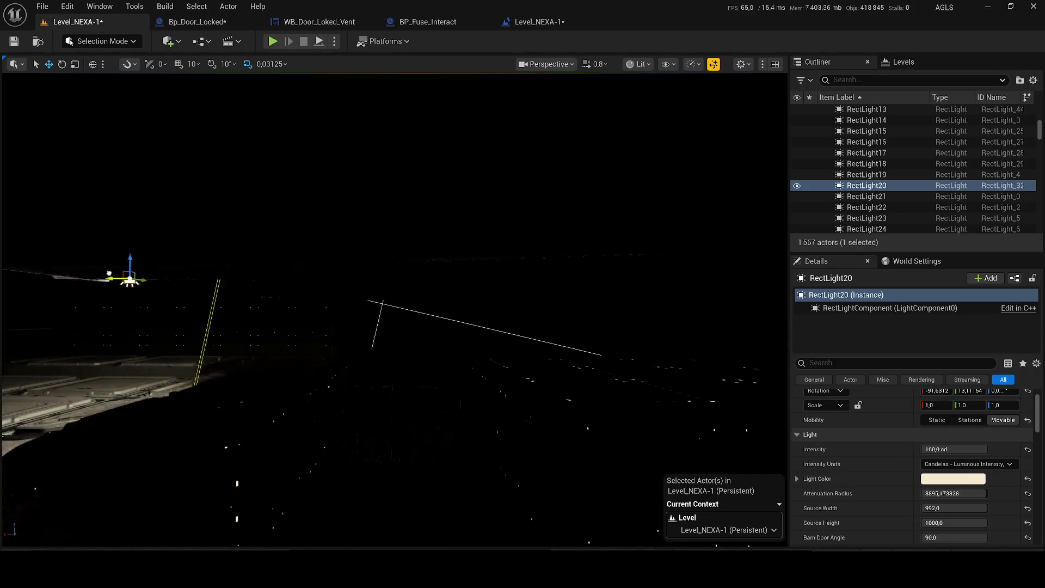
pyautogui.press('e')
pyautogui.moveTo(289, 305)
pyautogui.mouseDown()
pyautogui.moveTo(606, 291)
pyautogui.moveTo(439, 331)
pyautogui.moveTo(318, 408)
pyautogui.mouseUp()
pyautogui.scroll(2, 614, 291)
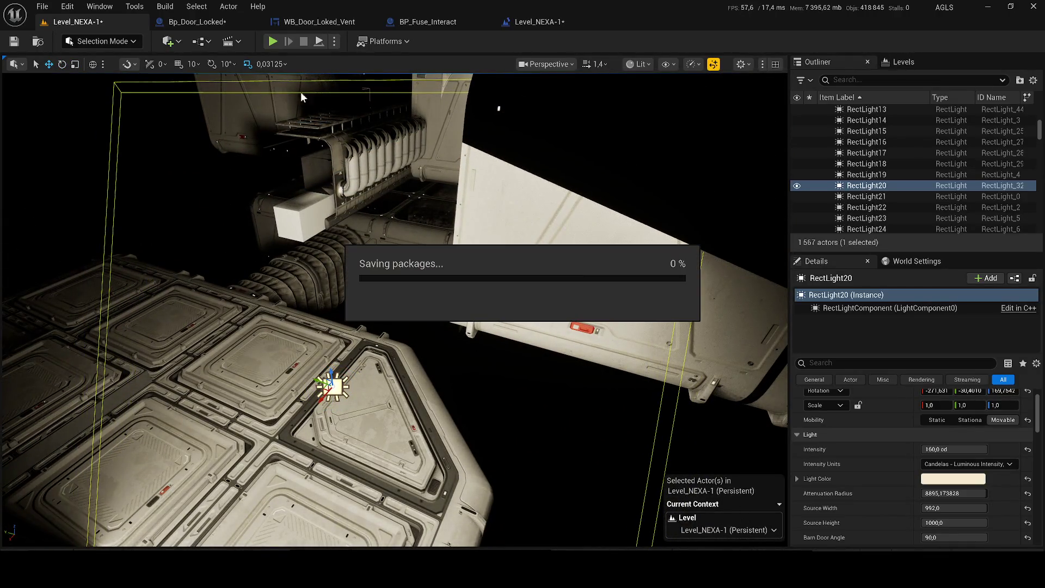
# Step: Playtest crawling prone into the lit vent, stop, and reopen the Level Blueprint graph
pyautogui.hotkey('alt', 'p')
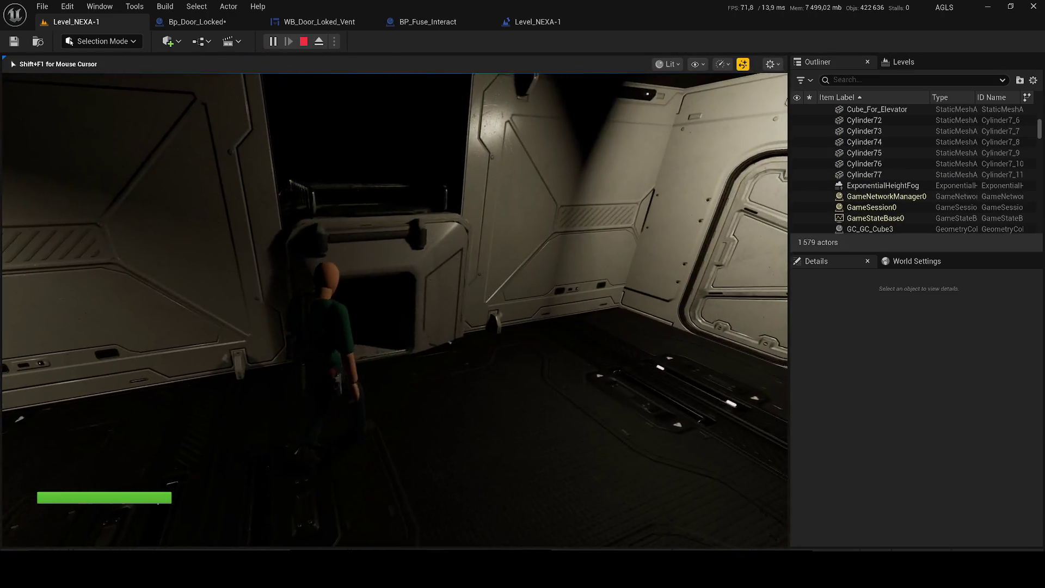
pyautogui.hotkey('alt', 'z')
pyautogui.hotkey('alt', 'z')
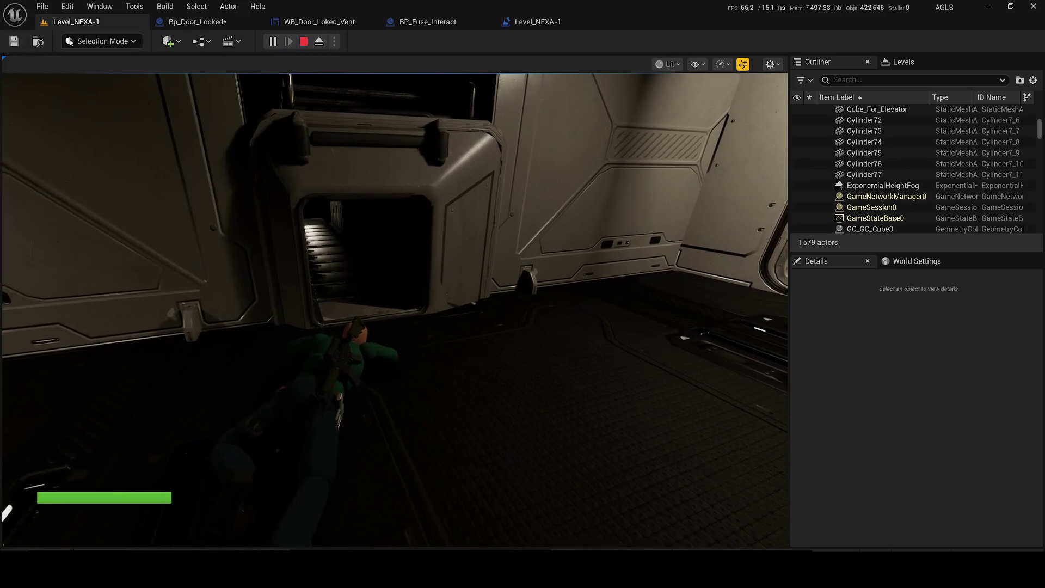
pyautogui.press('w')
pyautogui.press('w')
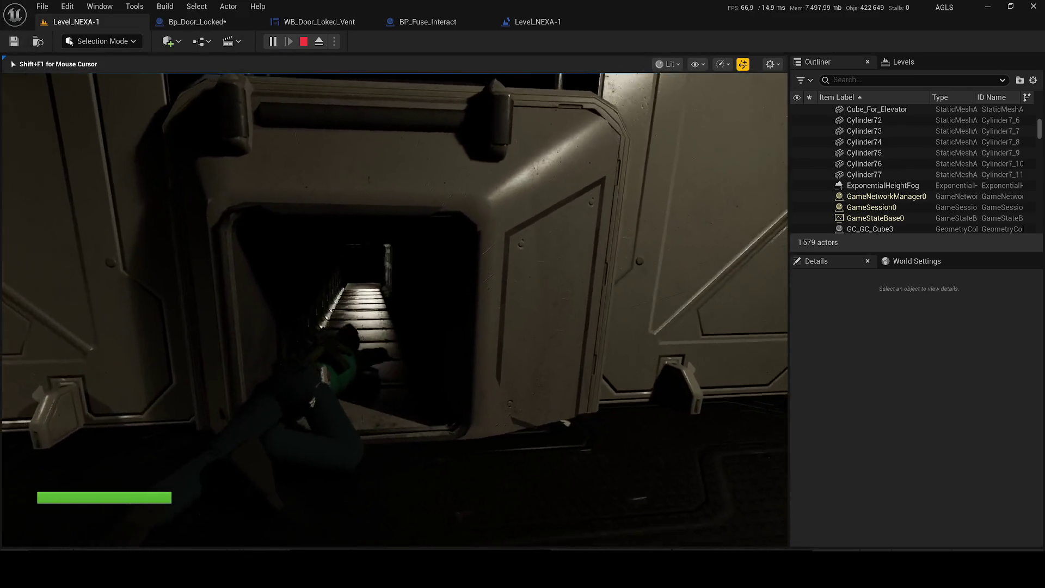
pyautogui.press('w')
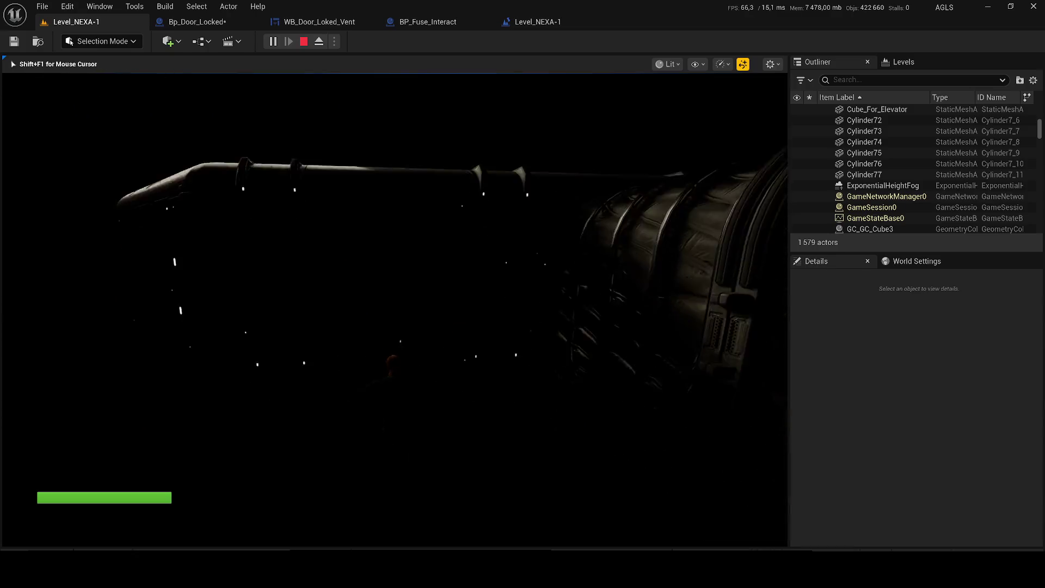
pyautogui.press('Escape')
pyautogui.click(546, 25)
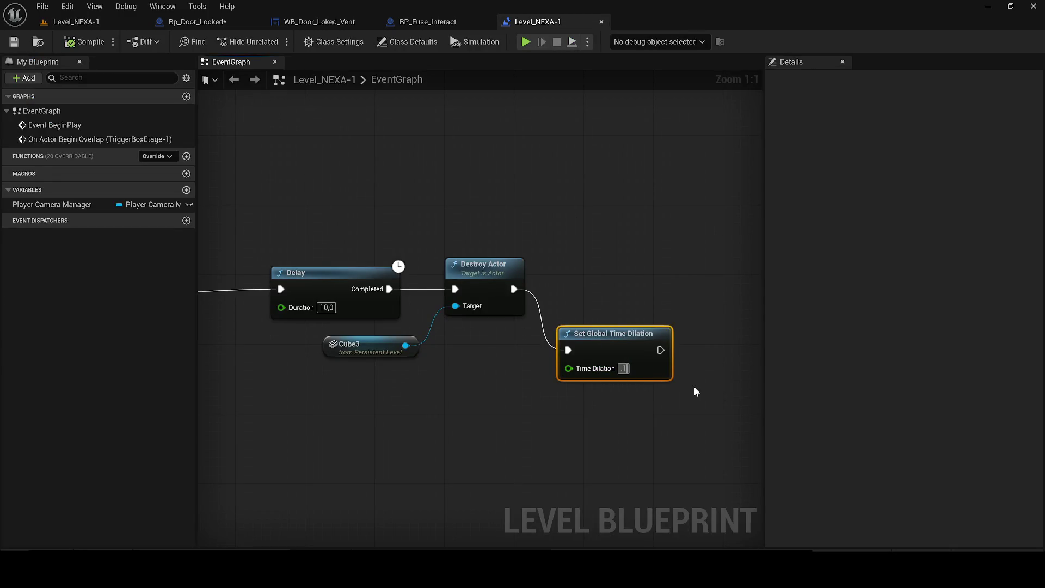
# Step: Lower time dilation to 0,1, return to the level and start a playtest
pyautogui.click(625, 368)
pyautogui.write('0,1')
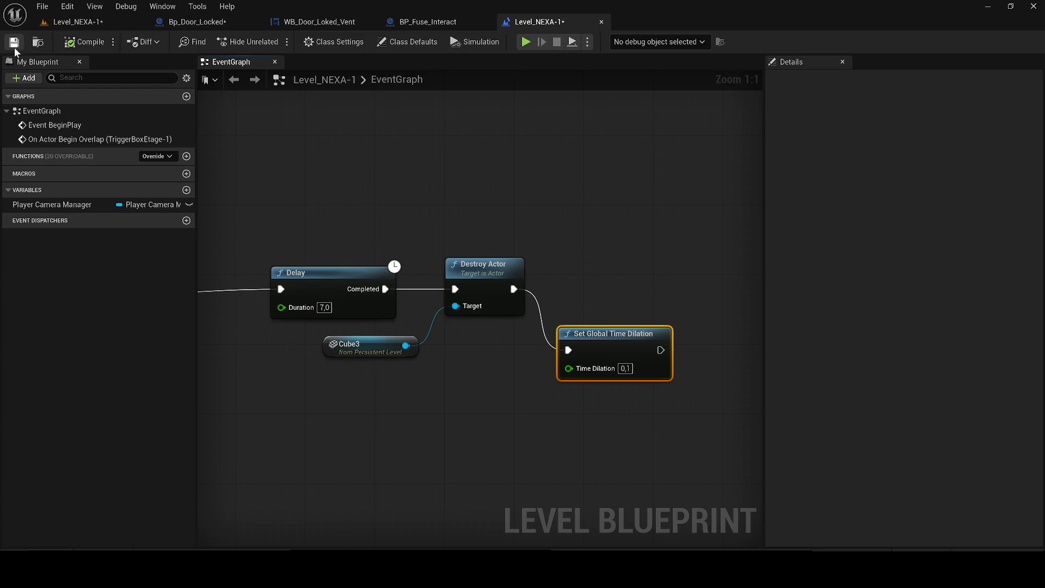
pyautogui.click(83, 22)
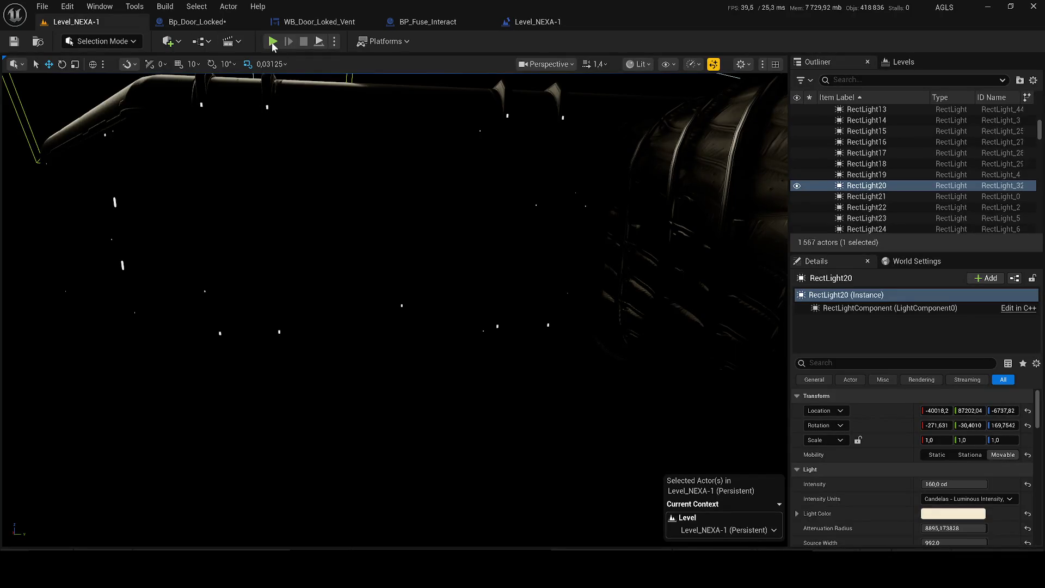
pyautogui.hotkey('alt', 'p')
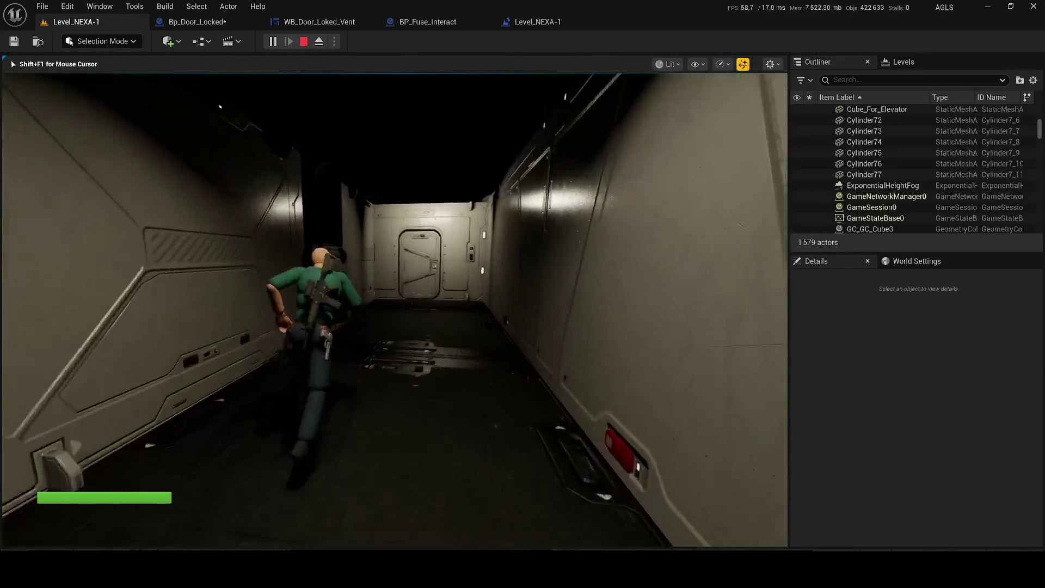
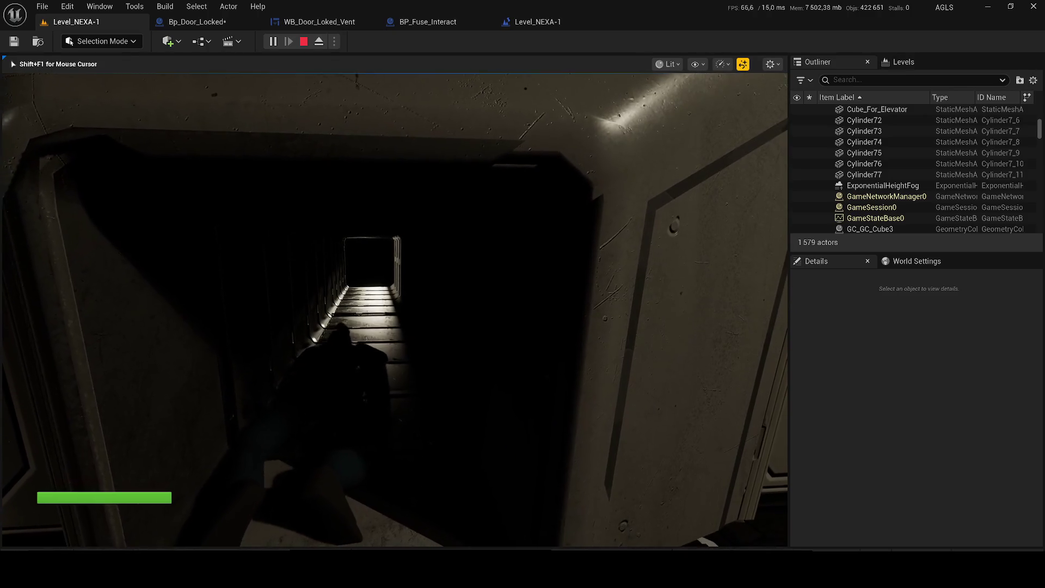
# Step: Switch the game view to unlit shading, stop the play-test, and go to the Bp_Door_Locked graph
pyautogui.press('F1')
pyautogui.press('F2')
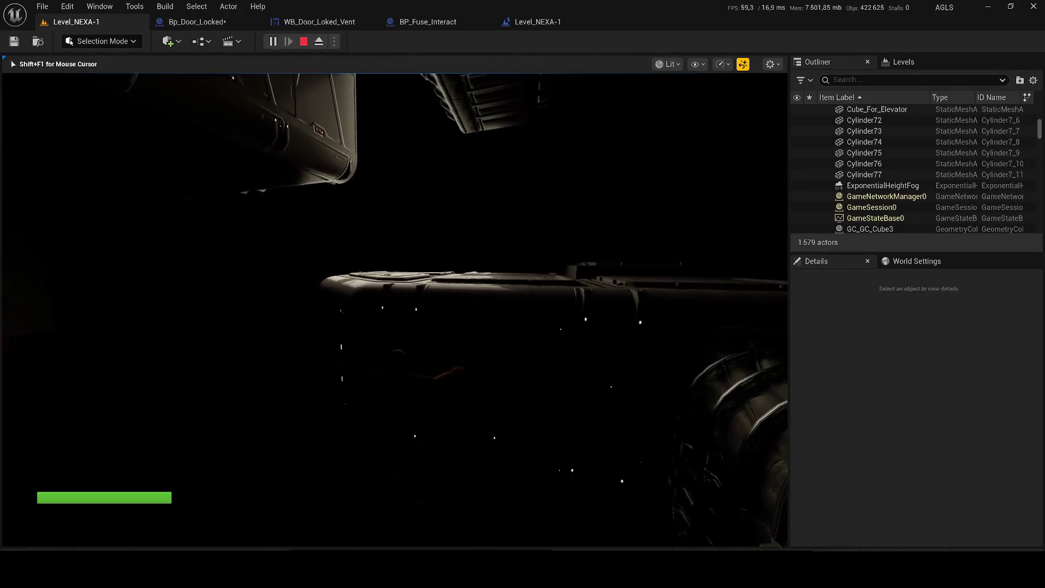
pyautogui.press('Escape')
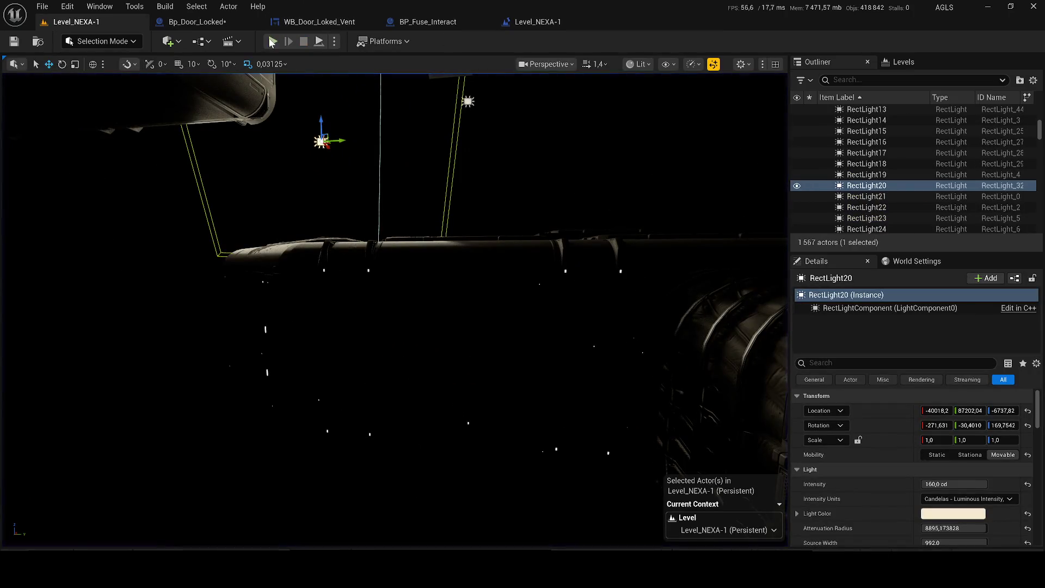
pyautogui.click(192, 22)
# Step: In the level blueprint, insert a 1-second Delay after destroying Cube3, before Set Global Time Dilation 0.2
pyautogui.moveTo(568, 300); pyautogui.dragTo(419, 188)
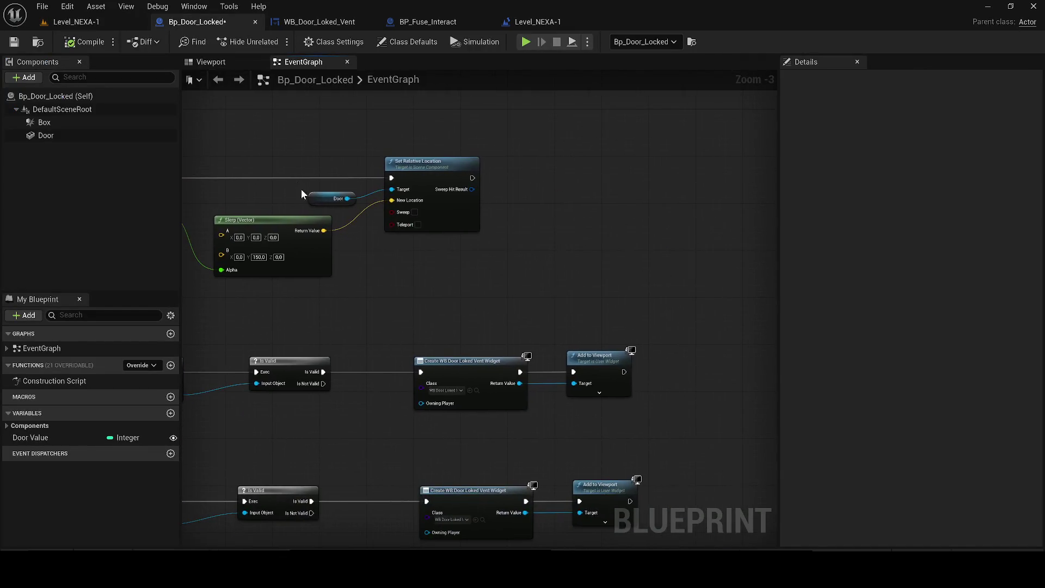
pyautogui.scroll(-4, 418, 189)
pyautogui.scroll(2, 409, 228)
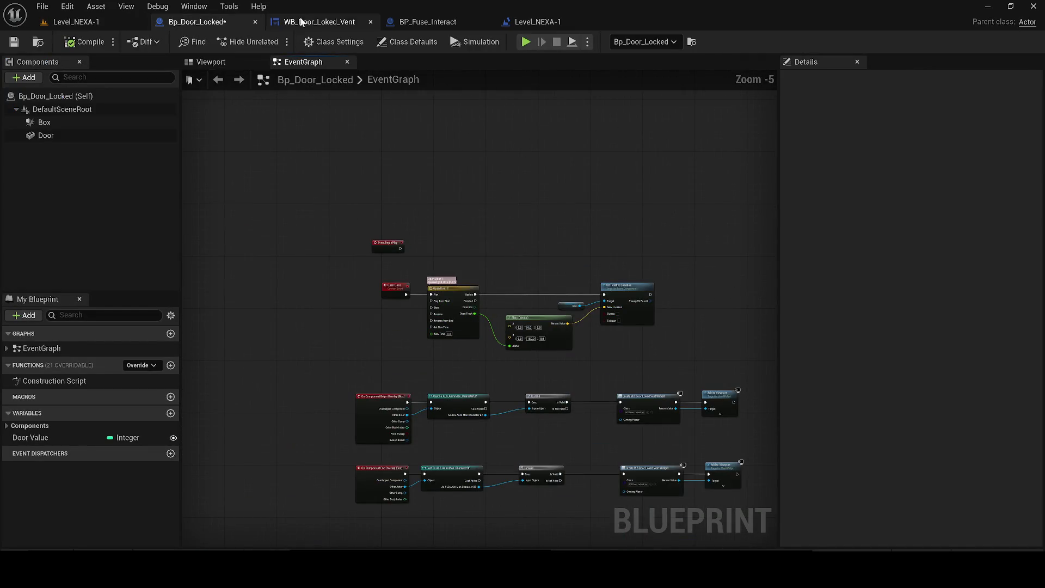
pyautogui.moveTo(508, 24); pyautogui.dragTo(173, 28)
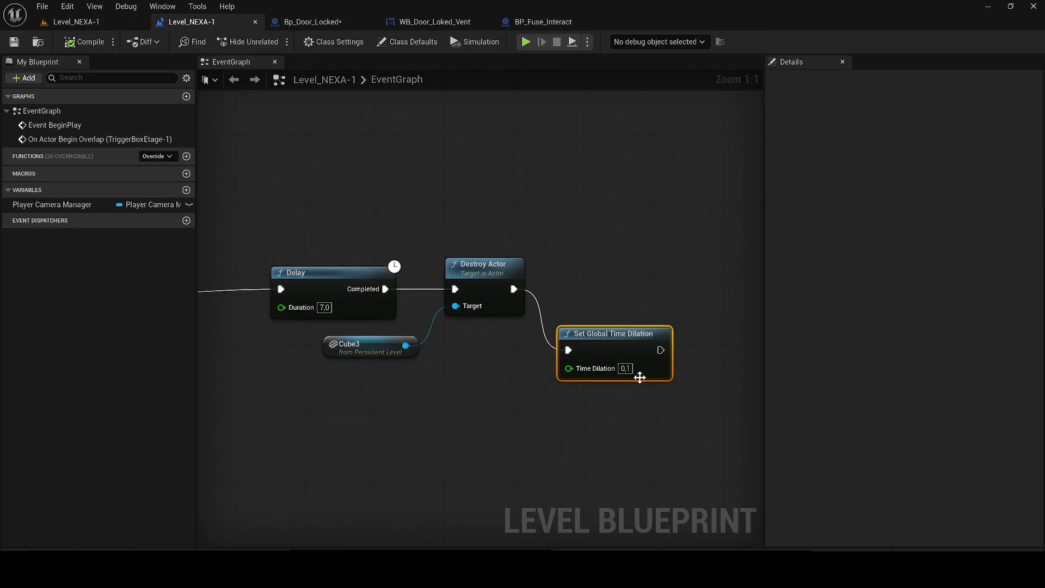
pyautogui.moveTo(584, 333); pyautogui.dragTo(730, 382)
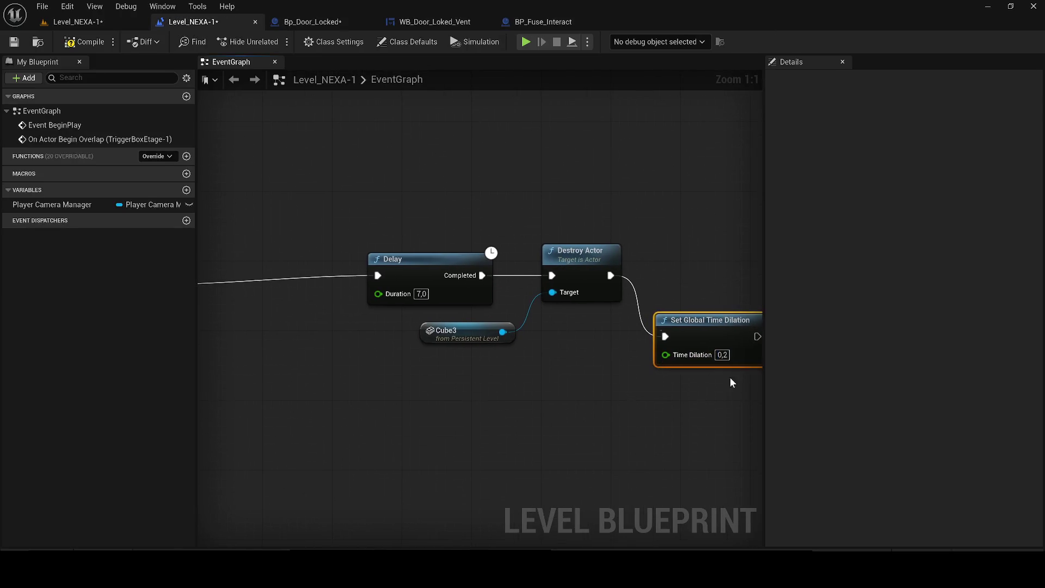
pyautogui.moveTo(522, 256); pyautogui.dragTo(522, 258)
pyautogui.moveTo(581, 250); pyautogui.dragTo(589, 251)
pyautogui.moveTo(531, 298); pyautogui.dragTo(439, 296)
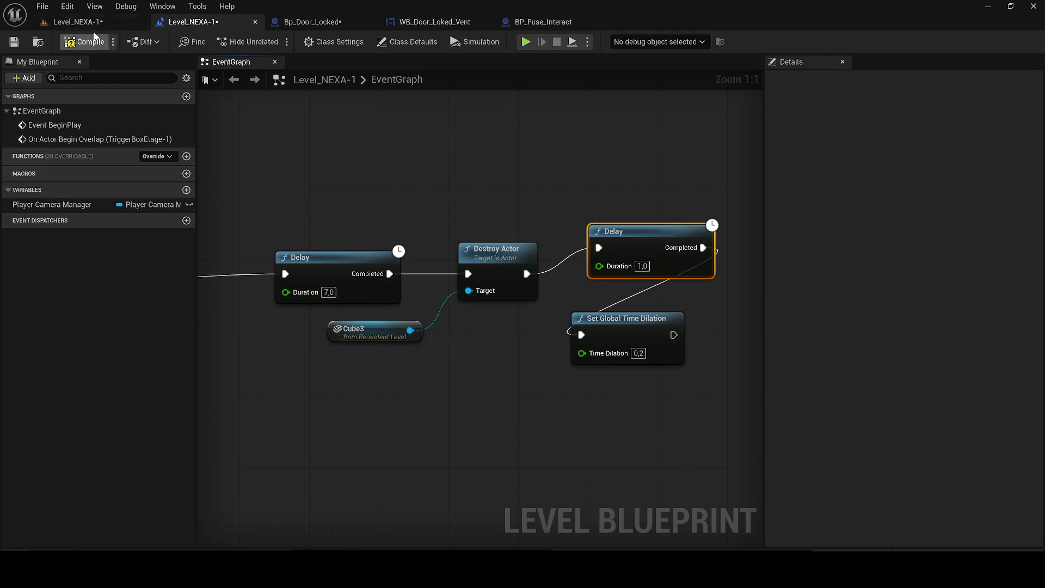
pyautogui.click(82, 22)
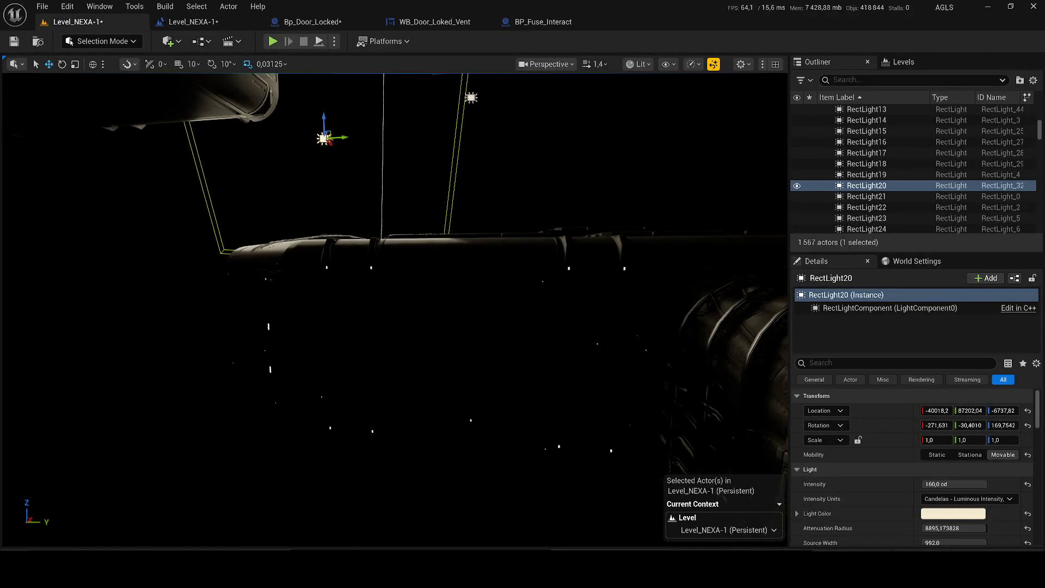
# Step: Duplicate RectLight20 and move the copy along Y into the hull panels
pyautogui.moveTo(392, 311); pyautogui.dragTo(491, 294)
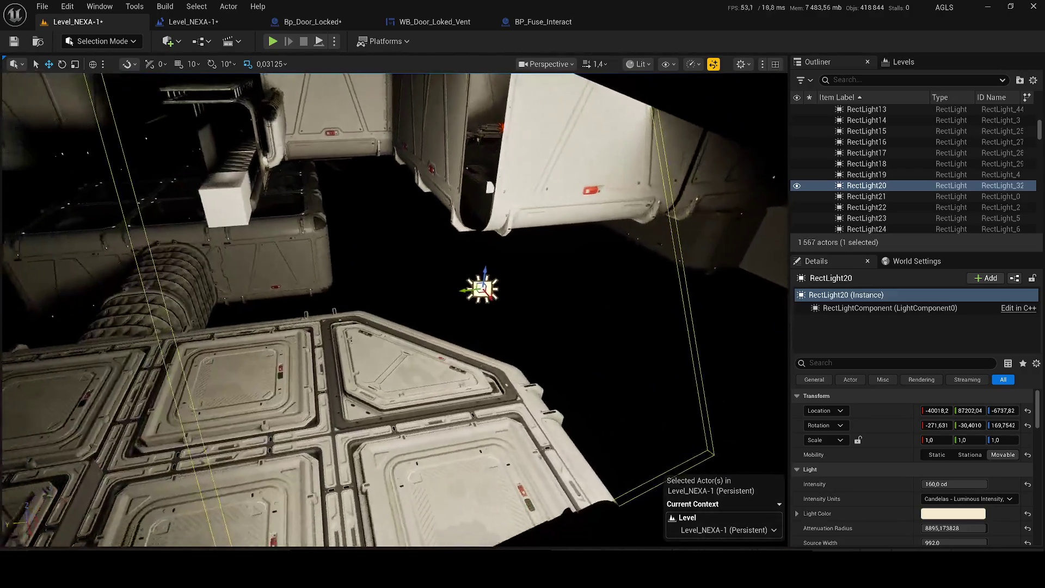
pyautogui.moveTo(490, 294); pyautogui.dragTo(745, 441)
pyautogui.hotkey('ctrl', 'd')
pyautogui.moveTo(492, 264)
pyautogui.mouseDown()
pyautogui.moveTo(254, 328)
pyautogui.moveTo(343, 336)
pyautogui.mouseUp()
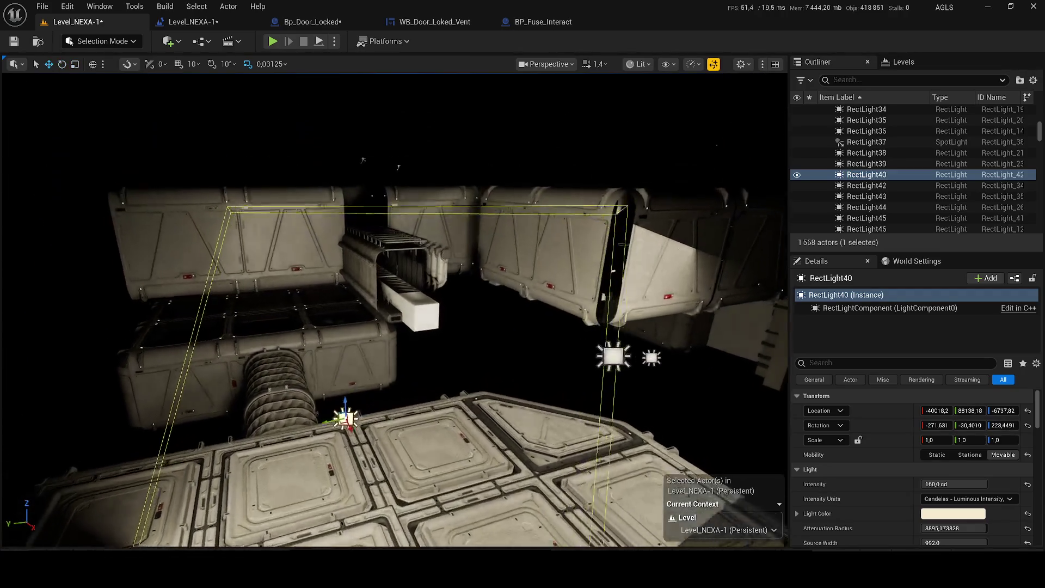
# Step: Select the Cube19 platform cube and start a play-test of the level
pyautogui.moveTo(522, 311); pyautogui.dragTo(572, 245)
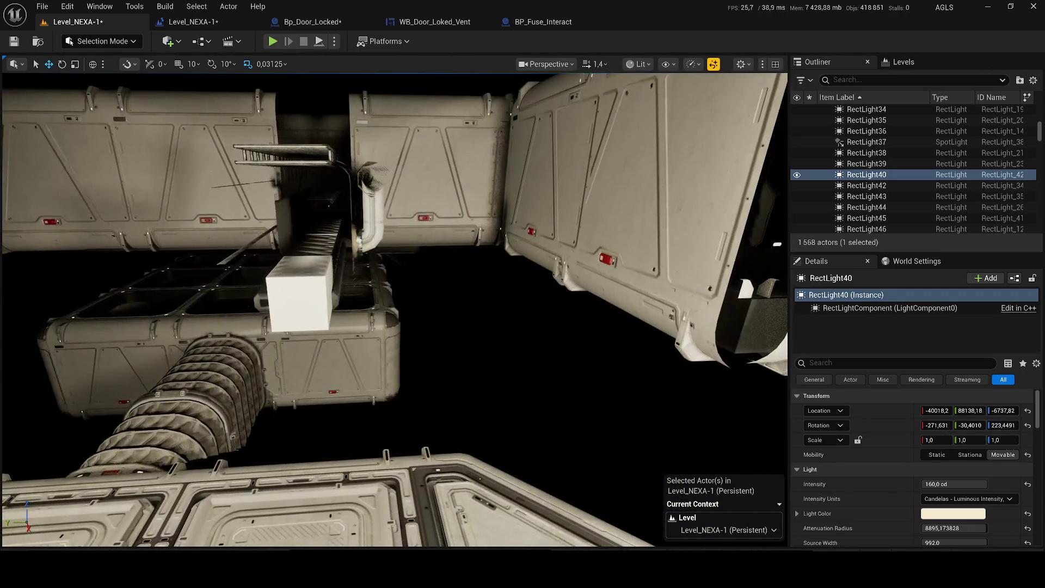
pyautogui.click(297, 294)
pyautogui.moveTo(298, 294); pyautogui.dragTo(433, 194)
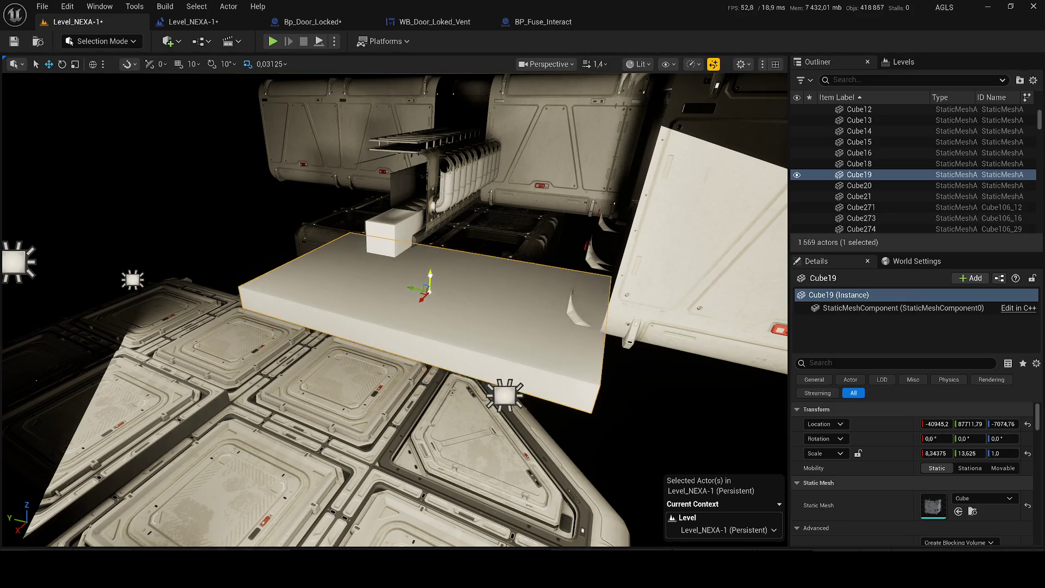
pyautogui.moveTo(522, 310); pyautogui.dragTo(490, 286)
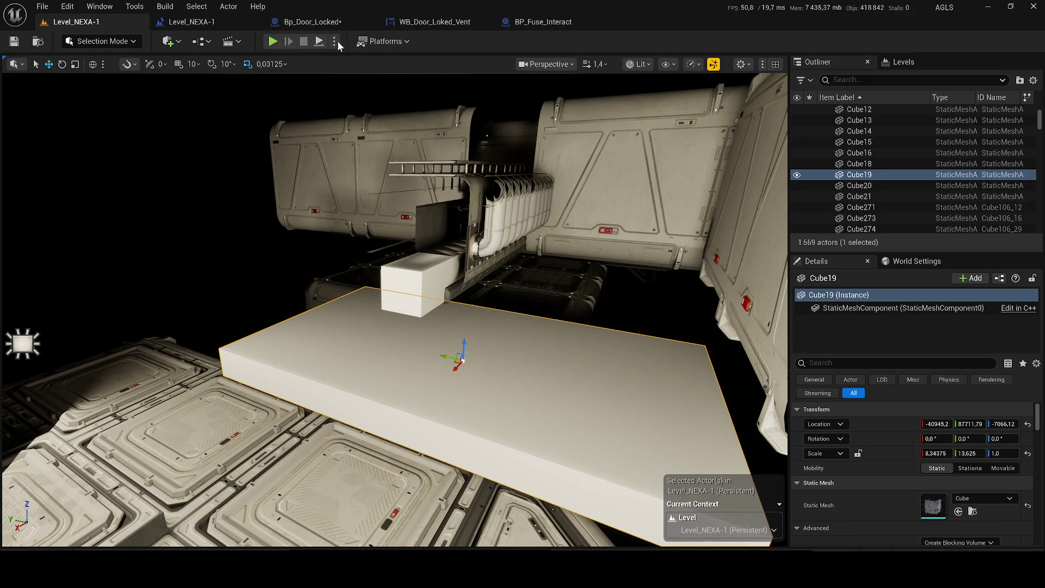
pyautogui.click(278, 42)
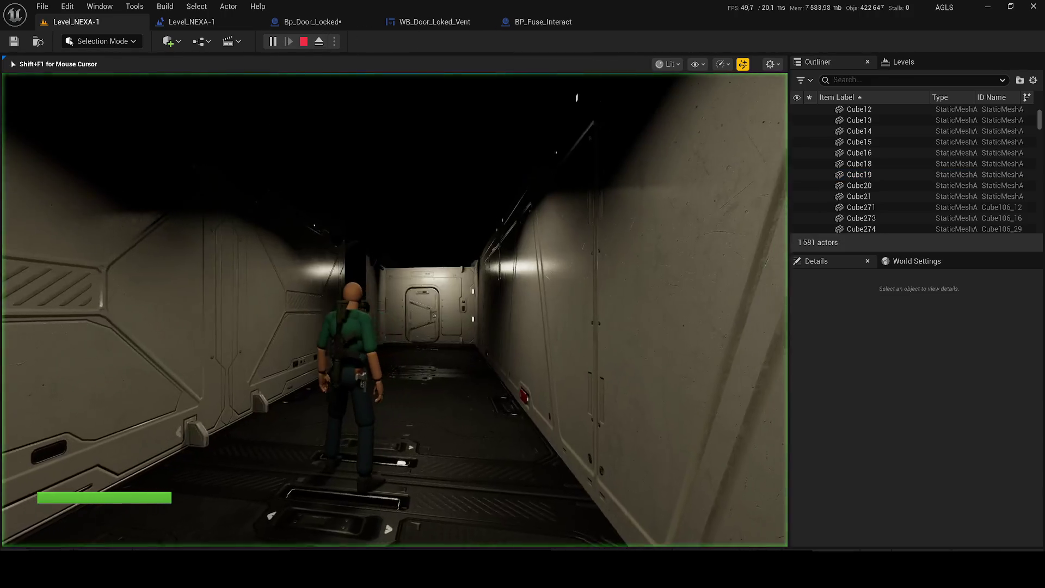
# Step: Stop the play-test, flatten Cube19 to Scale Z 0.03125 and lower it along Z toward the hull
pyautogui.press('w')
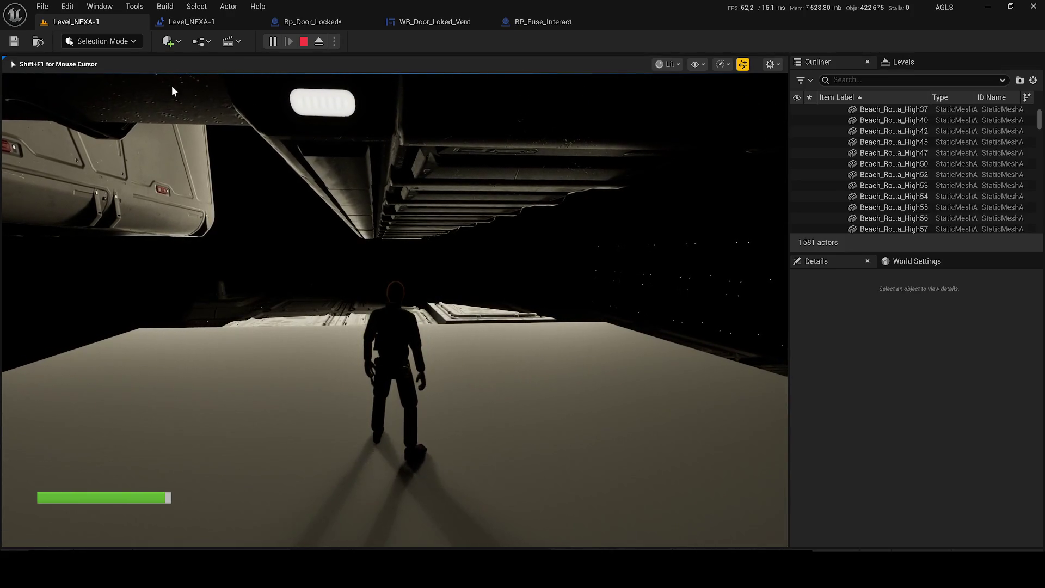
pyautogui.press('Escape')
pyautogui.press('f')
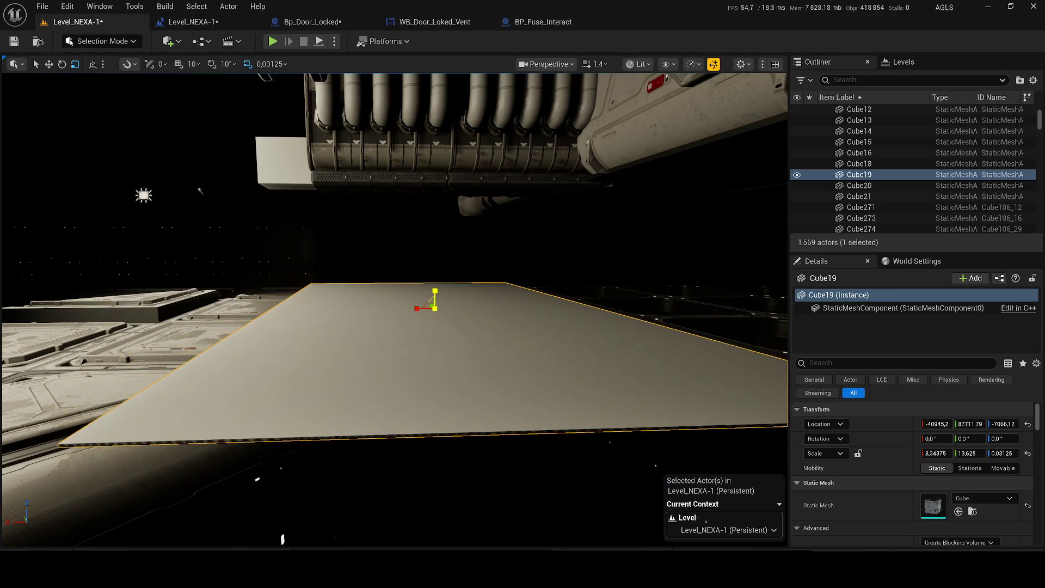
pyautogui.moveTo(437, 291); pyautogui.dragTo(450, 357)
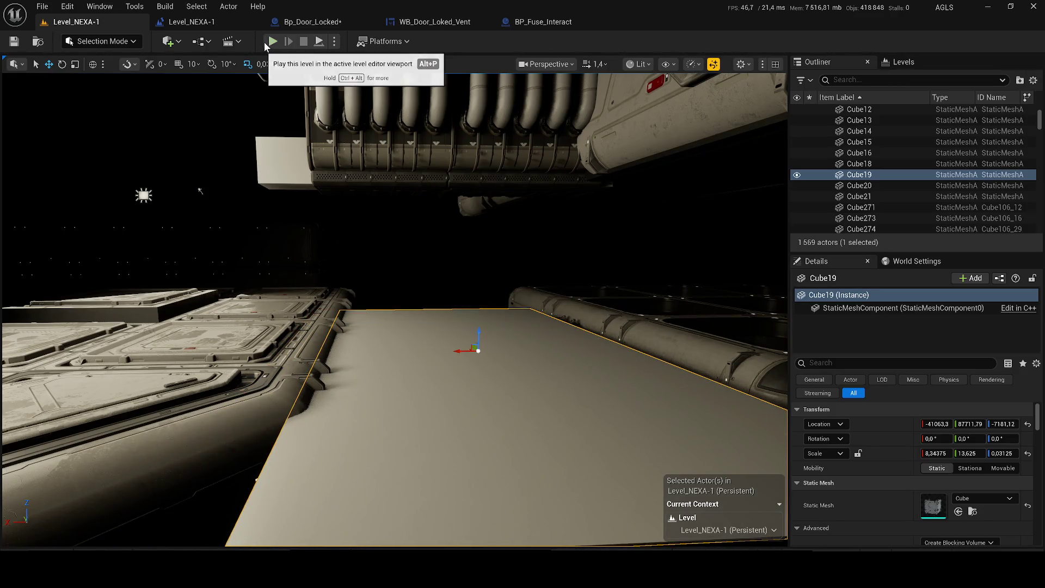
pyautogui.click(189, 26)
pyautogui.click(135, 24)
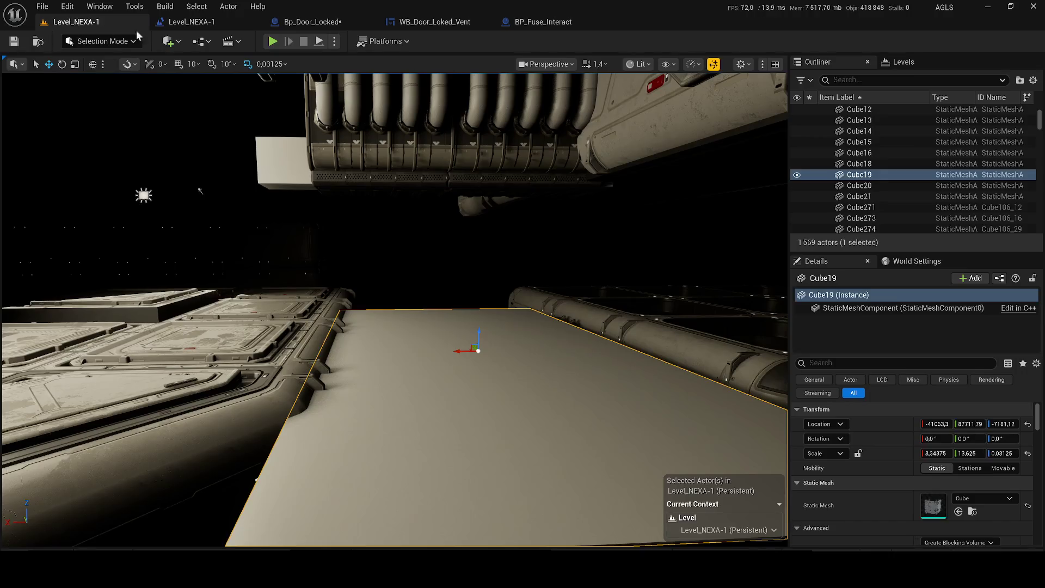
pyautogui.hotkey('alt', 'p')
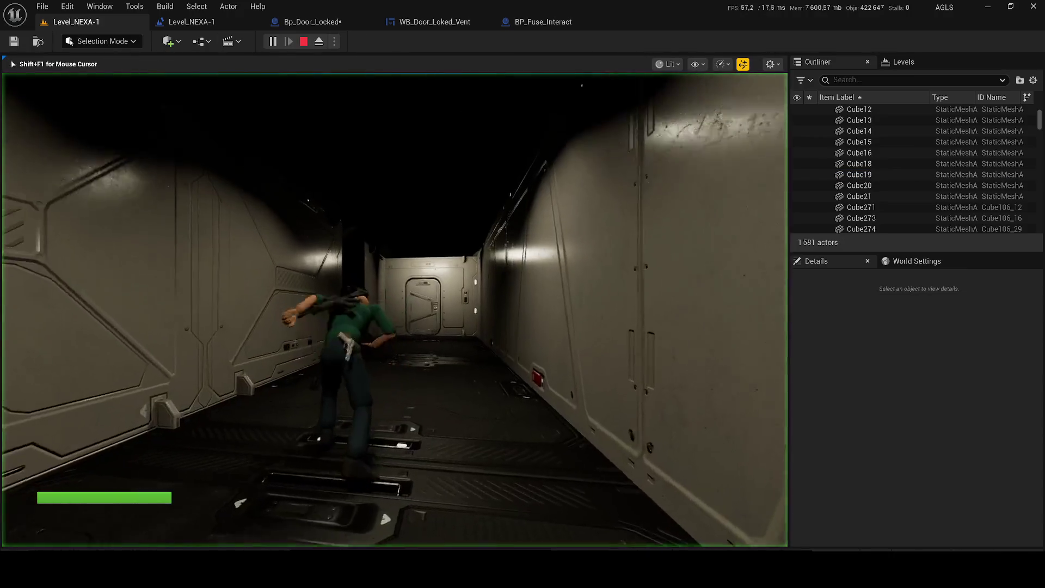
pyautogui.hotkey('alt', 'shift')
pyautogui.press('w')
pyautogui.press('c')
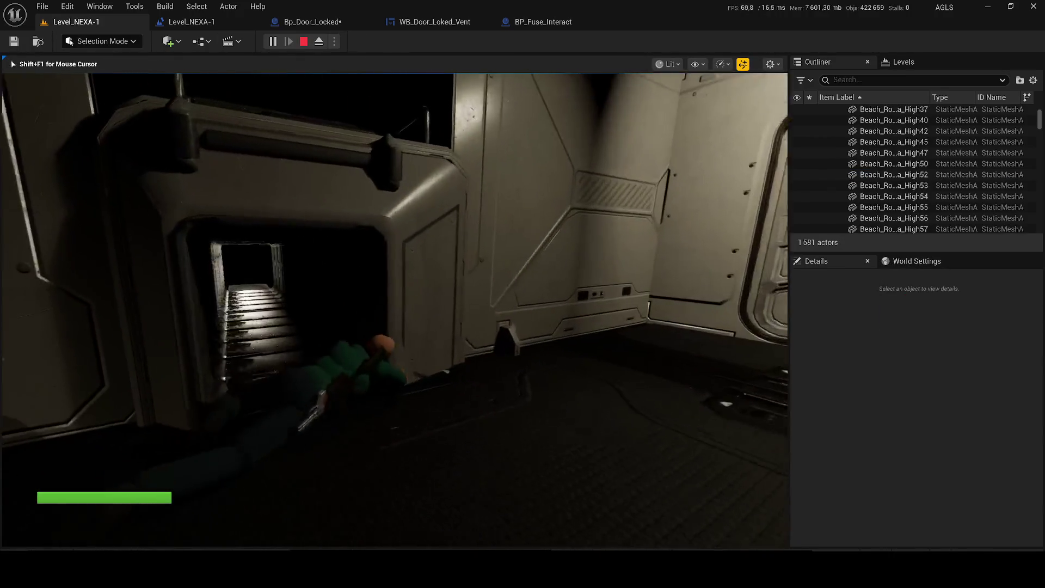
pyautogui.press('w')
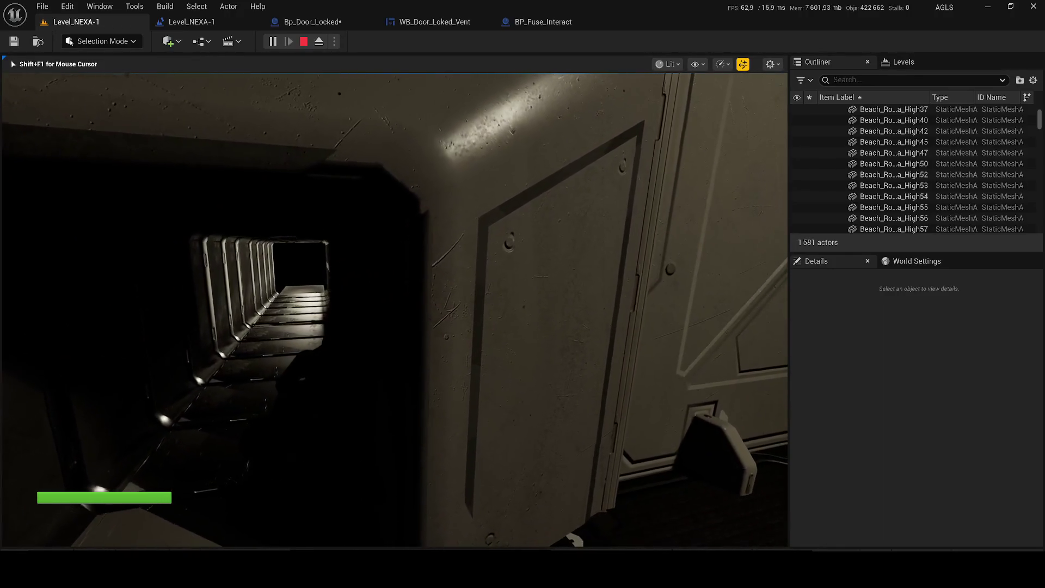
pyautogui.press('F3')
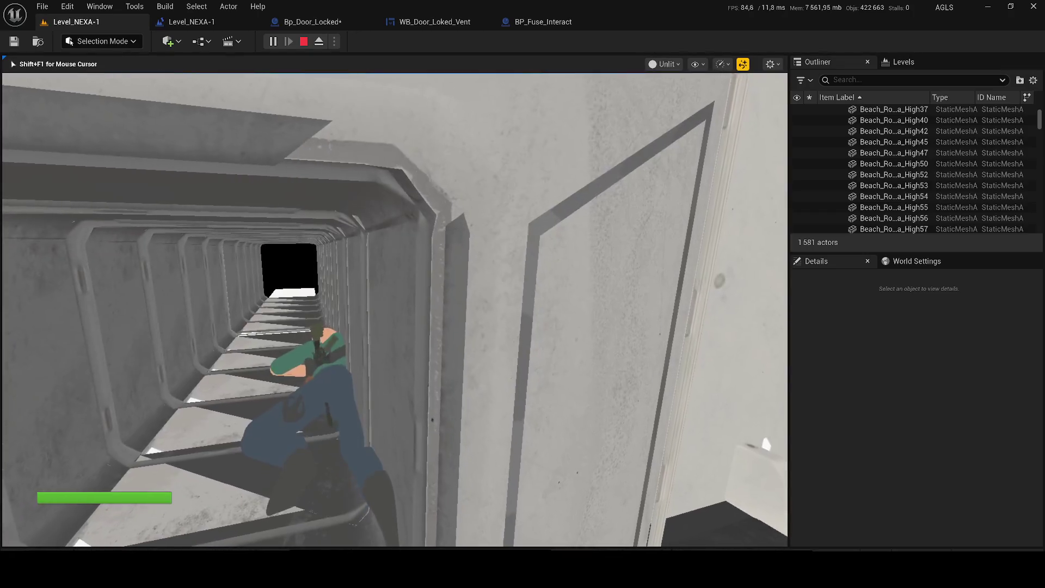
pyautogui.press('F4')
pyautogui.press('w')
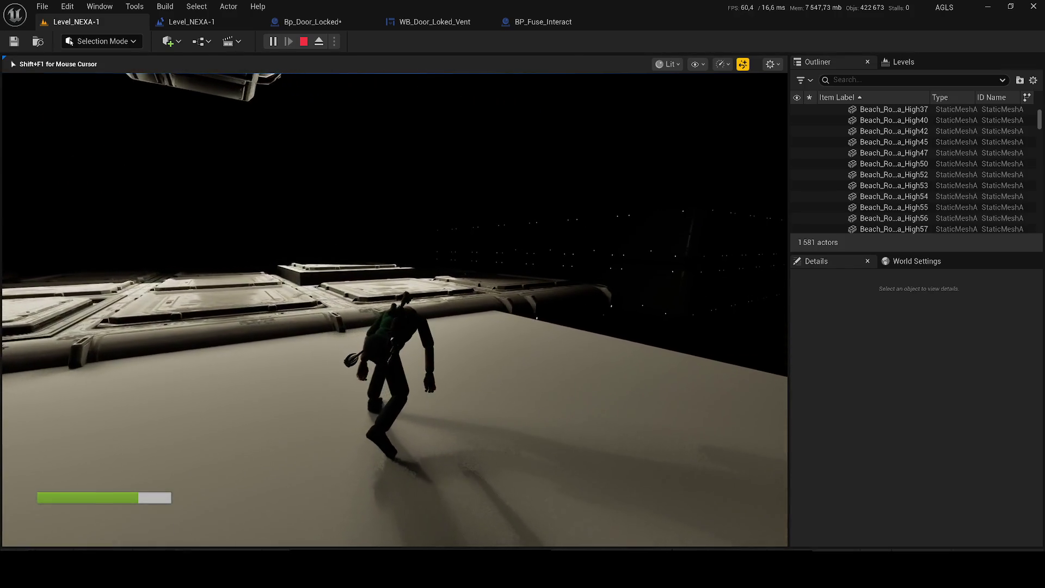
pyautogui.press('Escape')
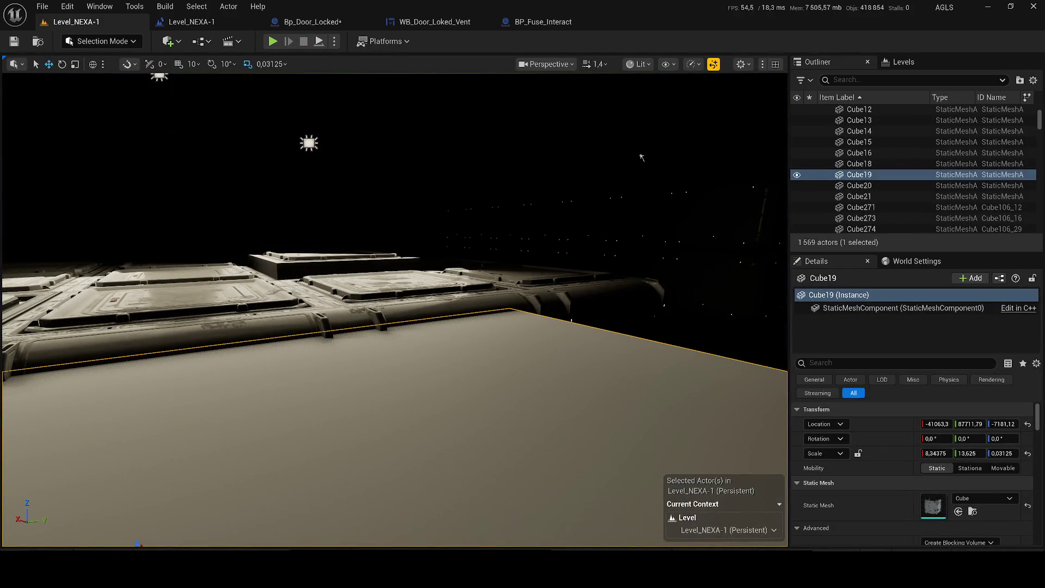
# Step: Inspect the platform and ribbed duct from several angles with unlit shading
pyautogui.moveTo(640, 156); pyautogui.dragTo(52, 130)
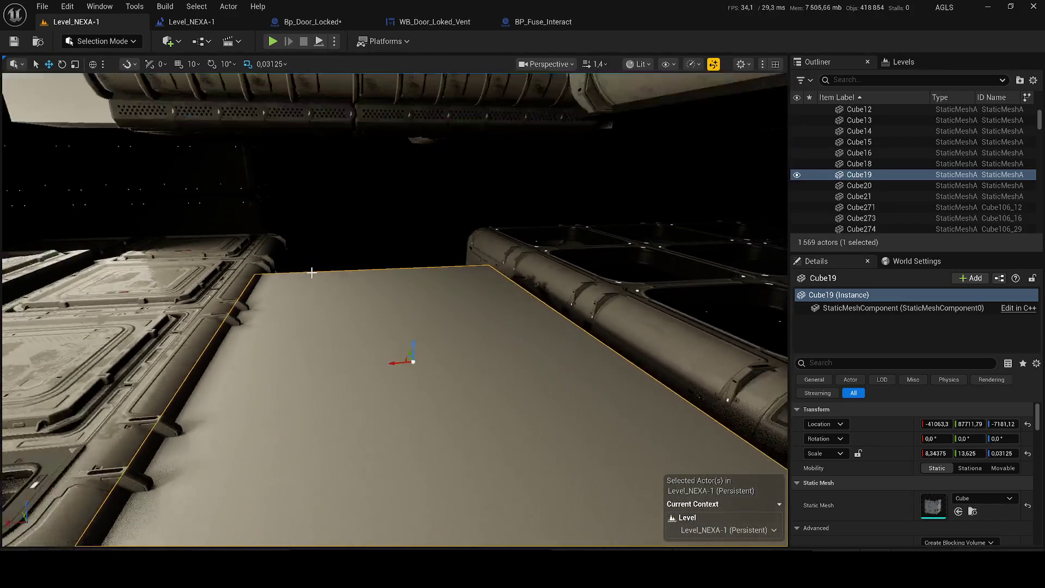
pyautogui.moveTo(302, 277); pyautogui.dragTo(539, 82)
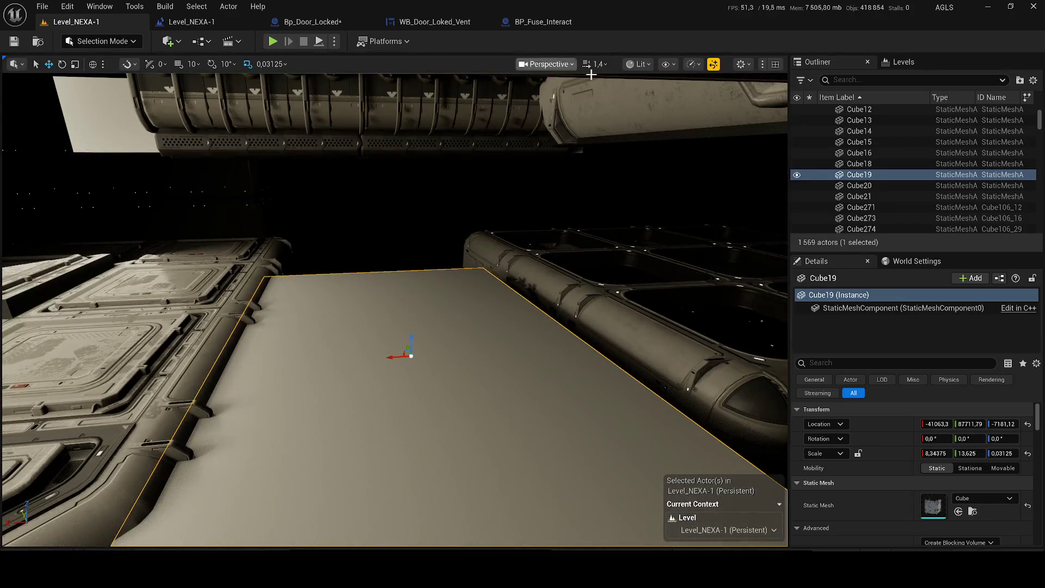
pyautogui.click(641, 65)
pyautogui.click(661, 119)
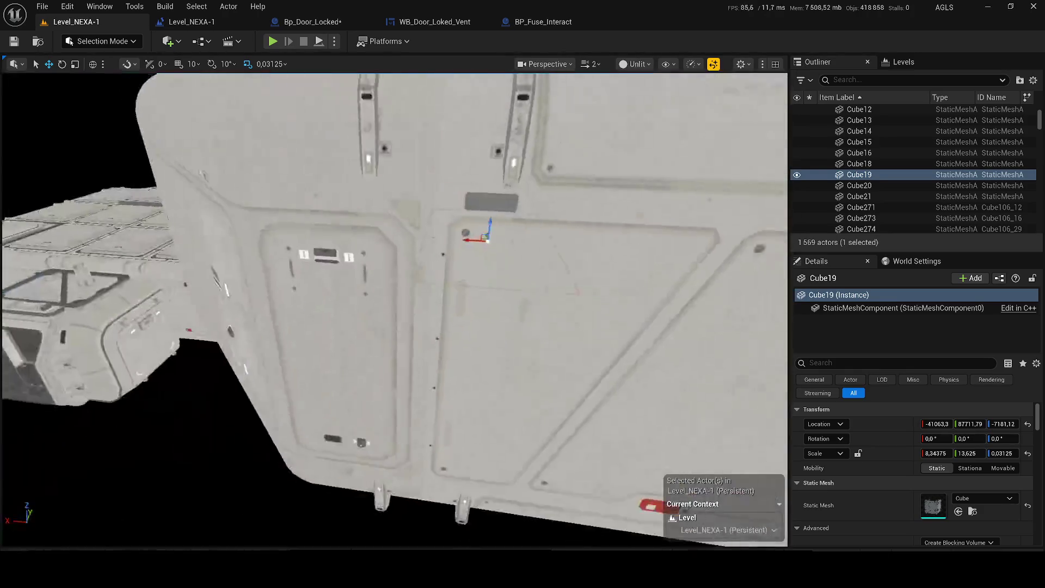
pyautogui.moveTo(490, 326)
pyautogui.mouseDown()
pyautogui.moveTo(280, 397)
pyautogui.moveTo(514, 303)
pyautogui.mouseUp()
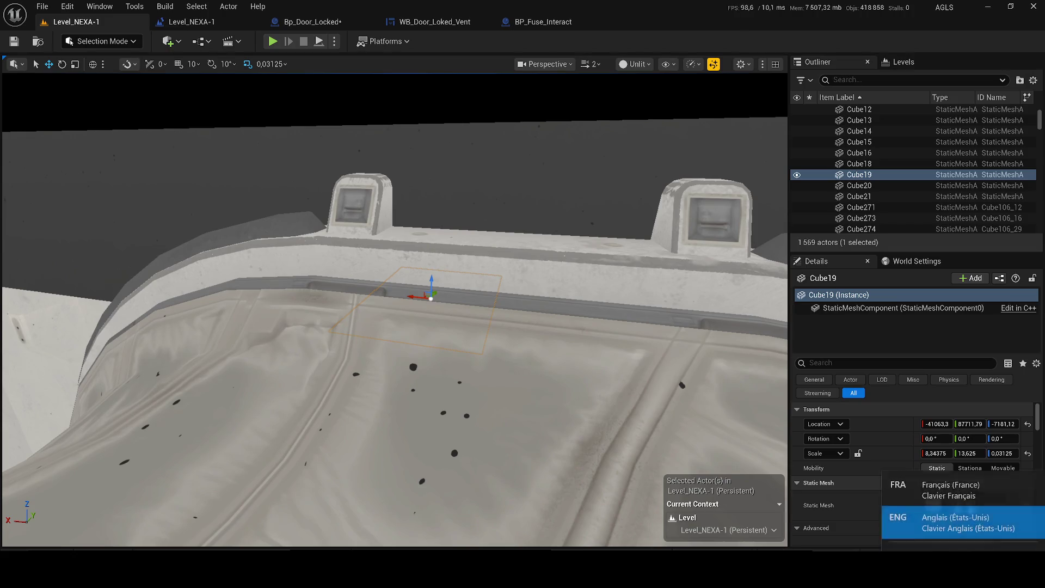
pyautogui.moveTo(490, 327); pyautogui.dragTo(532, 300)
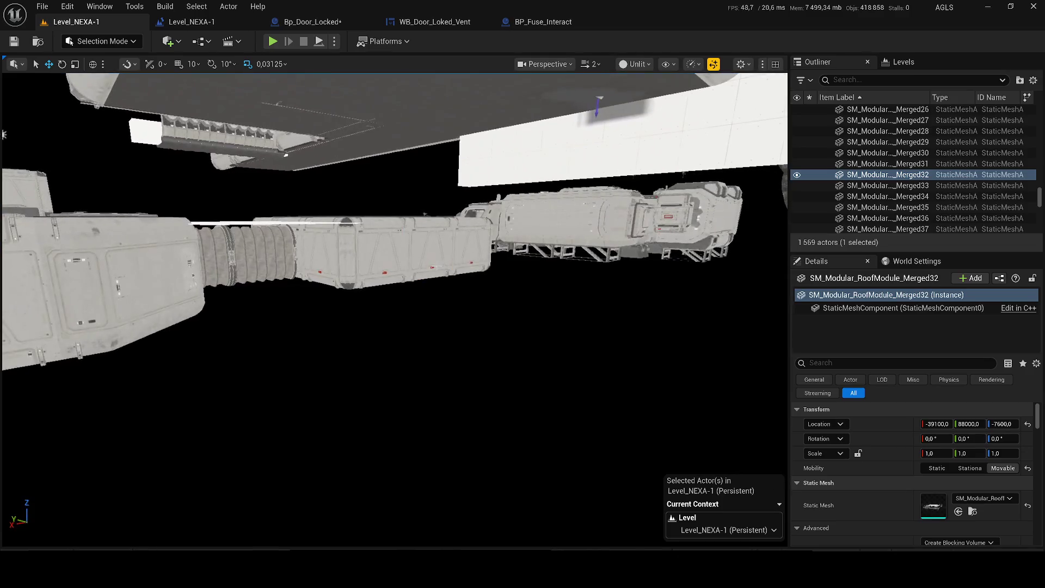
pyautogui.moveTo(489, 326)
pyautogui.mouseDown()
pyautogui.moveTo(660, 521)
pyautogui.moveTo(147, 218)
pyautogui.mouseUp()
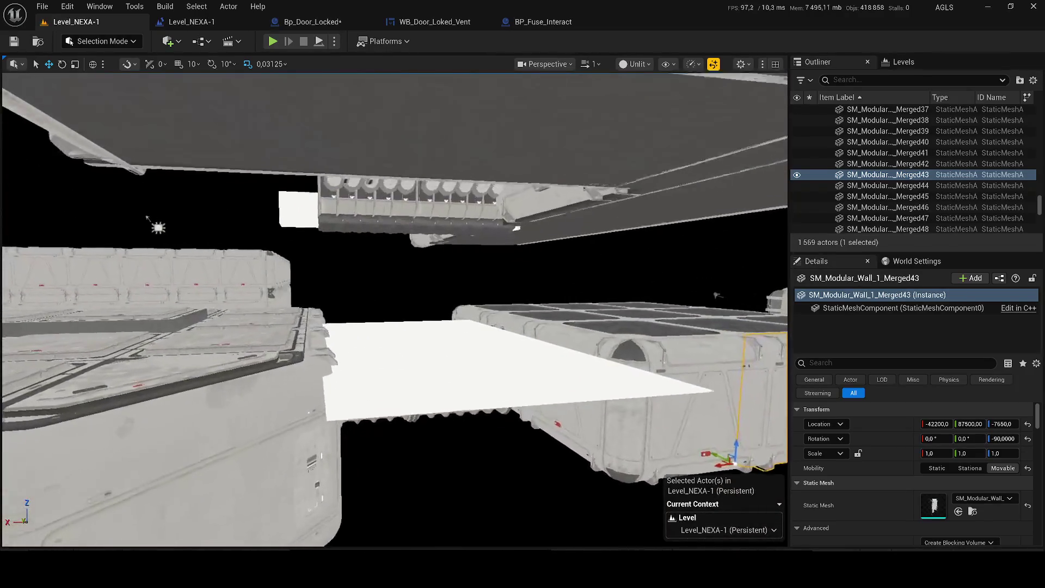
pyautogui.moveTo(139, 219); pyautogui.dragTo(523, 69)
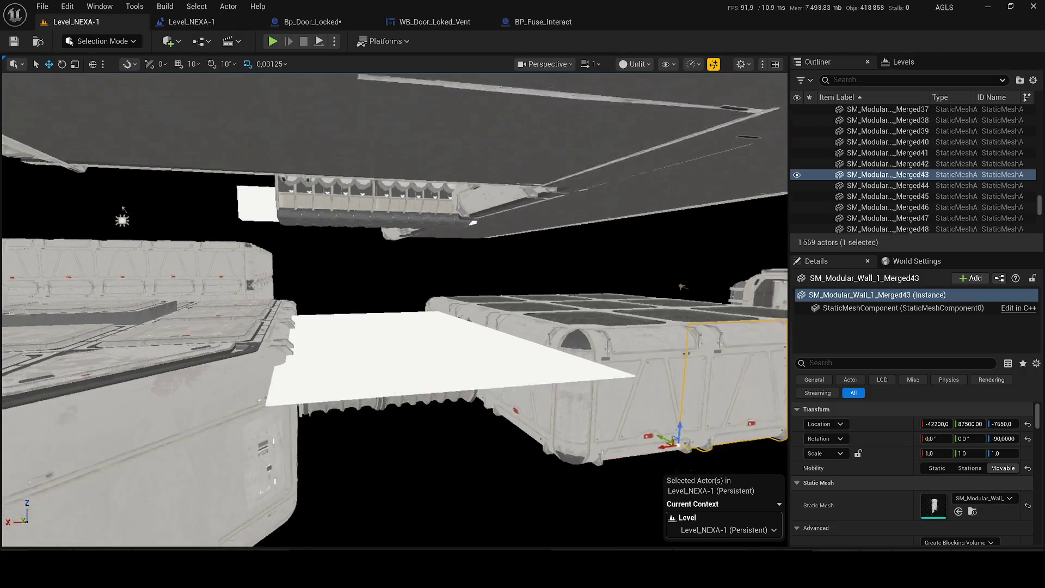
# Step: Switch the viewport to Lit and fly through the dark tunnel into the door room
pyautogui.click(635, 64)
pyautogui.click(645, 108)
pyautogui.scroll(3, 395, 310)
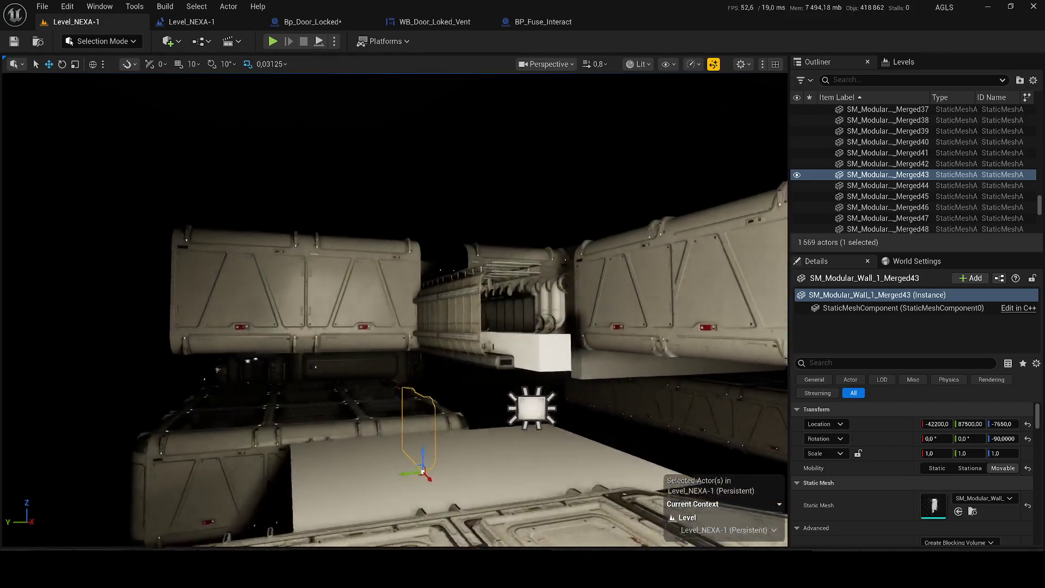
pyautogui.scroll(3, 395, 311)
pyautogui.scroll(3, 395, 311)
pyautogui.scroll(3, 395, 310)
pyautogui.press('w')
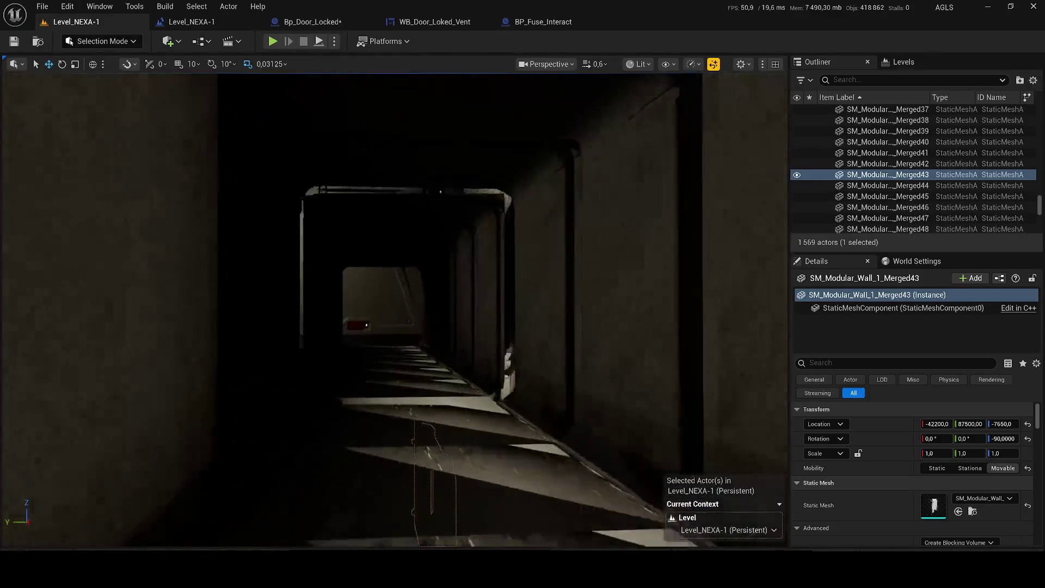
pyautogui.scroll(-2, 395, 311)
pyautogui.press('w')
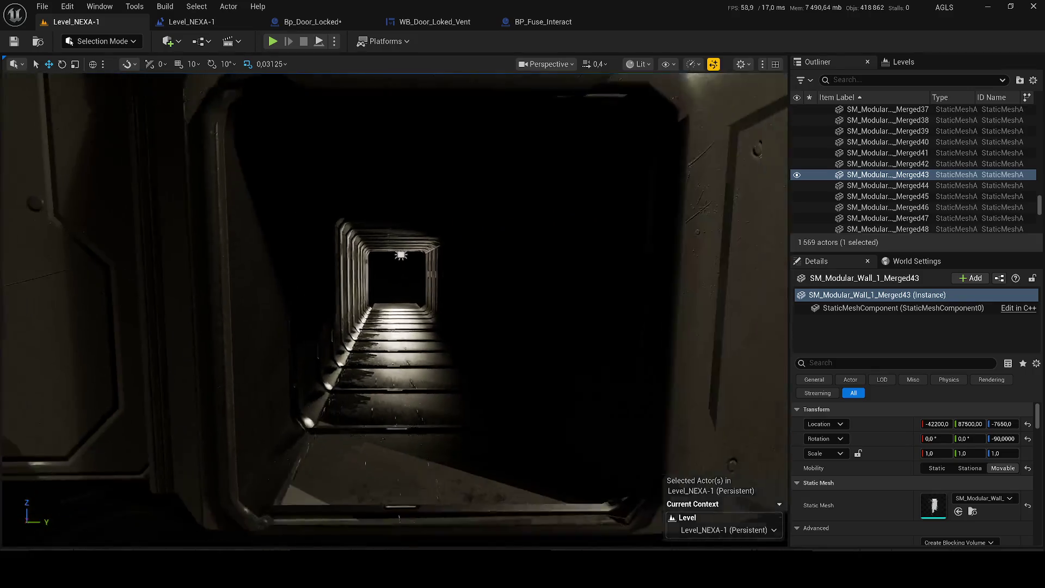
pyautogui.press('s')
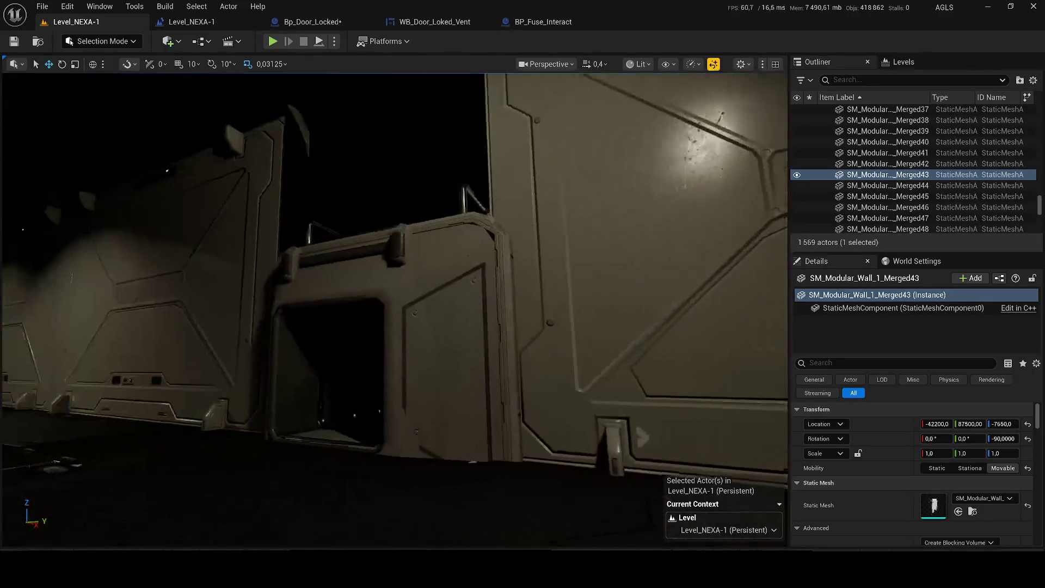
pyautogui.scroll(3, 395, 311)
pyautogui.press('s')
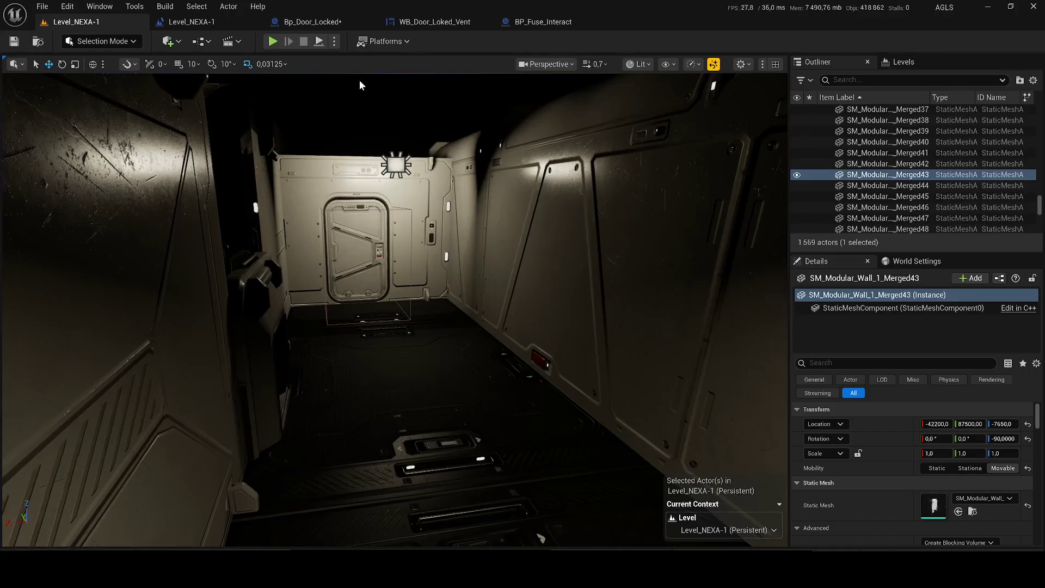
pyautogui.click(219, 24)
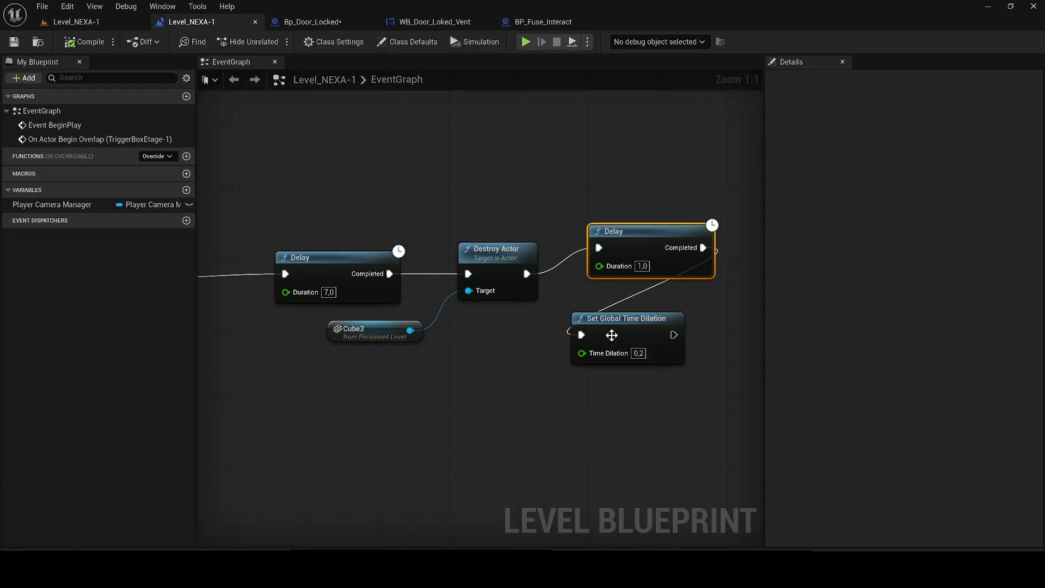
pyautogui.write('1')
# Step: Set the first Delay before destroying Cube3 to 10 seconds, then show the level unlit, focused on the selected wall
pyautogui.press('Return')
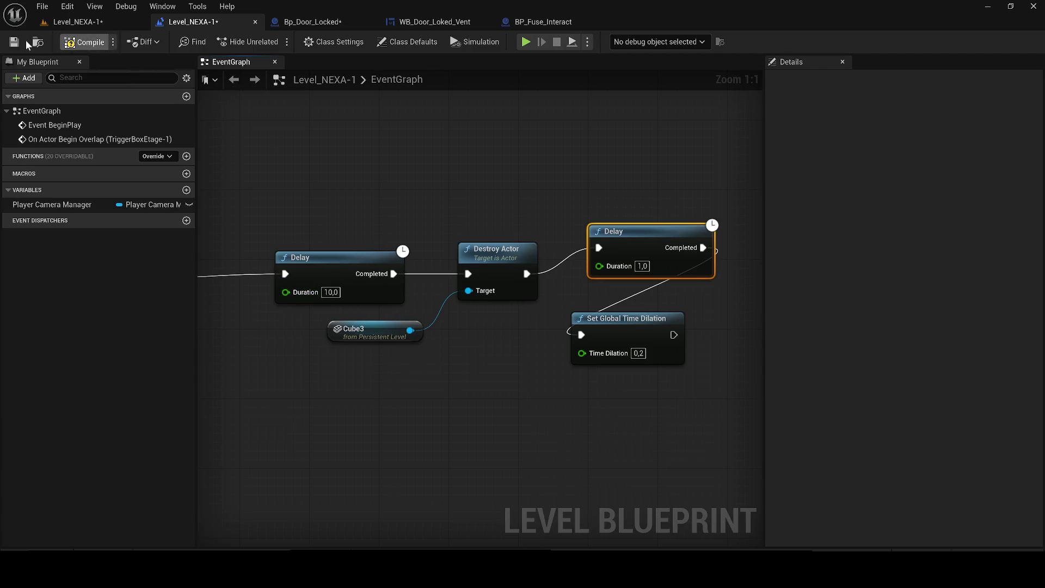
pyautogui.click(80, 22)
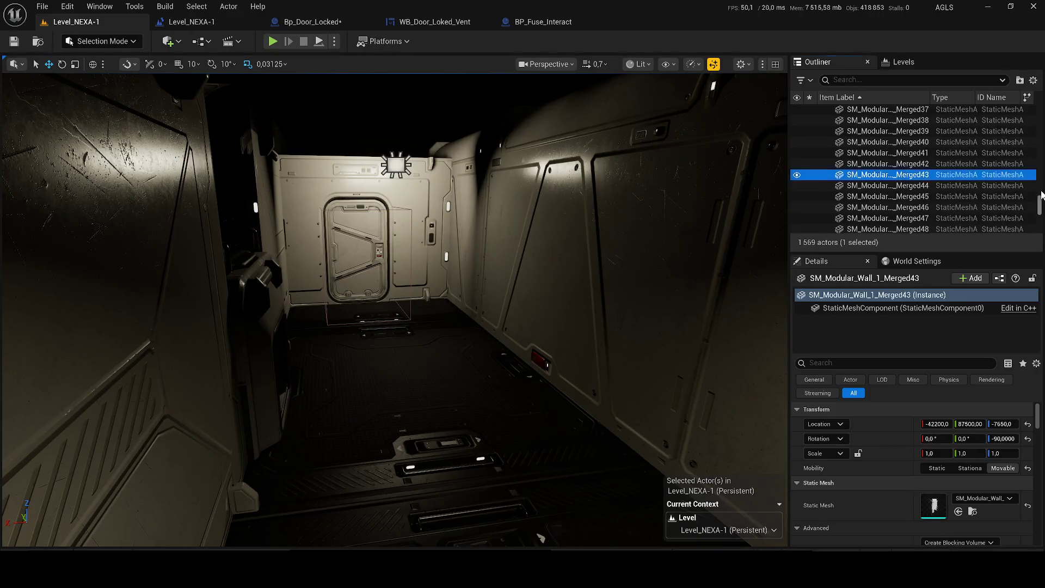
pyautogui.moveTo(1041, 194); pyautogui.dragTo(1033, 111)
pyautogui.scroll(5, 610, 243)
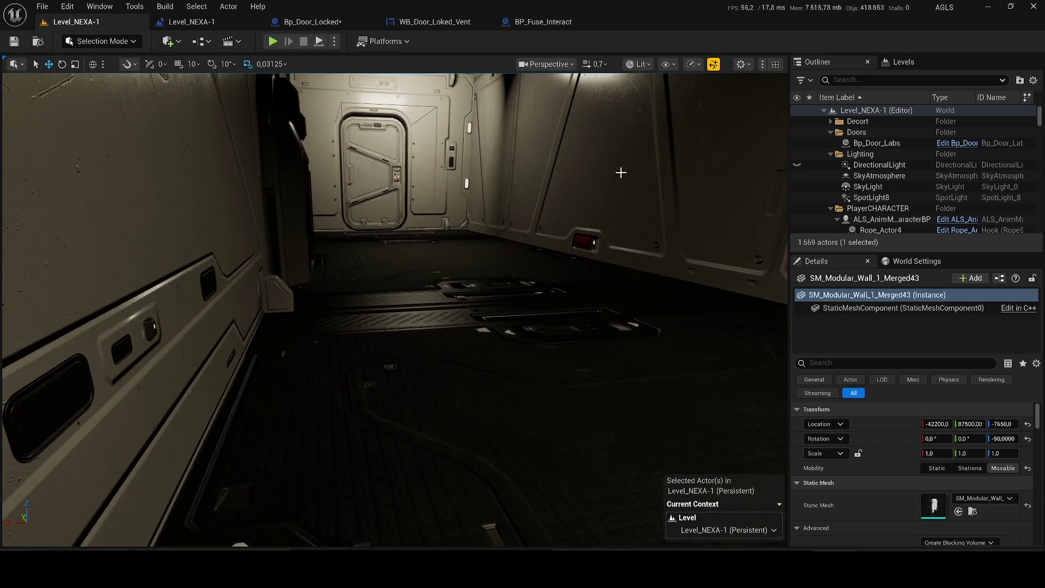
pyautogui.press('f')
pyautogui.click(638, 64)
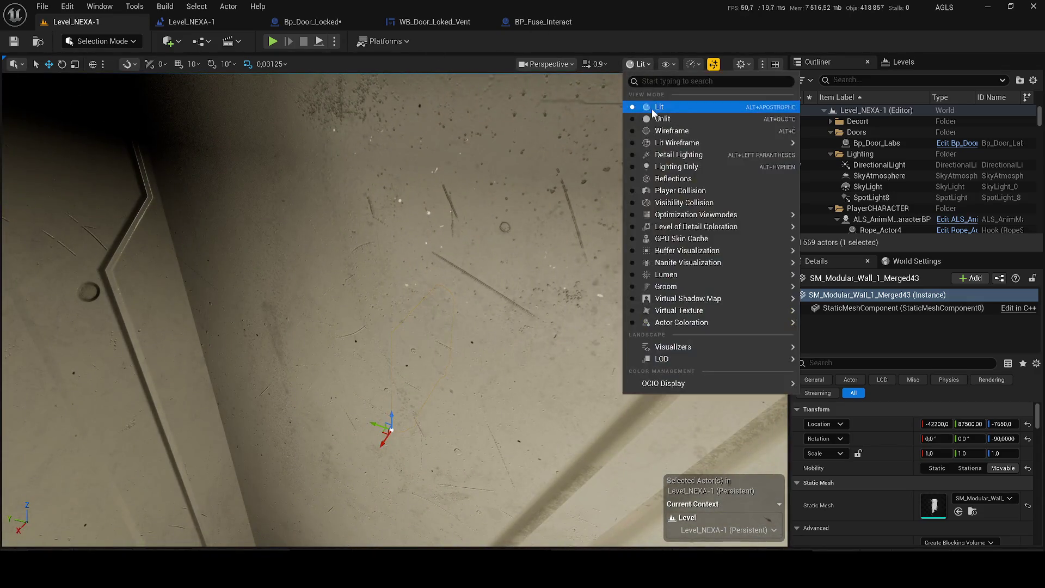
pyautogui.click(656, 120)
pyautogui.scroll(-4, 656, 120)
pyautogui.scroll(-4, 656, 119)
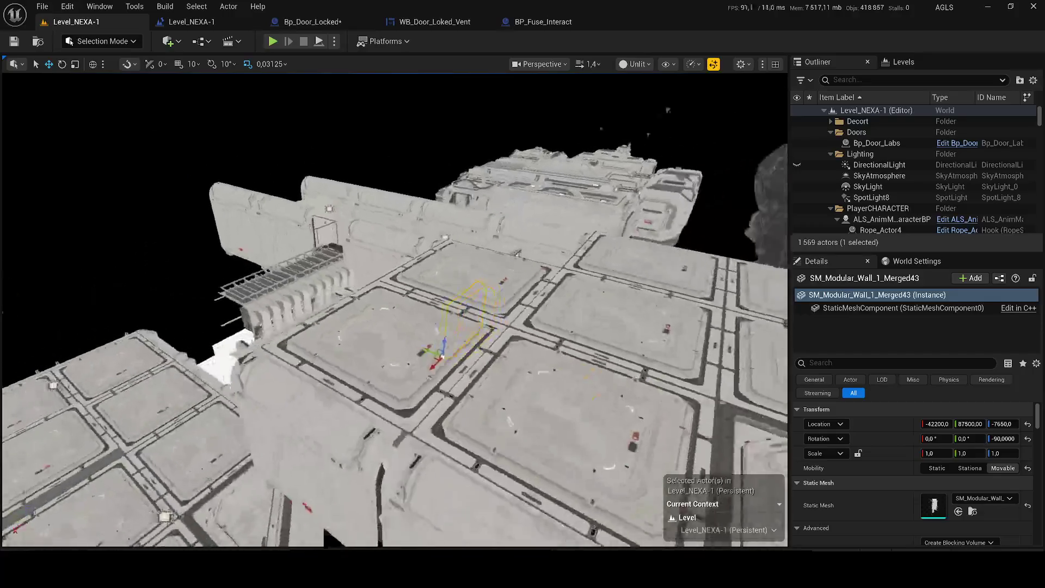
pyautogui.scroll(-3, 657, 120)
pyautogui.scroll(1, 394, 311)
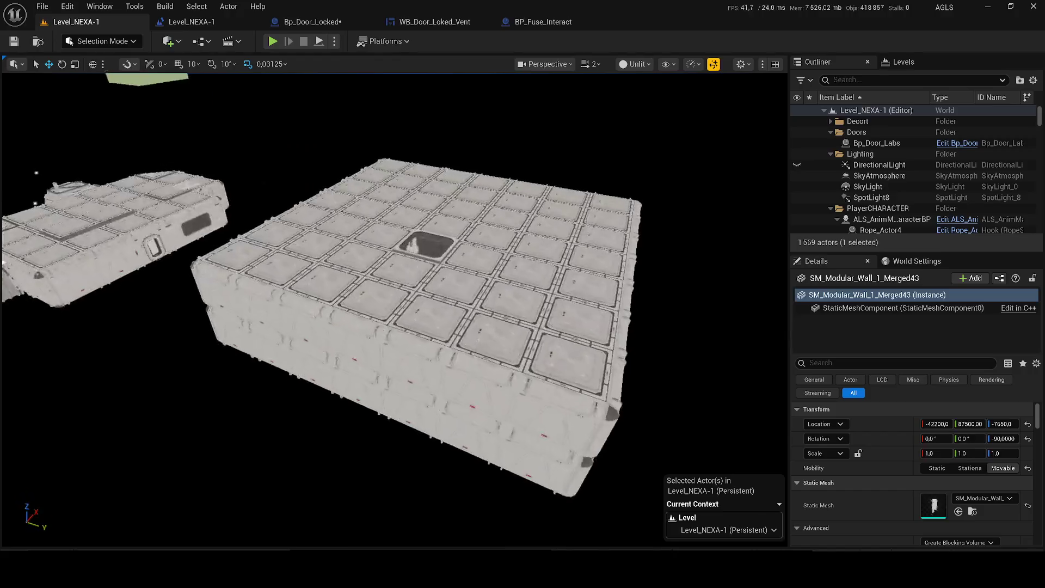
# Step: Select wall SM_Modular_Wall_1_Merged77, focus on it and pan across the station interior
pyautogui.click(294, 315)
pyautogui.scroll(5, 406, 295)
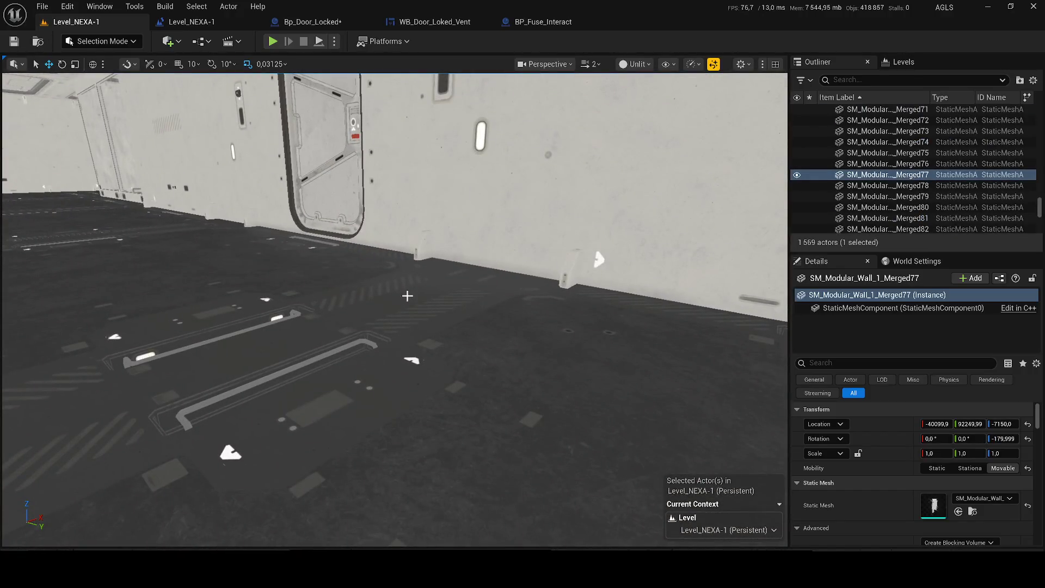
pyautogui.scroll(-2, 406, 296)
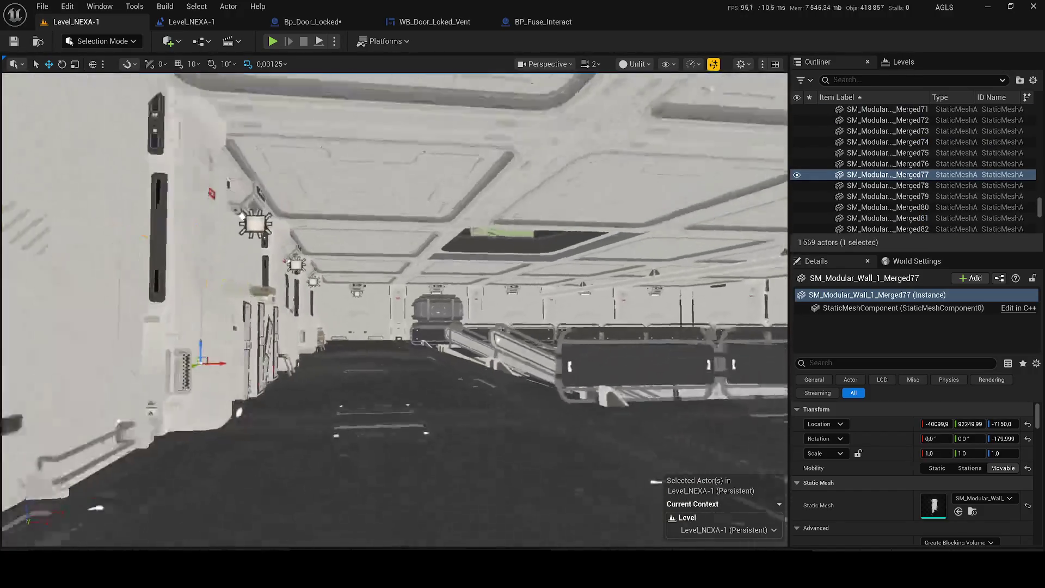
pyautogui.scroll(-3, 283, 193)
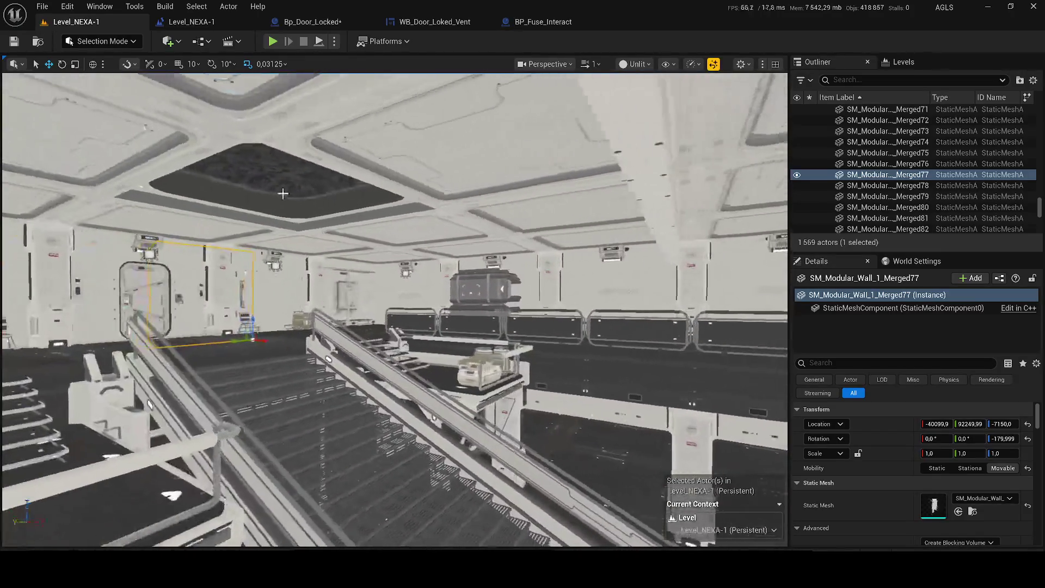
pyautogui.moveTo(282, 193); pyautogui.dragTo(283, 294)
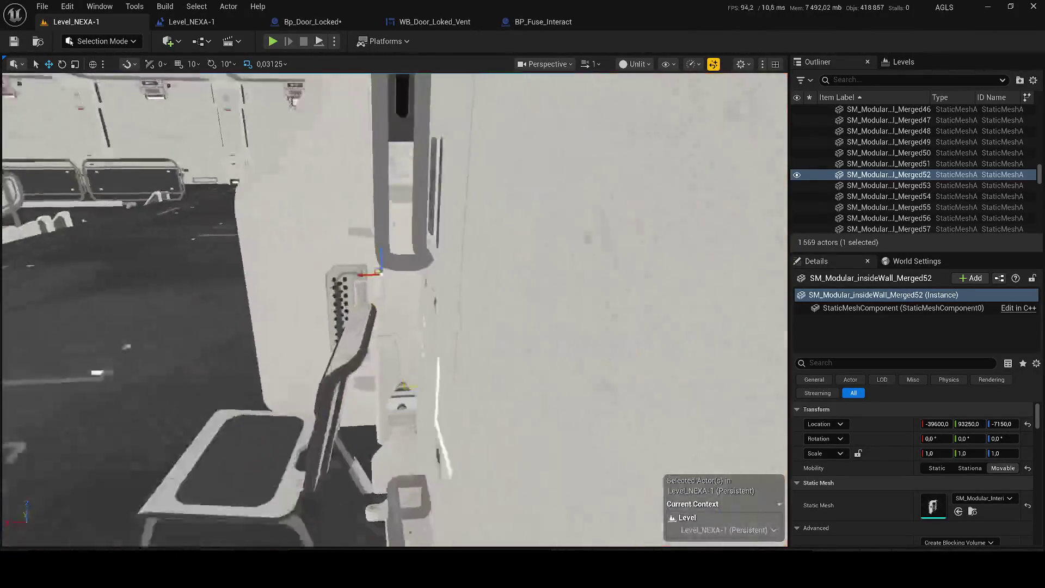
pyautogui.press('f')
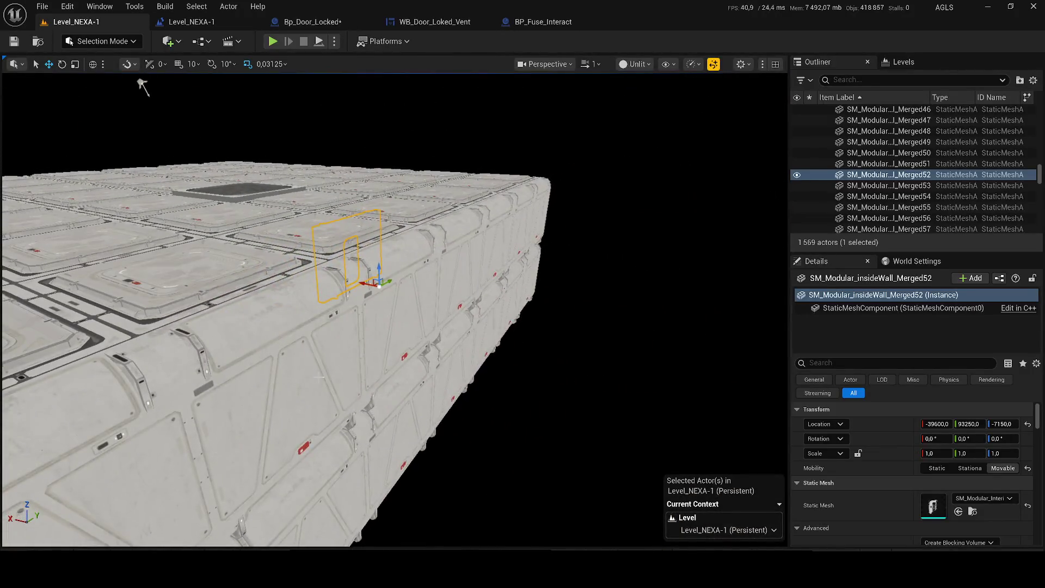
pyautogui.scroll(-3, 139, 82)
pyautogui.scroll(-3, 262, 123)
pyautogui.scroll(-3, 385, 163)
pyautogui.moveTo(323, 248); pyautogui.dragTo(364, 248)
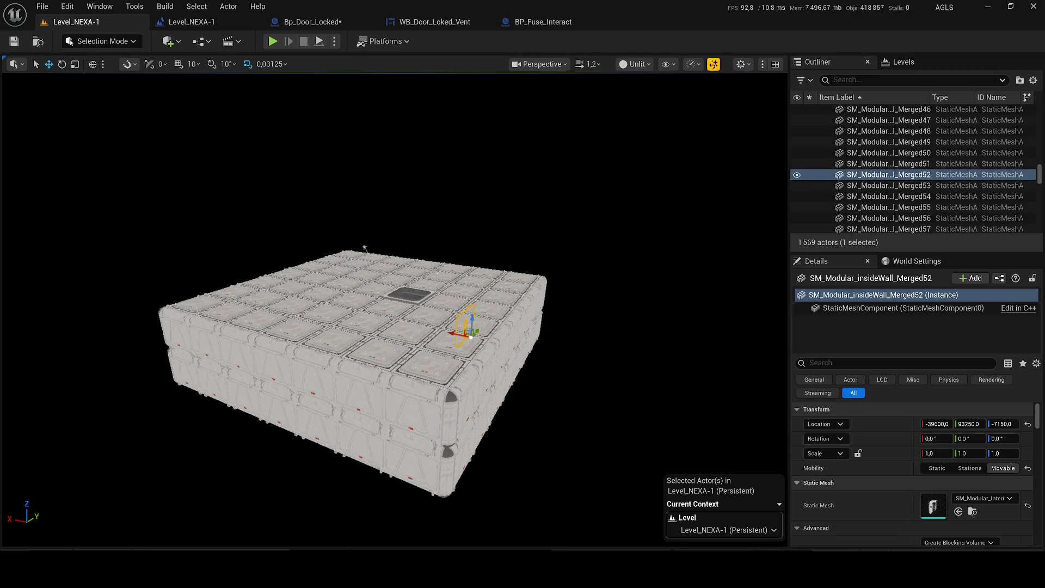
pyautogui.moveTo(365, 248)
pyautogui.mouseDown()
pyautogui.moveTo(424, 252)
pyautogui.moveTo(327, 229)
pyautogui.mouseUp()
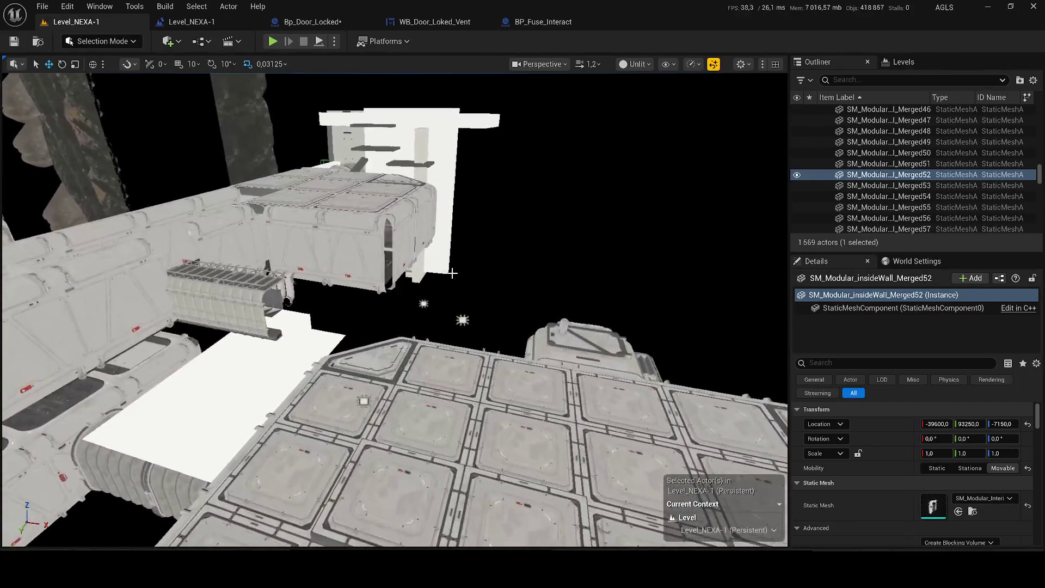
pyautogui.moveTo(326, 228)
pyautogui.mouseDown()
pyautogui.moveTo(343, 246)
pyautogui.moveTo(455, 269)
pyautogui.moveTo(352, 327)
pyautogui.mouseUp()
pyautogui.scroll(4, 454, 268)
# Step: Select one ceiling window tile on the small platform block, undoing the extra selection
pyautogui.click(351, 375)
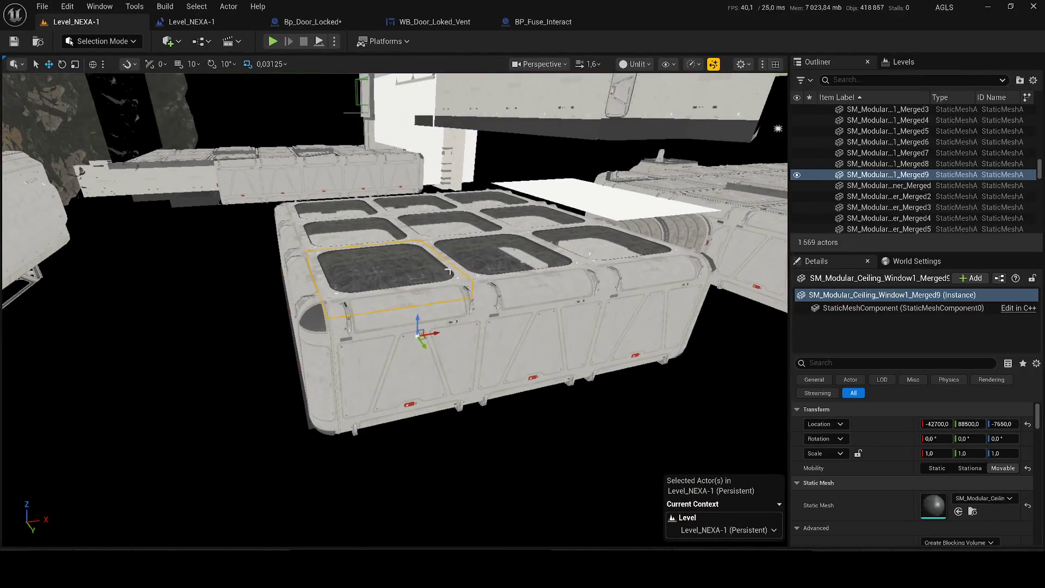
pyautogui.moveTo(351, 375); pyautogui.dragTo(508, 322)
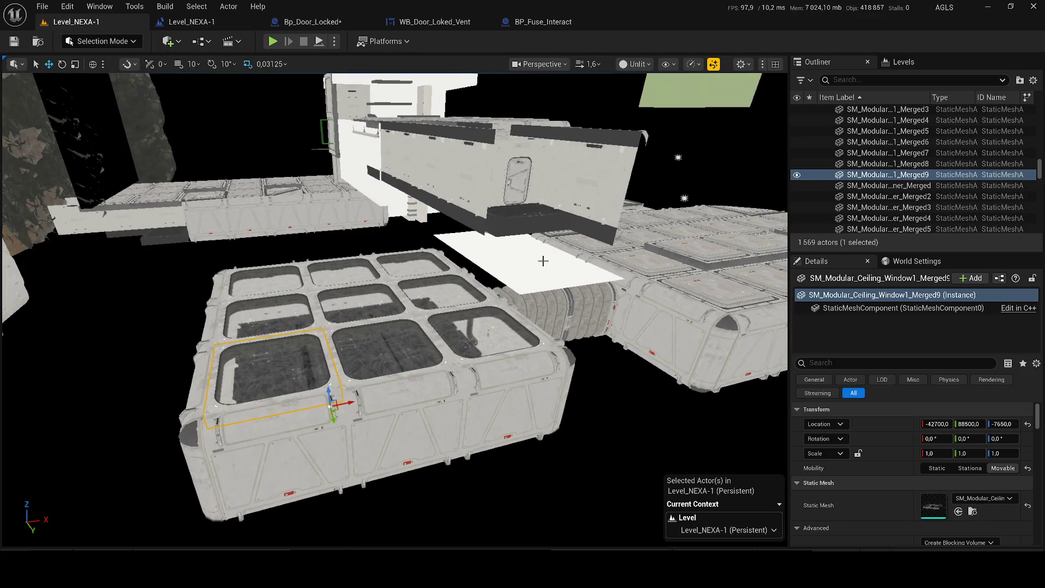
pyautogui.click(543, 261)
pyautogui.click(435, 294)
pyautogui.moveTo(435, 293); pyautogui.dragTo(396, 345)
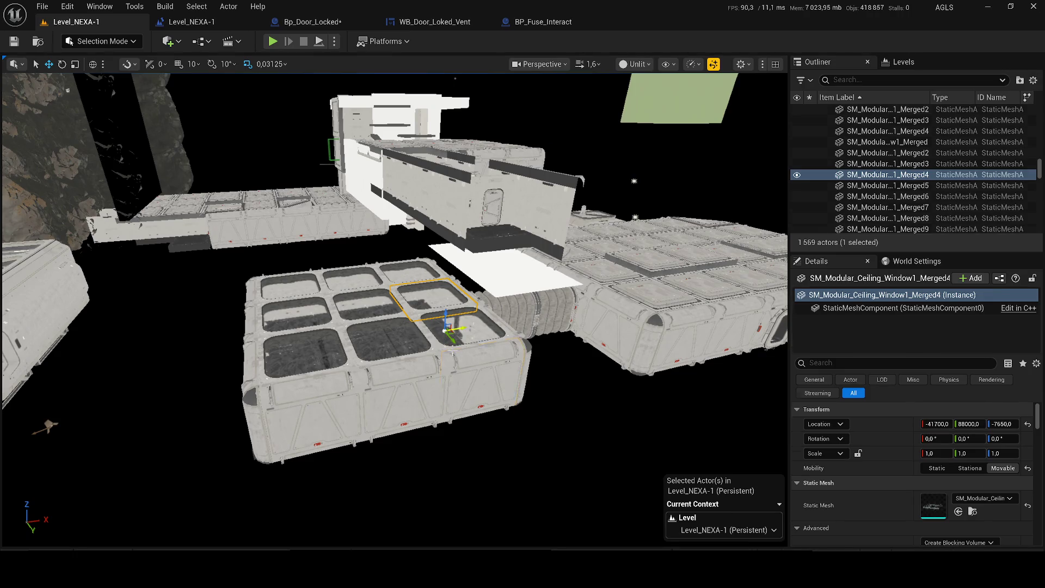
pyautogui.keyDown('ctrl'); pyautogui.click(440, 326); pyautogui.keyUp('ctrl')
pyautogui.hotkey('ctrl', 'z')
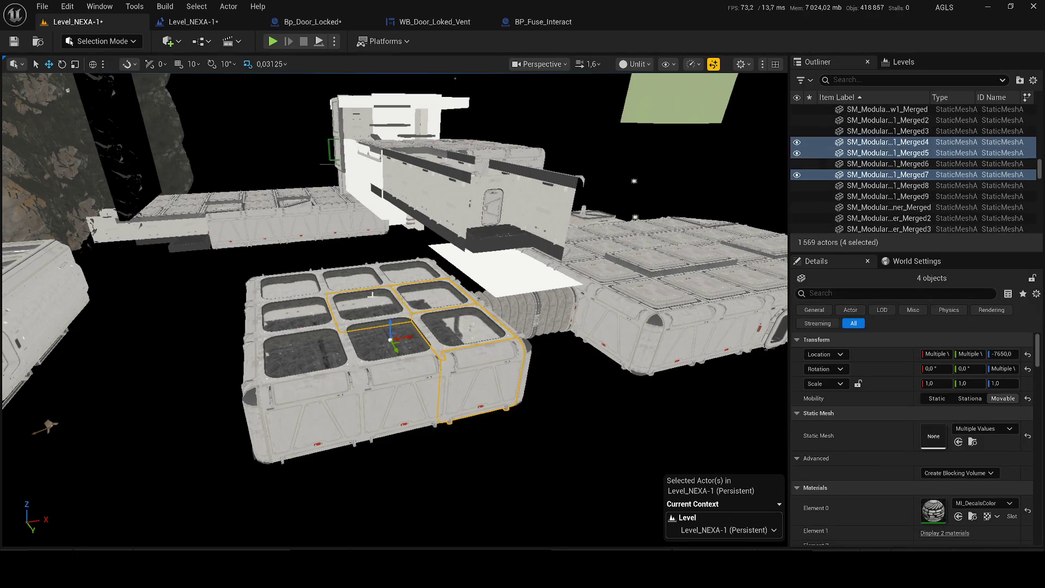
# Step: Select the cargo box's outer panels and platform tiles and hide them in the Outliner
pyautogui.keyDown('ctrl'); pyautogui.click(503, 343); pyautogui.keyUp('ctrl')
pyautogui.keyDown('ctrl'); pyautogui.click(392, 345); pyautogui.keyUp('ctrl')
pyautogui.keyDown('ctrl'); pyautogui.click(463, 328); pyautogui.keyUp('ctrl')
pyautogui.keyDown('ctrl'); pyautogui.click(278, 348); pyautogui.keyUp('ctrl')
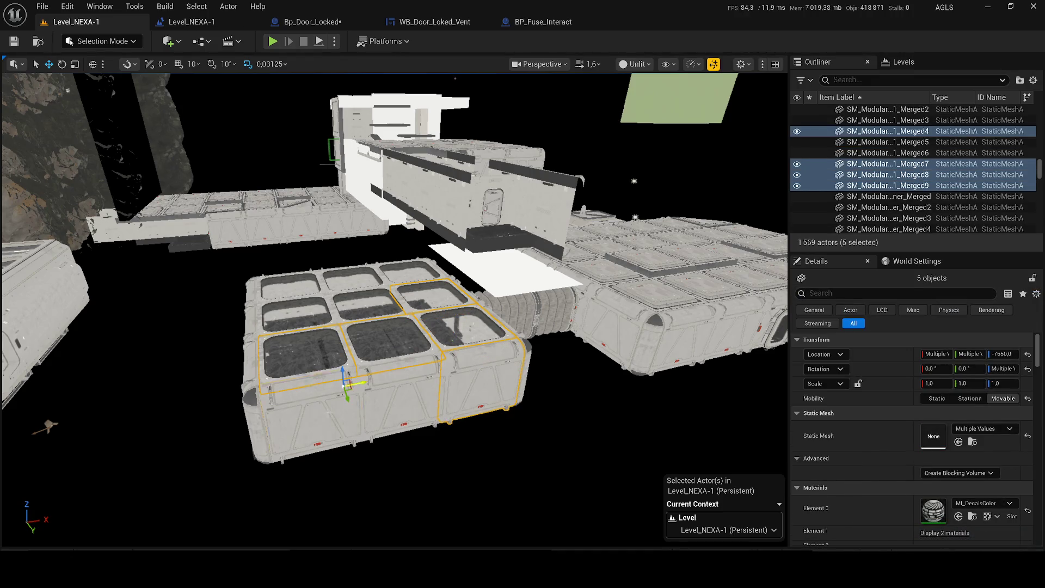
pyautogui.keyDown('ctrl'); pyautogui.click(359, 278); pyautogui.keyUp('ctrl')
pyautogui.keyDown('ctrl'); pyautogui.click(421, 269); pyautogui.keyUp('ctrl')
pyautogui.moveTo(392, 367); pyautogui.dragTo(343, 310)
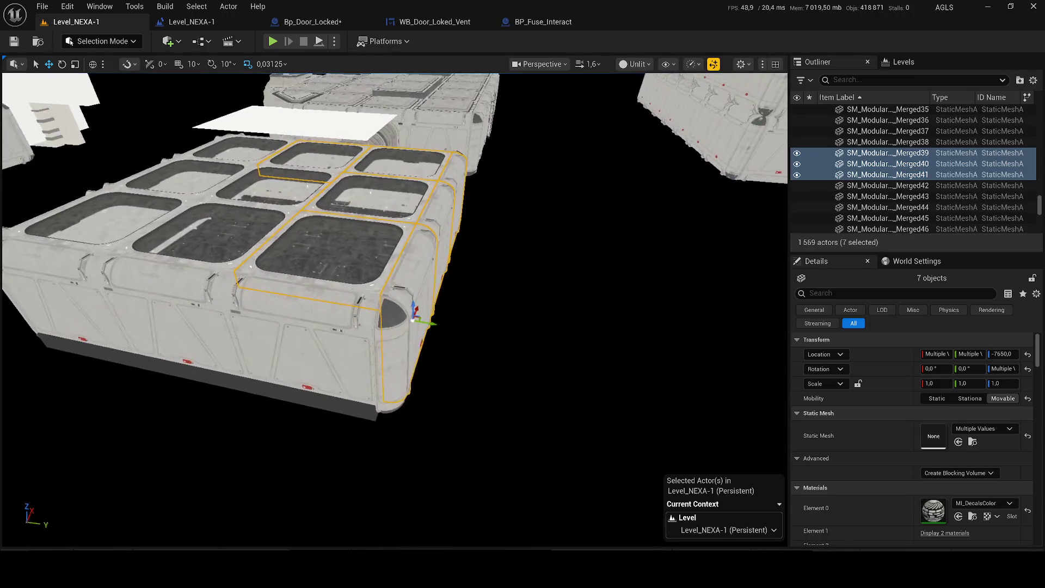
pyautogui.keyDown('ctrl'); pyautogui.click(310, 387); pyautogui.keyUp('ctrl')
pyautogui.keyDown('ctrl'); pyautogui.click(196, 367); pyautogui.keyUp('ctrl')
pyautogui.keyDown('ctrl'); pyautogui.click(98, 347); pyautogui.keyUp('ctrl')
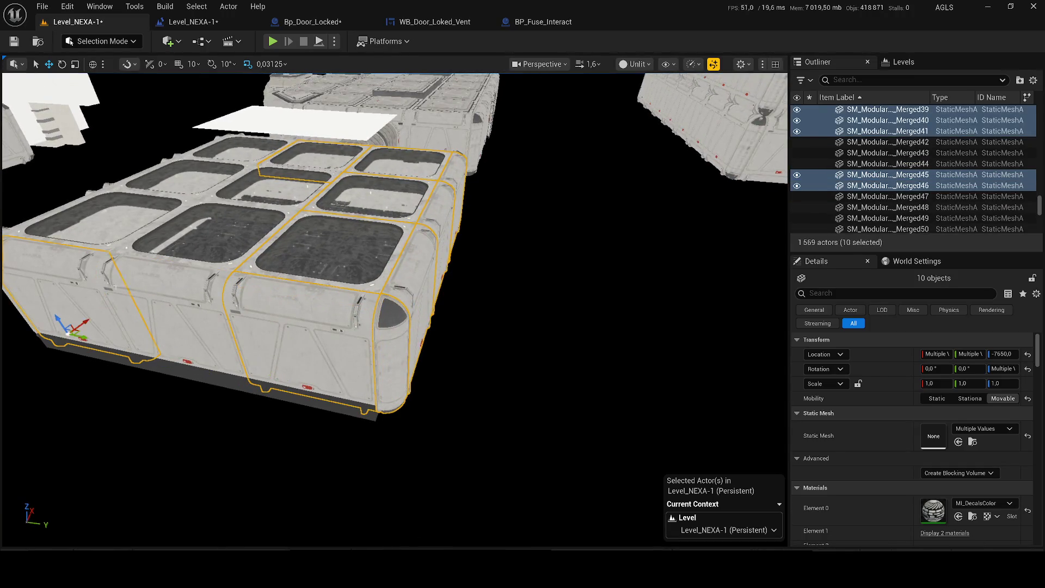
pyautogui.keyDown('ctrl'); pyautogui.click(156, 357); pyautogui.keyUp('ctrl')
pyautogui.moveTo(691, 245); pyautogui.dragTo(545, 113)
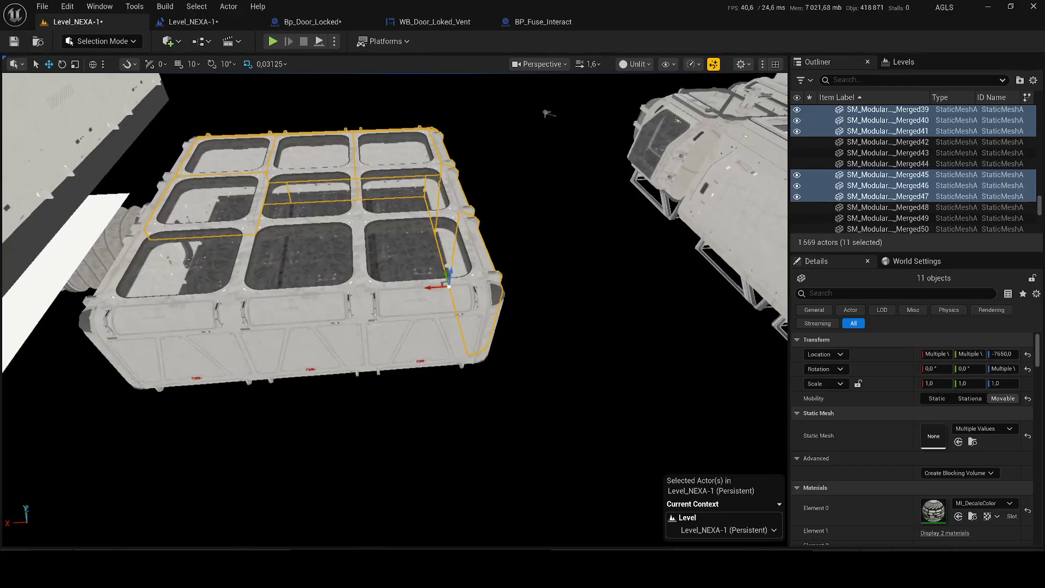
pyautogui.keyDown('ctrl'); pyautogui.click(417, 331); pyautogui.keyUp('ctrl')
pyautogui.keyDown('ctrl'); pyautogui.click(303, 331); pyautogui.keyUp('ctrl')
pyautogui.keyDown('ctrl'); pyautogui.click(196, 335); pyautogui.keyUp('ctrl')
pyautogui.keyDown('ctrl'); pyautogui.click(192, 261); pyautogui.keyUp('ctrl')
pyautogui.keyDown('ctrl'); pyautogui.click(340, 261); pyautogui.keyUp('ctrl')
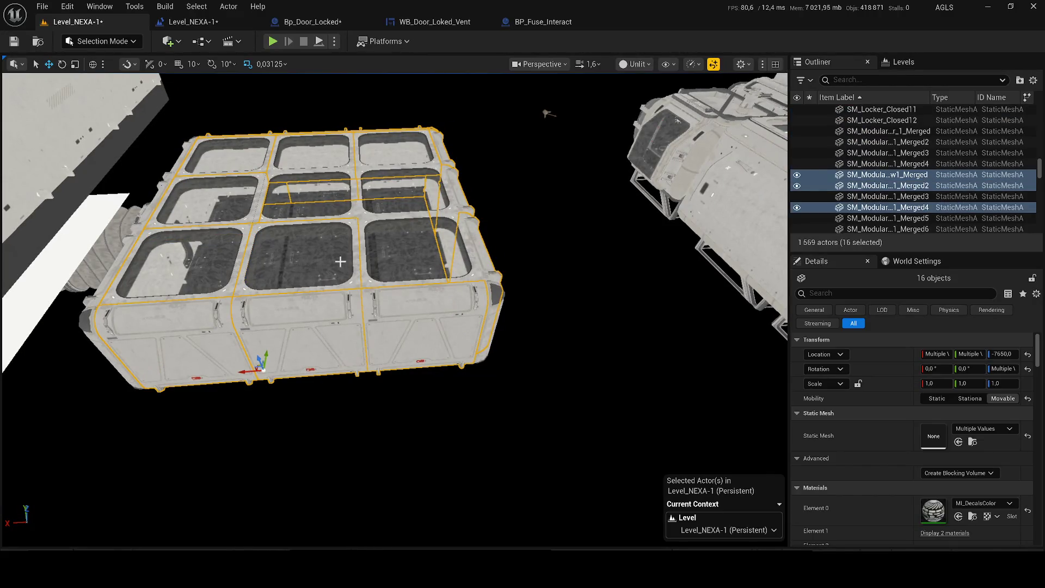
pyautogui.keyDown('ctrl'); pyautogui.click(414, 251); pyautogui.keyUp('ctrl')
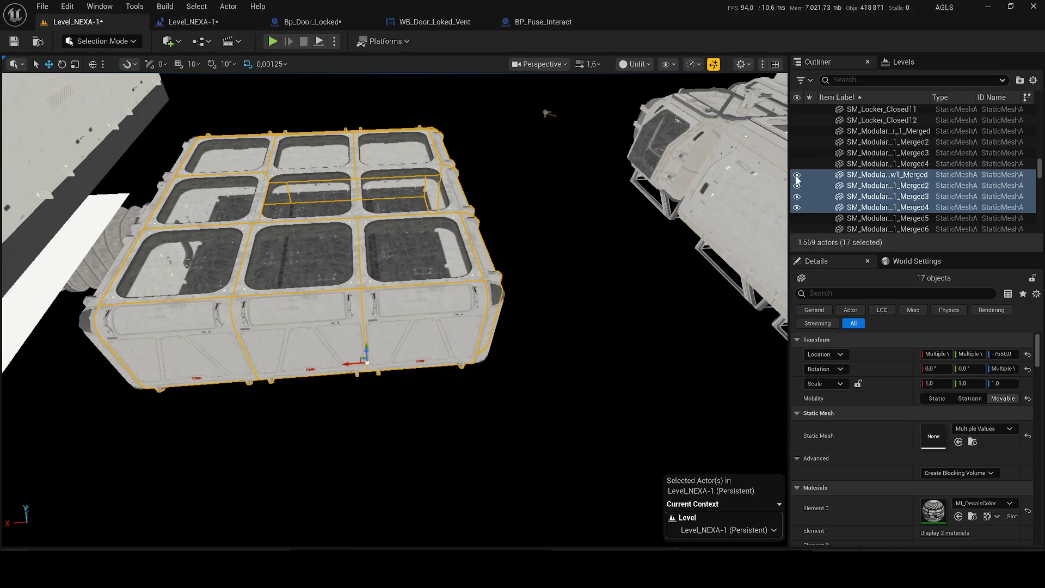
pyautogui.click(797, 180)
# Step: Select the basin pieces and the floor and wall modules beneath the box and hide them
pyautogui.keyDown('ctrl'); pyautogui.click(306, 196); pyautogui.keyUp('ctrl')
pyautogui.keyDown('ctrl'); pyautogui.click(412, 205); pyautogui.keyUp('ctrl')
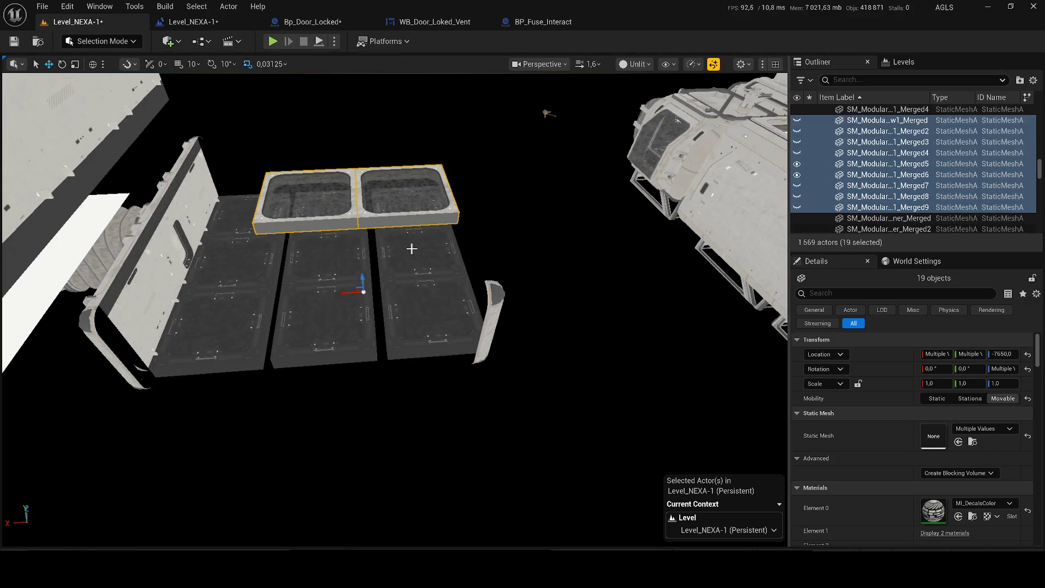
pyautogui.keyDown('ctrl'); pyautogui.click(411, 249); pyautogui.keyUp('ctrl')
pyautogui.keyDown('ctrl'); pyautogui.click(491, 309); pyautogui.keyUp('ctrl')
pyautogui.keyDown('ctrl'); pyautogui.click(434, 315); pyautogui.keyUp('ctrl')
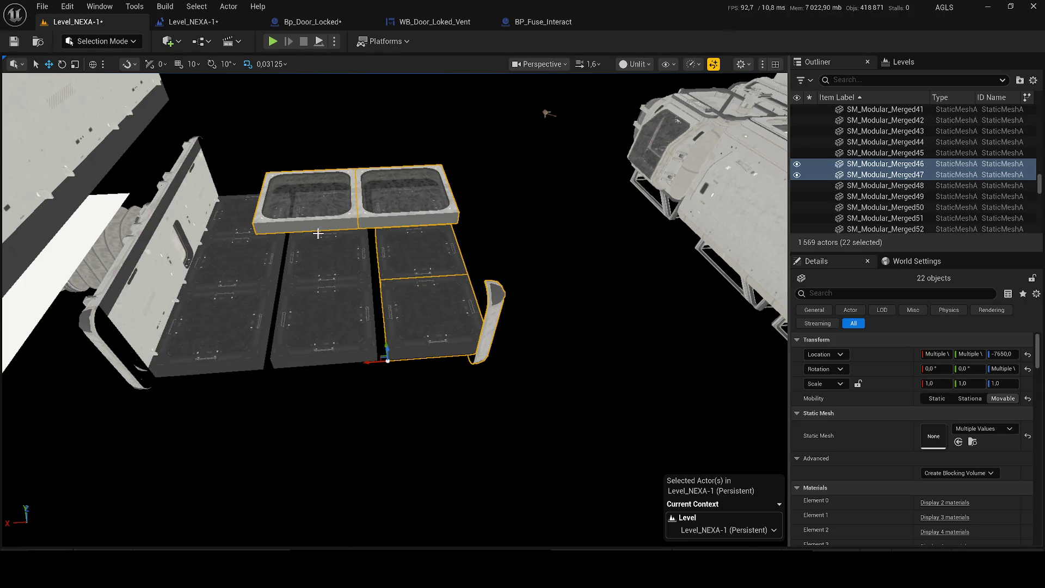
pyautogui.scroll(3, 318, 234)
pyautogui.keyDown('ctrl'); pyautogui.click(363, 221); pyautogui.keyUp('ctrl')
pyautogui.keyDown('ctrl'); pyautogui.click(353, 253); pyautogui.keyUp('ctrl')
pyautogui.keyDown('ctrl'); pyautogui.click(331, 310); pyautogui.keyUp('ctrl')
pyautogui.keyDown('ctrl'); pyautogui.click(457, 220); pyautogui.keyUp('ctrl')
pyautogui.keyDown('ctrl'); pyautogui.click(230, 187); pyautogui.keyUp('ctrl')
pyautogui.keyDown('ctrl'); pyautogui.click(123, 253); pyautogui.keyUp('ctrl')
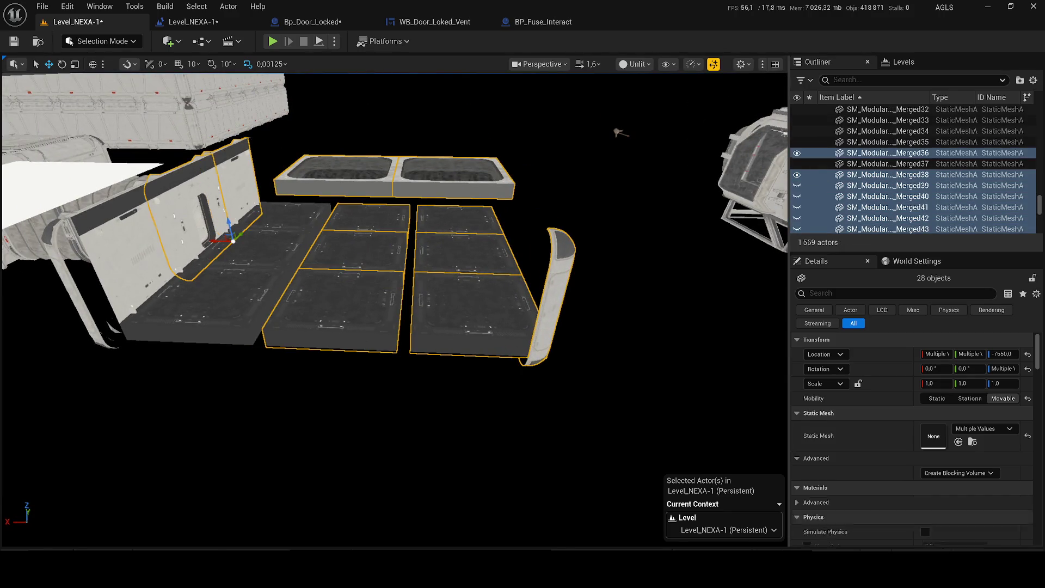
pyautogui.keyDown('ctrl'); pyautogui.click(178, 280); pyautogui.keyUp('ctrl')
pyautogui.keyDown('ctrl'); pyautogui.click(208, 223); pyautogui.keyUp('ctrl')
pyautogui.keyDown('ctrl'); pyautogui.click(283, 231); pyautogui.keyUp('ctrl')
pyautogui.keyDown('ctrl'); pyautogui.click(245, 257); pyautogui.keyUp('ctrl')
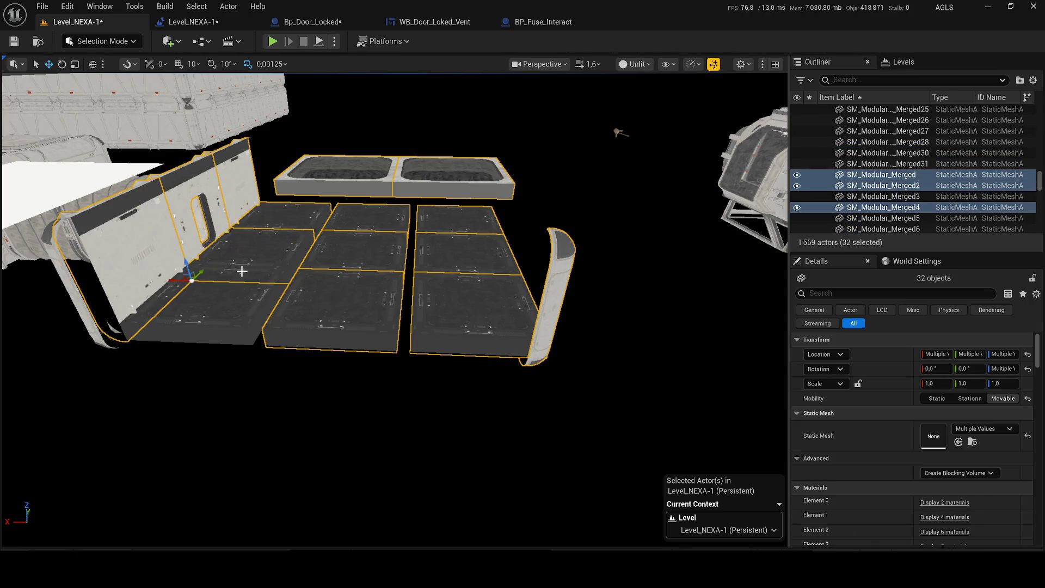
pyautogui.click(796, 208)
# Step: Select the hanging pipe and hide it from the editor view
pyautogui.moveTo(334, 255); pyautogui.dragTo(206, 353)
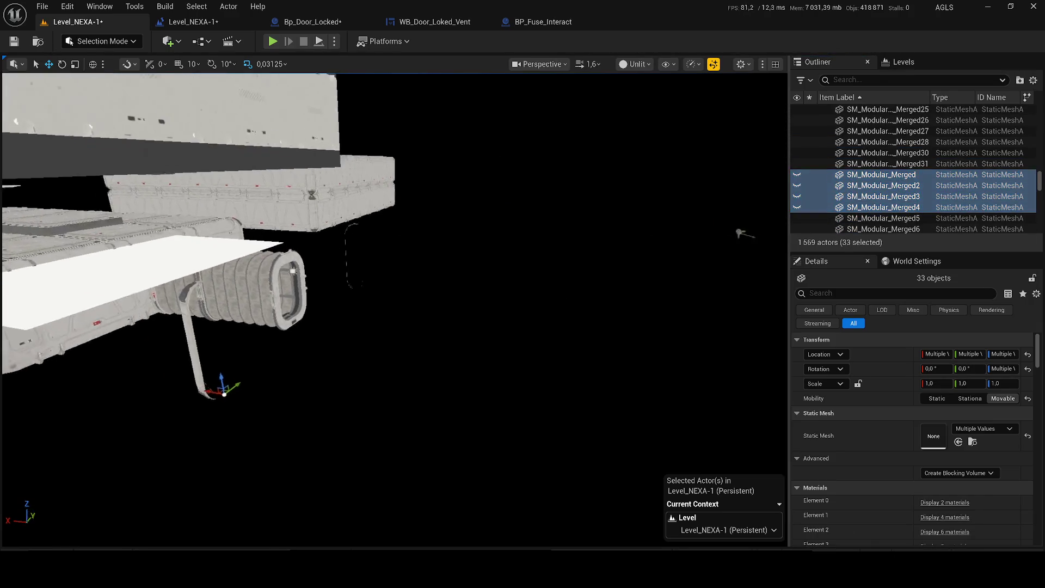
pyautogui.click(212, 342)
pyautogui.hotkey('ctrl', 'z')
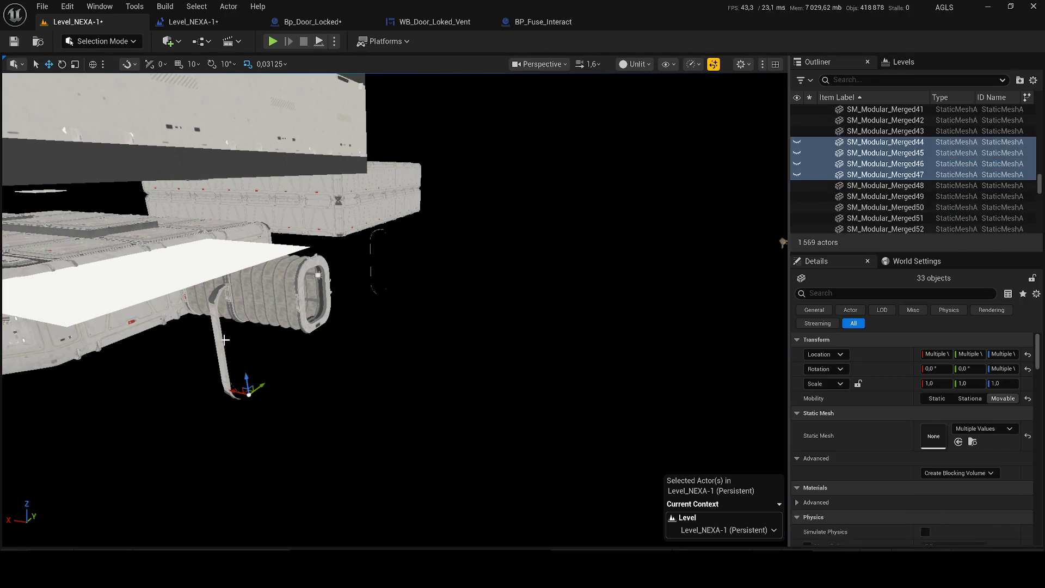
pyautogui.keyDown('ctrl'); pyautogui.click(224, 339); pyautogui.keyUp('ctrl')
pyautogui.click(797, 175)
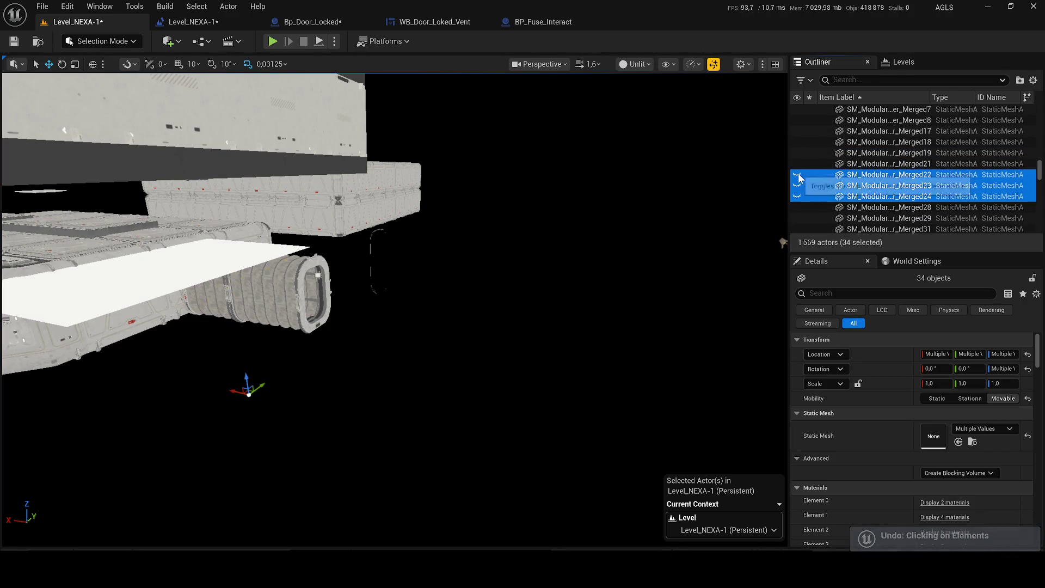
# Step: Add the capsule, pipe pieces and the rect light to the selection
pyautogui.moveTo(542, 259)
pyautogui.mouseDown()
pyautogui.moveTo(504, 86)
pyautogui.moveTo(485, 267)
pyautogui.mouseUp()
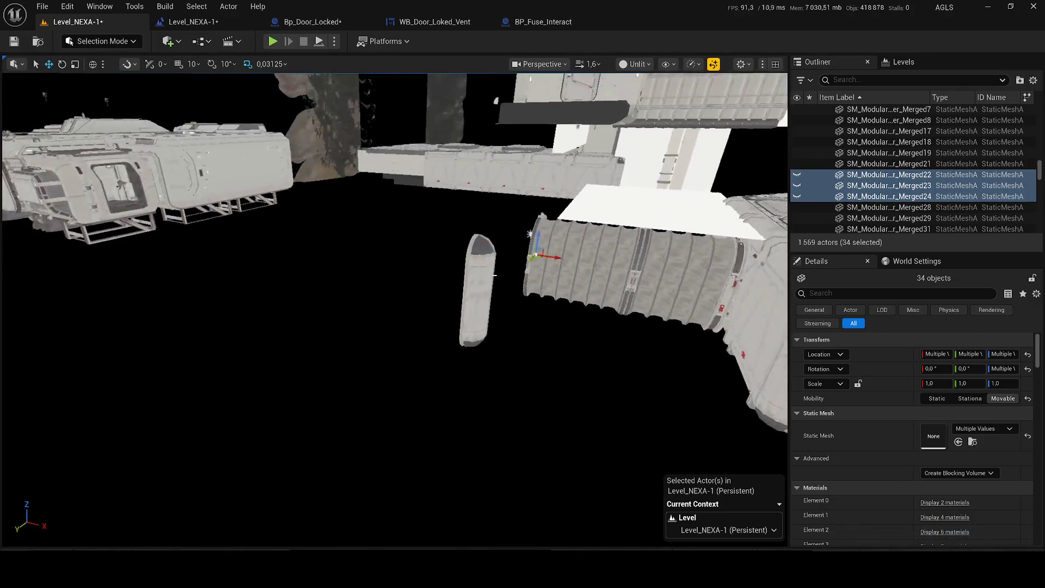
pyautogui.keyDown('ctrl'); pyautogui.click(465, 268); pyautogui.keyUp('ctrl')
pyautogui.keyDown('ctrl'); pyautogui.click(545, 257); pyautogui.keyUp('ctrl')
pyautogui.keyDown('ctrl'); pyautogui.click(633, 261); pyautogui.keyUp('ctrl')
pyautogui.moveTo(633, 261)
pyautogui.mouseDown()
pyautogui.moveTo(674, 189)
pyautogui.moveTo(424, 248)
pyautogui.moveTo(489, 245)
pyautogui.mouseUp()
pyautogui.keyDown('ctrl'); pyautogui.click(425, 249); pyautogui.keyUp('ctrl')
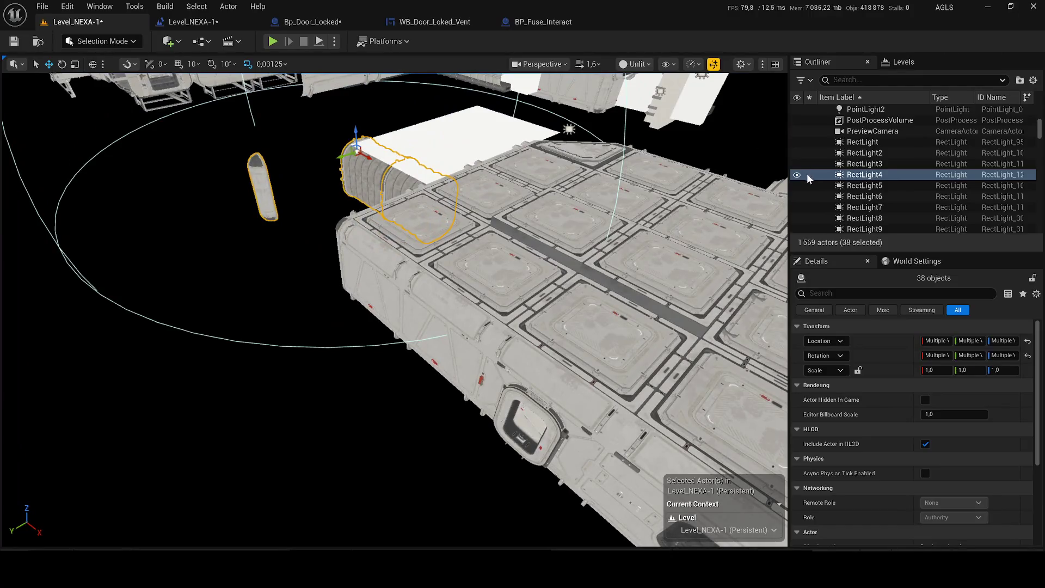
# Step: Hide the selected capsule, pipe and light, then select and hide the module's front wall pieces
pyautogui.click(796, 173)
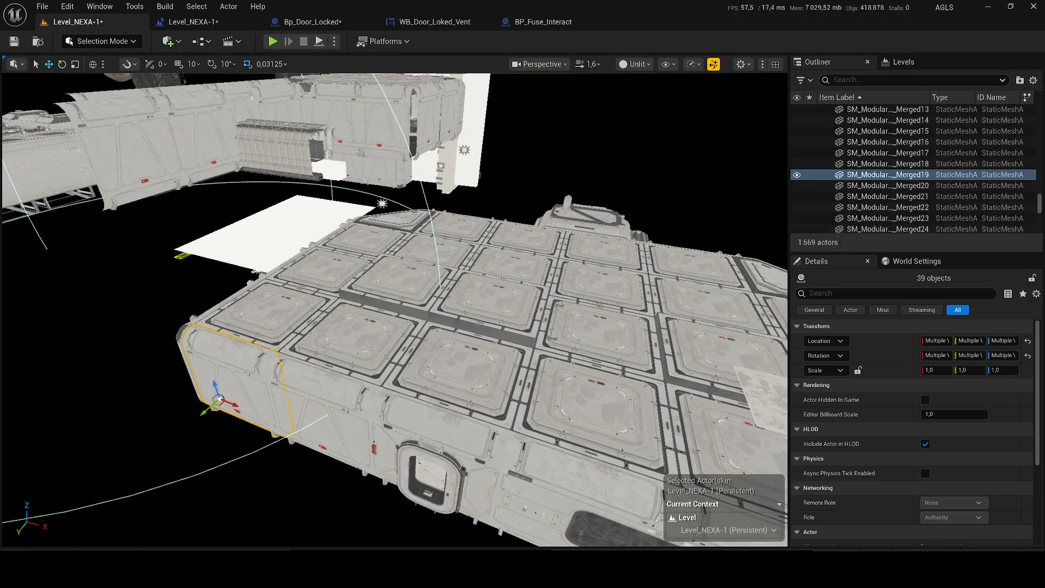
pyautogui.keyDown('ctrl'); pyautogui.click(888, 131); pyautogui.keyUp('ctrl')
pyautogui.keyDown('ctrl'); pyautogui.click(887, 120); pyautogui.keyUp('ctrl')
pyautogui.scroll(2, 898, 164)
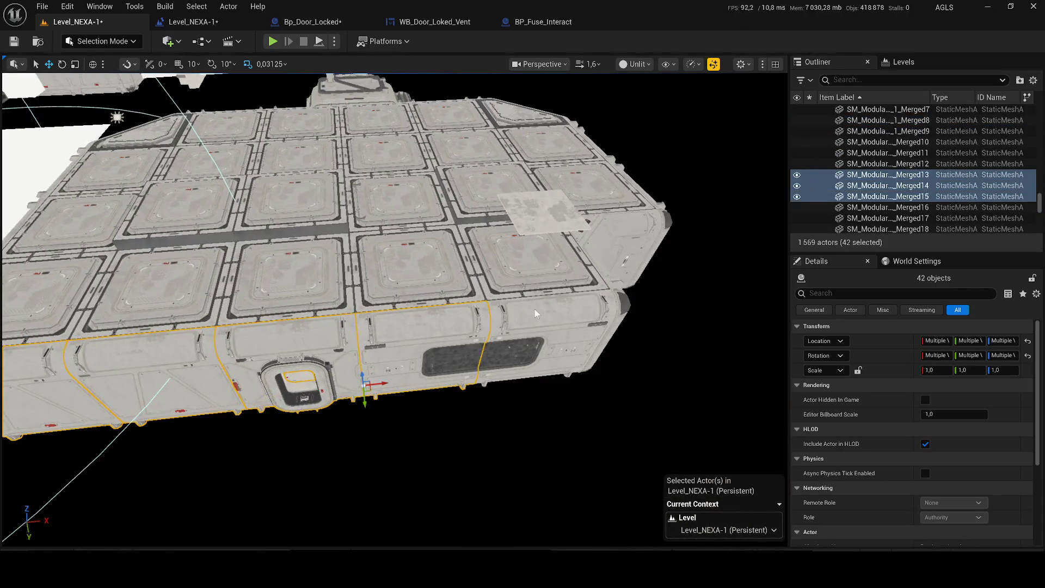
pyautogui.keyDown('ctrl'); pyautogui.click(820, 174); pyautogui.keyUp('ctrl')
pyautogui.keyDown('ctrl'); pyautogui.click(820, 163); pyautogui.keyUp('ctrl')
pyautogui.click(797, 196)
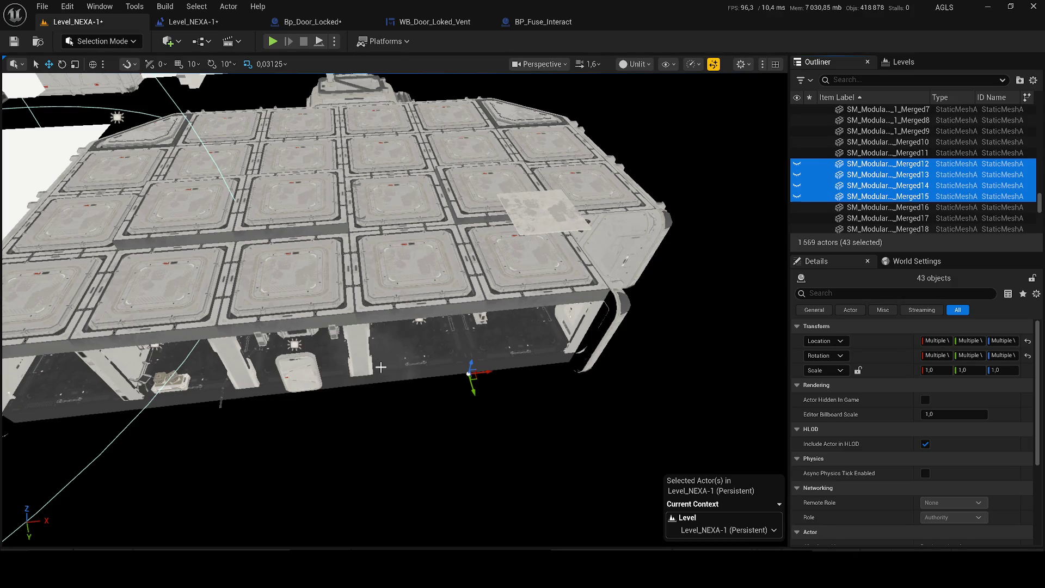
# Step: Inside the module, add the door panel, both pillars, the left-hand structures and the console to the selection
pyautogui.moveTo(381, 367); pyautogui.dragTo(380, 368)
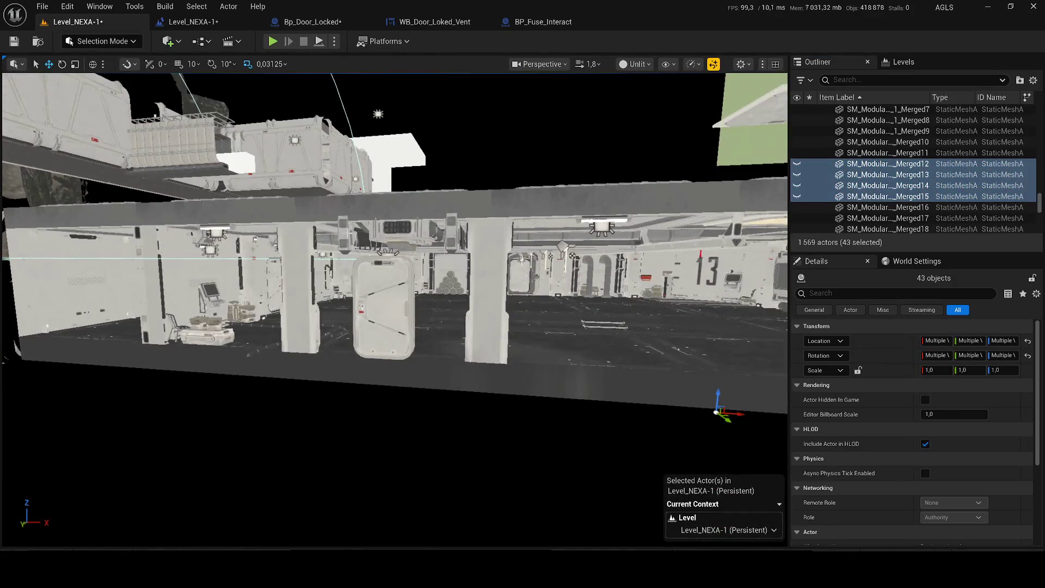
pyautogui.keyDown('ctrl'); pyautogui.click(382, 310); pyautogui.keyUp('ctrl')
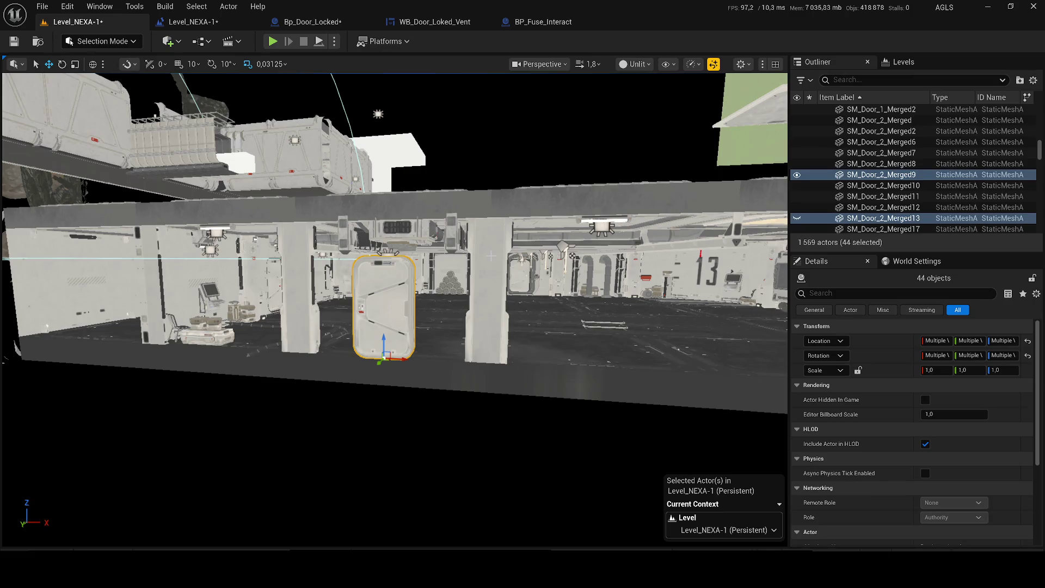
pyautogui.keyDown('ctrl'); pyautogui.click(487, 310); pyautogui.keyUp('ctrl')
pyautogui.keyDown('ctrl'); pyautogui.click(301, 326); pyautogui.keyUp('ctrl')
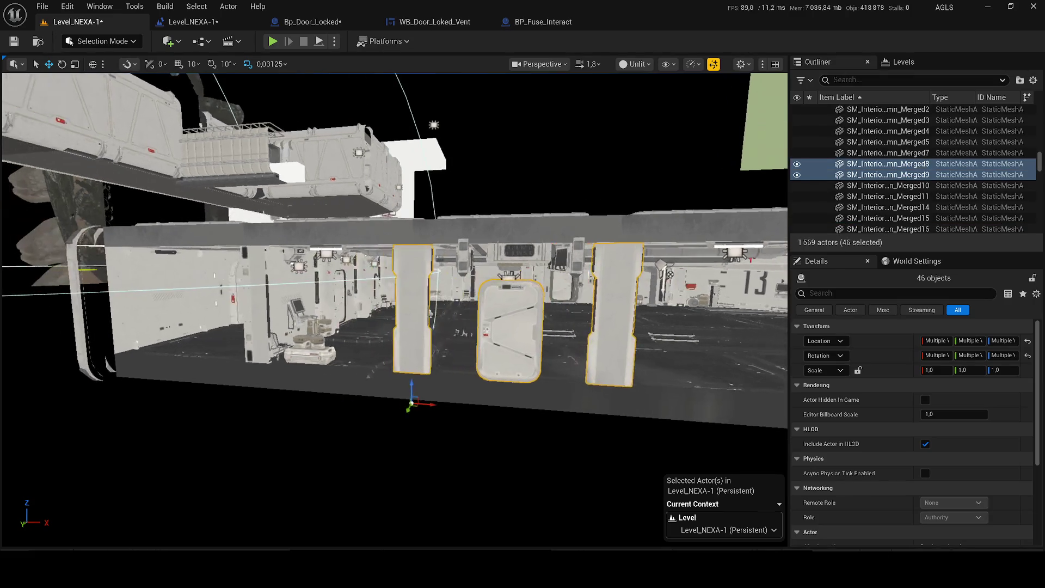
pyautogui.scroll(3, 301, 326)
pyautogui.keyDown('ctrl'); pyautogui.click(245, 319); pyautogui.keyUp('ctrl')
pyautogui.keyDown('ctrl'); pyautogui.click(238, 387); pyautogui.keyUp('ctrl')
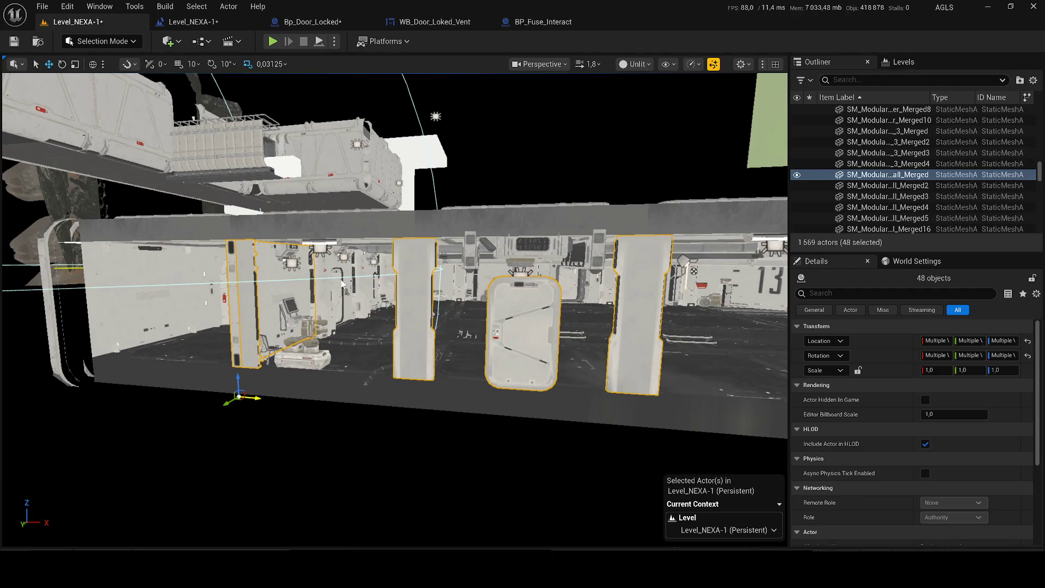
pyautogui.keyDown('ctrl'); pyautogui.click(344, 284); pyautogui.keyUp('ctrl')
pyautogui.keyDown('ctrl'); pyautogui.click(290, 314); pyautogui.keyUp('ctrl')
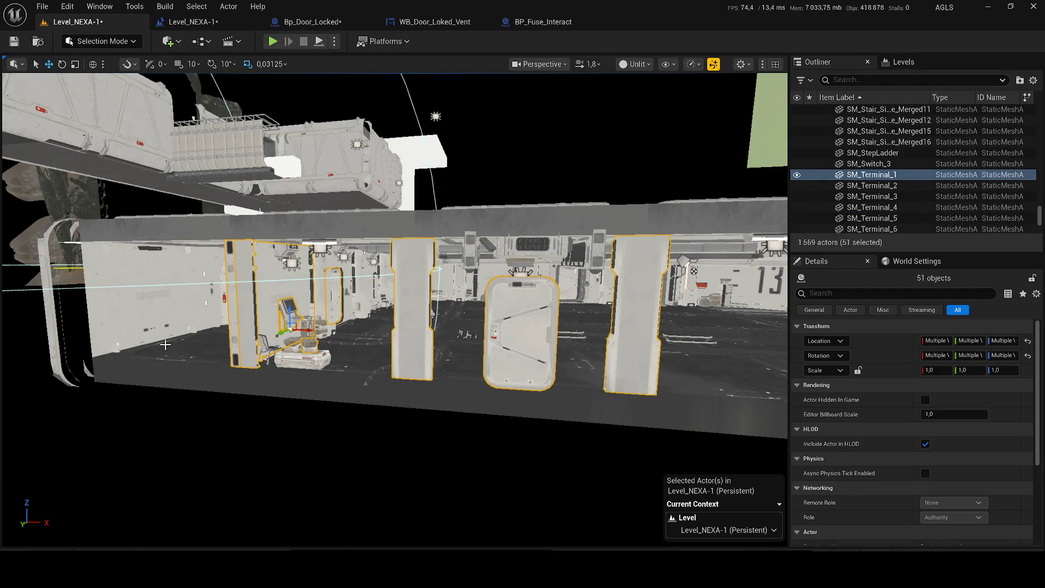
pyautogui.hotkey('ctrl', 'z')
# Step: Add the left wall and floor sections, another module piece, the rect light, lamp, floor sections and a wall piece
pyautogui.keyDown('ctrl'); pyautogui.click(153, 309); pyautogui.keyUp('ctrl')
pyautogui.keyDown('ctrl'); pyautogui.click(214, 373); pyautogui.keyUp('ctrl')
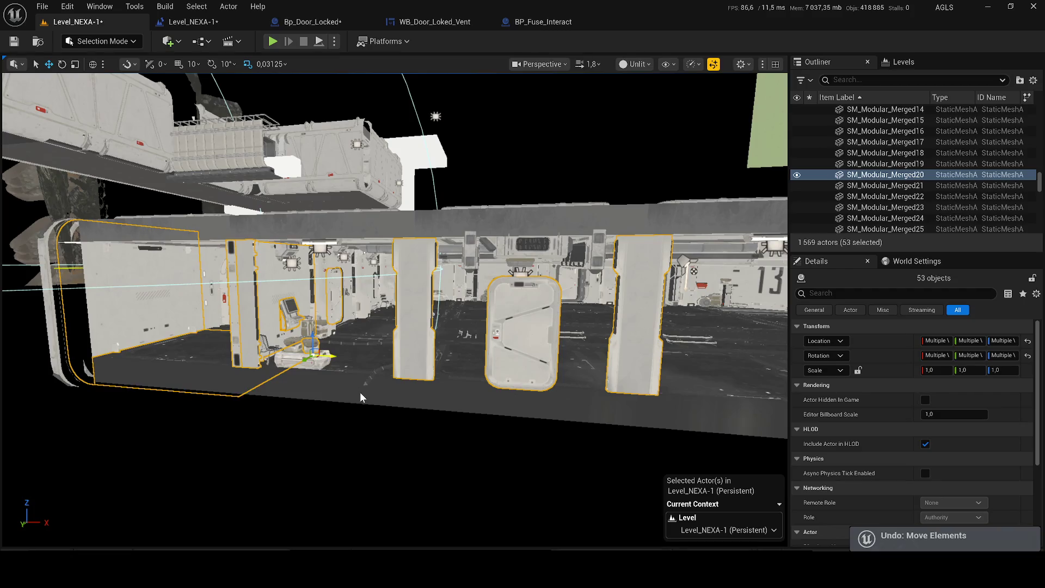
pyautogui.keyDown('ctrl'); pyautogui.click(343, 390); pyautogui.keyUp('ctrl')
pyautogui.keyDown('ctrl'); pyautogui.click(490, 392); pyautogui.keyUp('ctrl')
pyautogui.moveTo(491, 391)
pyautogui.mouseDown()
pyautogui.moveTo(441, 383)
pyautogui.moveTo(335, 314)
pyautogui.moveTo(13, 231)
pyautogui.moveTo(460, 285)
pyautogui.mouseUp()
pyautogui.keyDown('ctrl'); pyautogui.click(336, 315); pyautogui.keyUp('ctrl')
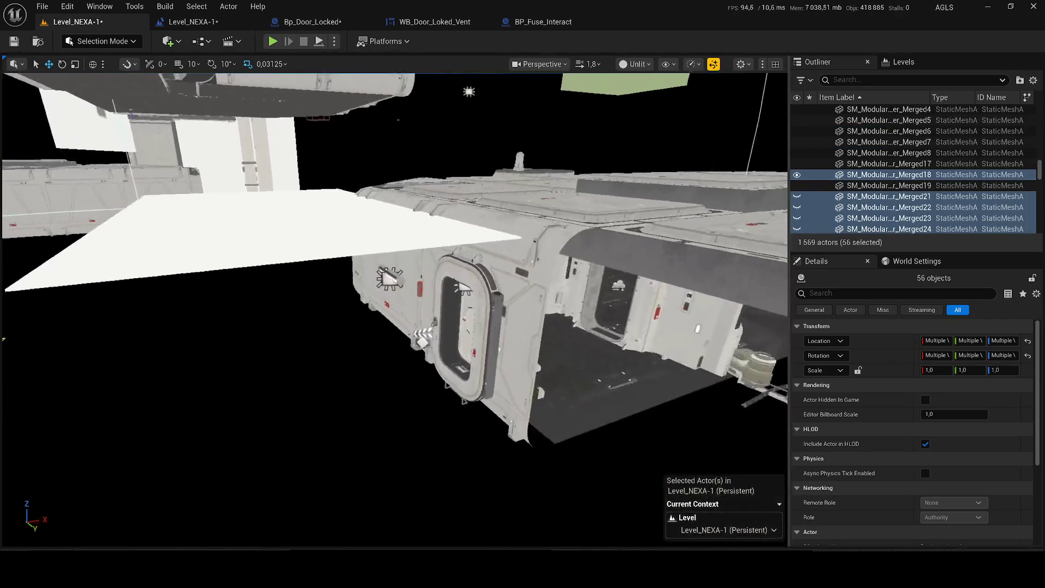
pyautogui.keyDown('ctrl'); pyautogui.click(387, 275); pyautogui.keyUp('ctrl')
pyautogui.keyDown('ctrl'); pyautogui.click(389, 275); pyautogui.keyUp('ctrl')
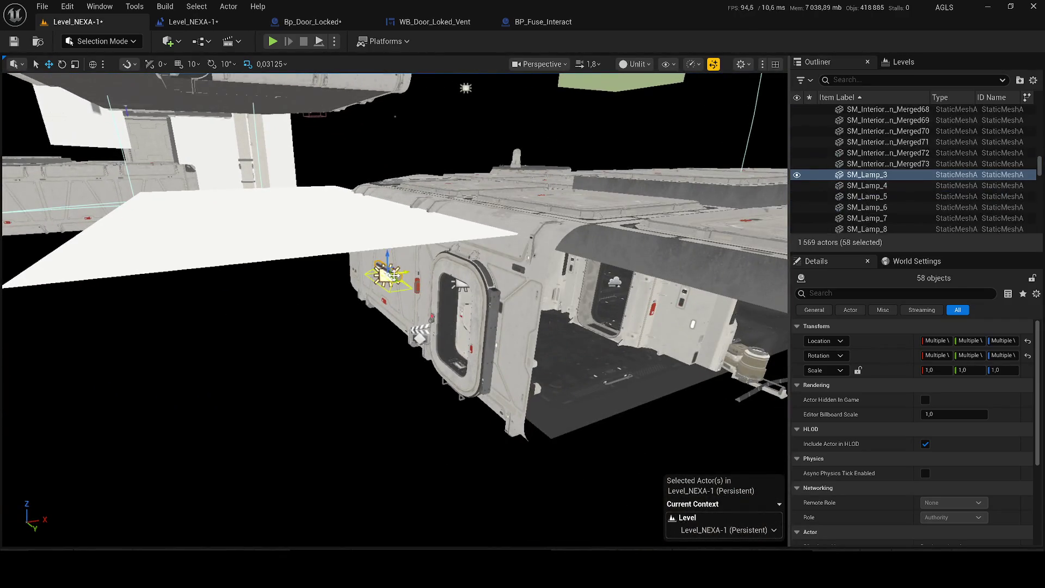
pyautogui.keyDown('ctrl'); pyautogui.click(496, 303); pyautogui.keyUp('ctrl')
pyautogui.keyDown('ctrl'); pyautogui.click(685, 369); pyautogui.keyUp('ctrl')
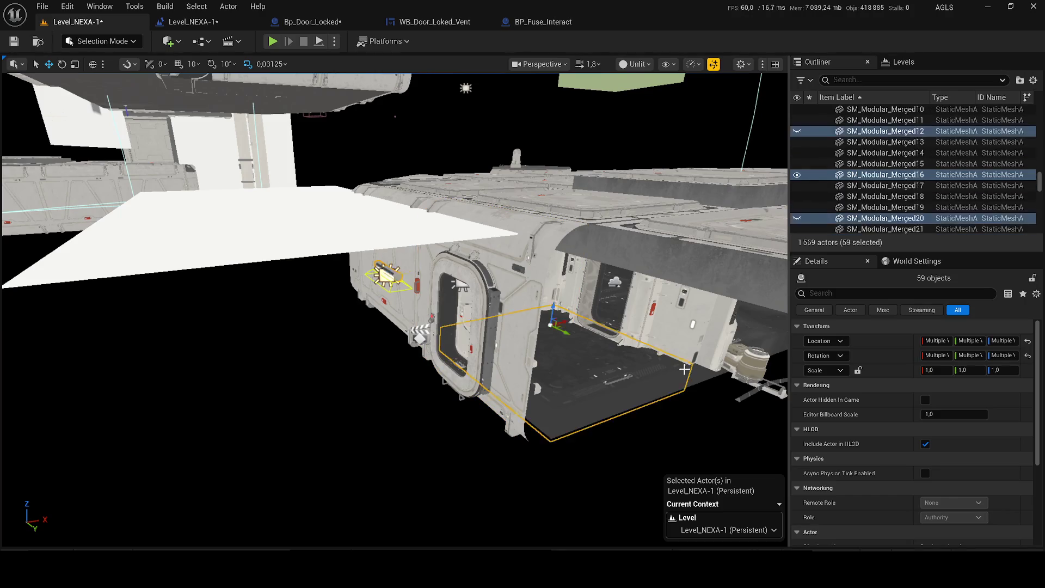
pyautogui.keyDown('ctrl'); pyautogui.click(459, 285); pyautogui.keyUp('ctrl')
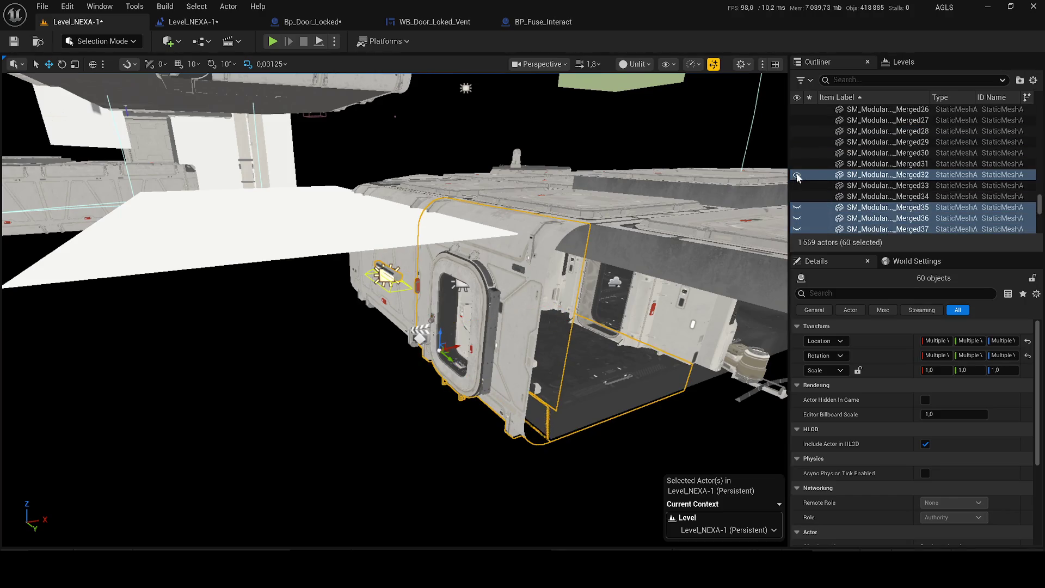
pyautogui.scroll(5, 524, 305)
# Step: Add the door, the light above it, the fuse box and wall panel, hide them, and frame the exterior
pyautogui.keyDown('ctrl'); pyautogui.click(524, 305); pyautogui.keyUp('ctrl')
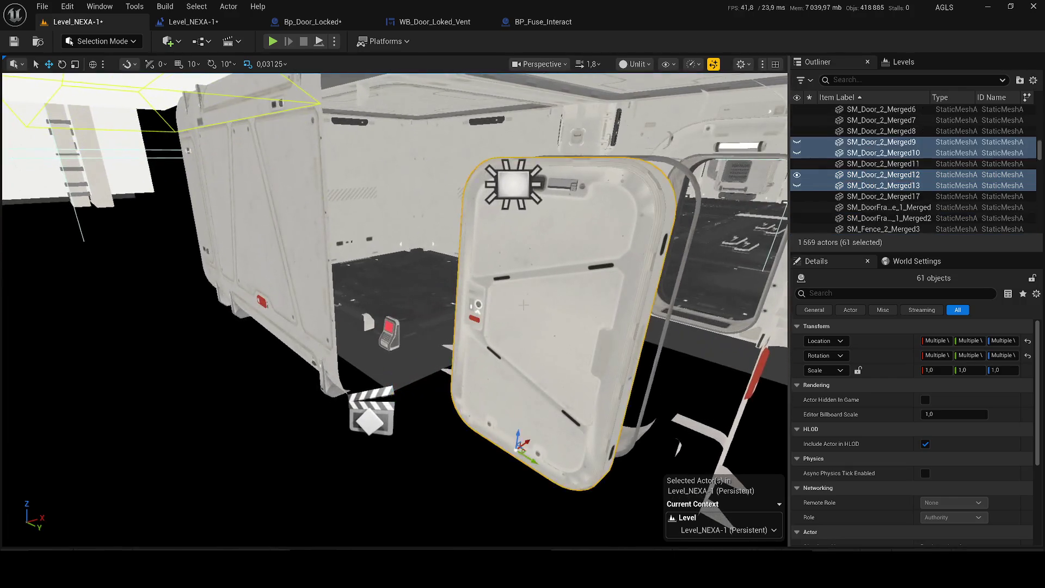
pyautogui.keyDown('ctrl'); pyautogui.click(531, 187); pyautogui.keyUp('ctrl')
pyautogui.keyDown('ctrl'); pyautogui.click(387, 336); pyautogui.keyUp('ctrl')
pyautogui.keyDown('ctrl'); pyautogui.click(373, 261); pyautogui.keyUp('ctrl')
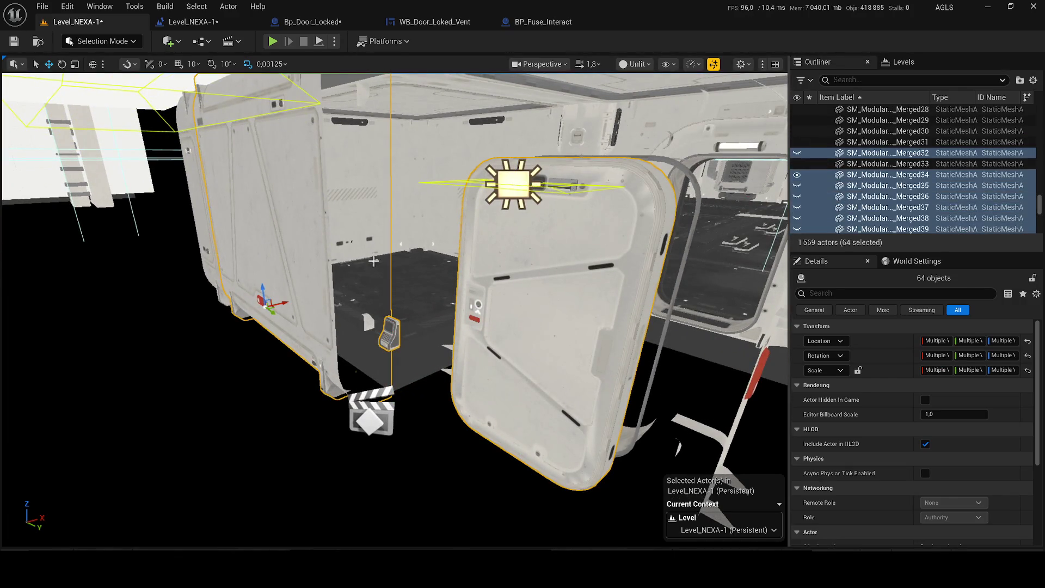
pyautogui.click(796, 174)
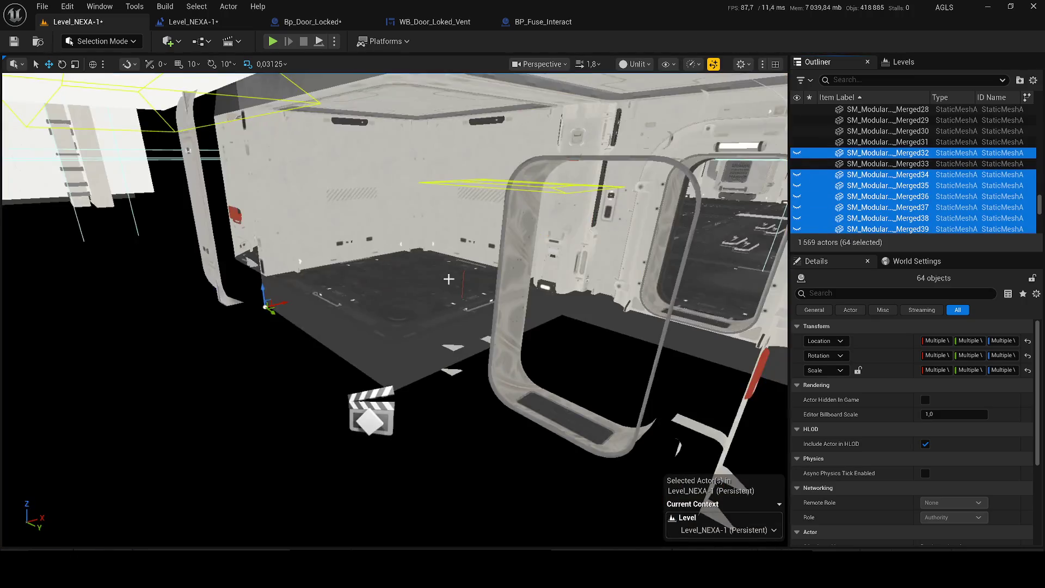
pyautogui.moveTo(449, 278); pyautogui.dragTo(660, 254)
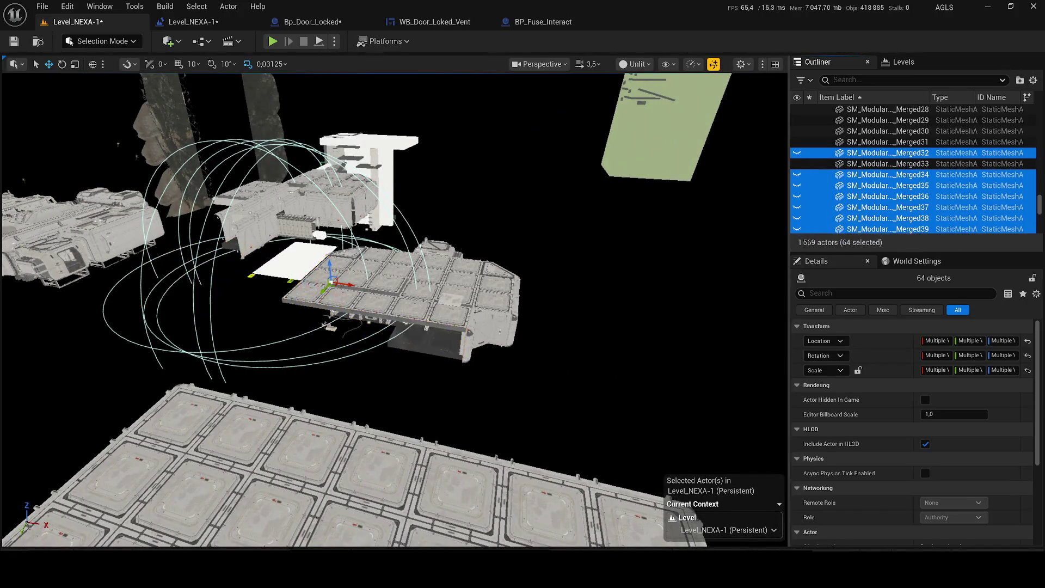
pyautogui.press('f')
# Step: Add the five platform floor tiles and a further batch of station pieces to the selection
pyautogui.keyDown('ctrl'); pyautogui.click(110, 260); pyautogui.keyUp('ctrl')
pyautogui.keyDown('ctrl'); pyautogui.click(214, 270); pyautogui.keyUp('ctrl')
pyautogui.keyDown('ctrl'); pyautogui.click(323, 277); pyautogui.keyUp('ctrl')
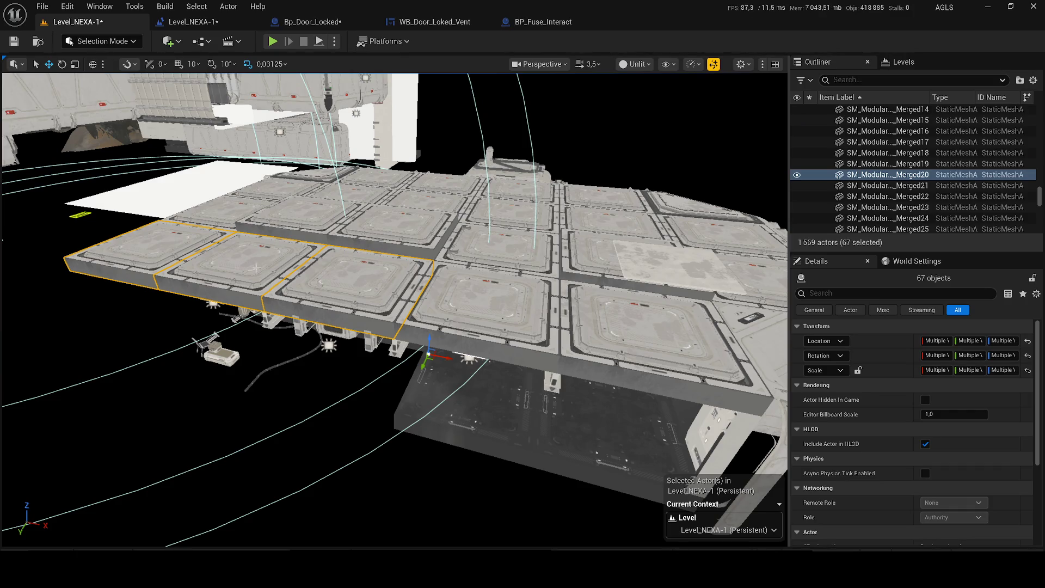
pyautogui.keyDown('ctrl'); pyautogui.click(465, 304); pyautogui.keyUp('ctrl')
pyautogui.keyDown('ctrl'); pyautogui.click(608, 308); pyautogui.keyUp('ctrl')
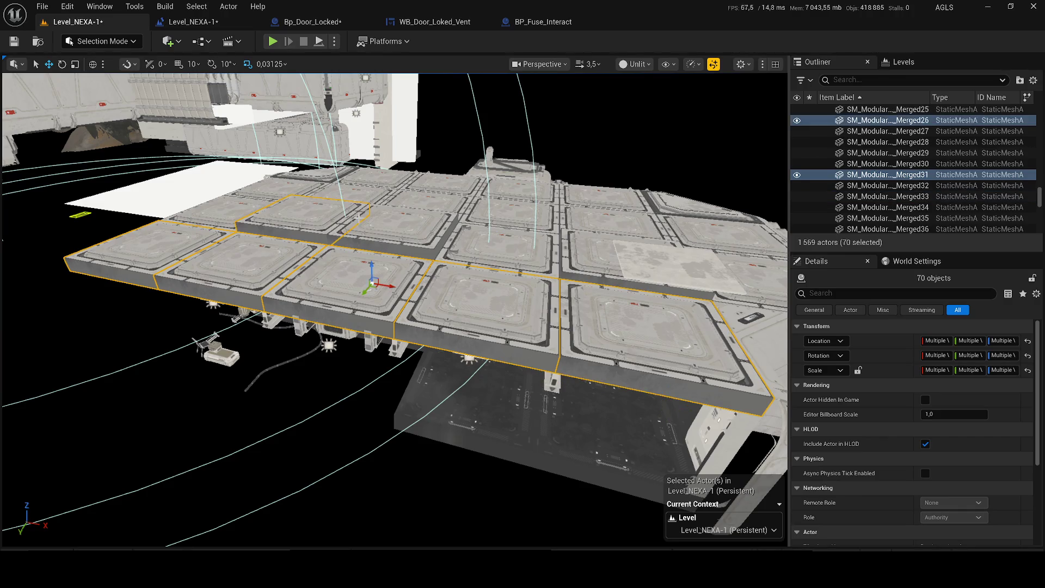
pyautogui.keyDown('shift'); pyautogui.click(803, 198); pyautogui.keyUp('shift')
# Step: Hide the selected floor tiles, then add one more station piece and hide it as well
pyautogui.click(796, 179)
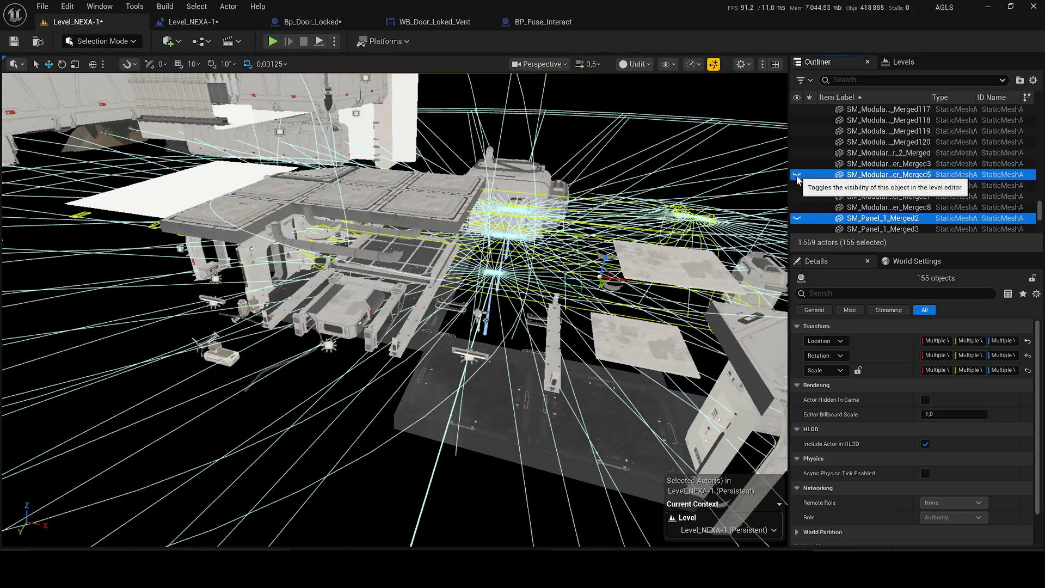
pyautogui.keyDown('ctrl'); pyautogui.click(564, 368); pyautogui.keyUp('ctrl')
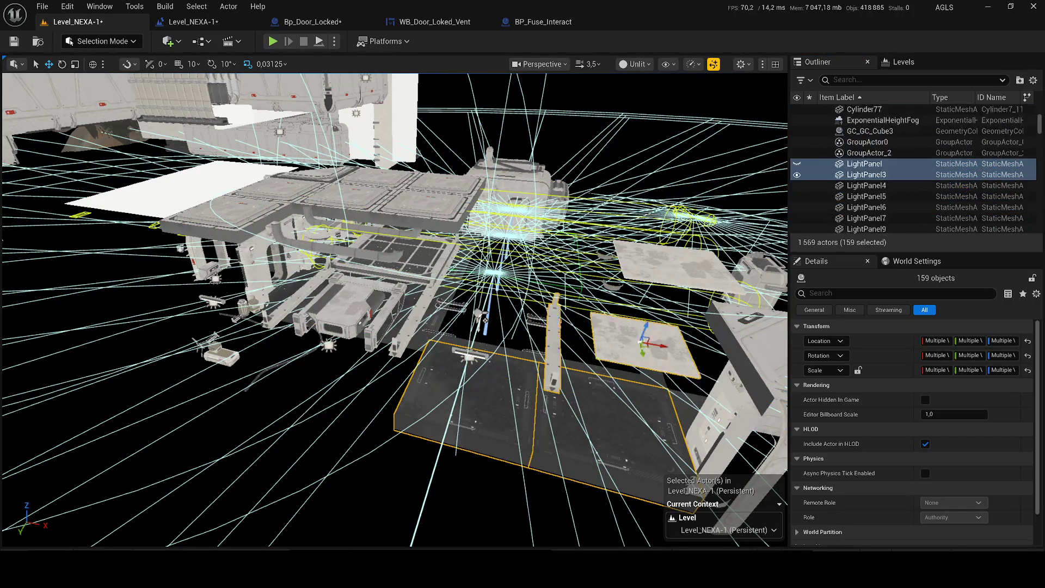
pyautogui.moveTo(563, 367); pyautogui.dragTo(608, 350)
pyautogui.hotkey('ctrl', 'z')
pyautogui.hotkey('ctrl', 'z')
pyautogui.hotkey('ctrl', 'z')
pyautogui.hotkey('ctrl', 'z')
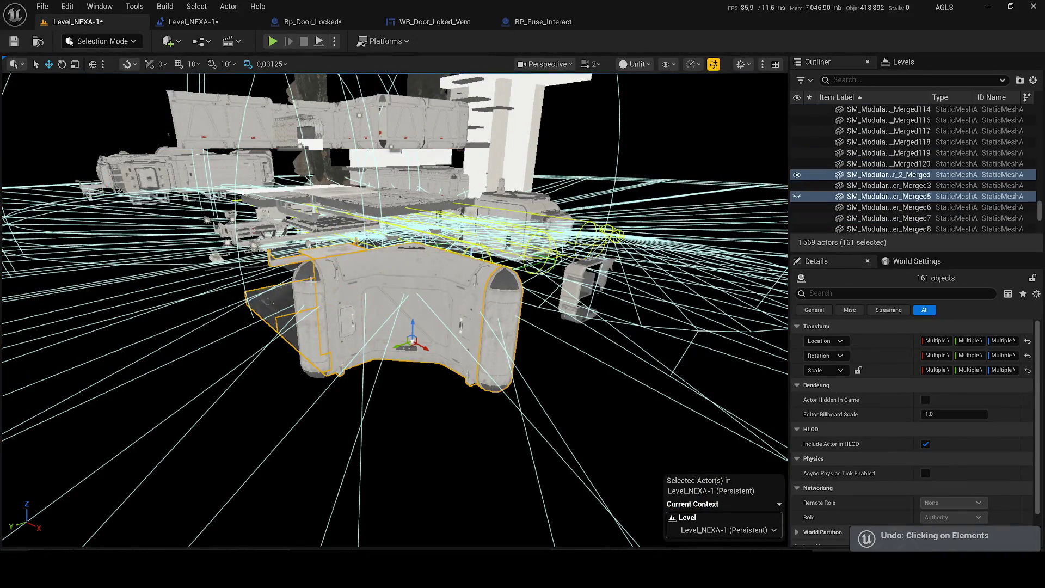
pyautogui.click(797, 200)
pyautogui.click(797, 201)
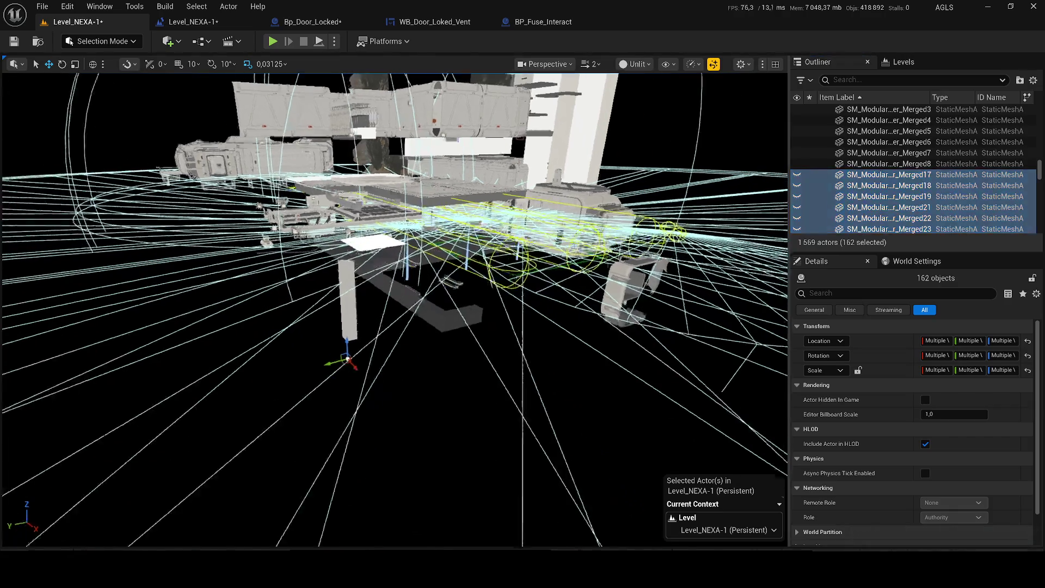
pyautogui.moveTo(344, 269); pyautogui.dragTo(278, 263)
# Step: Add the pillar, the planes, remaining wall segments, both L-shaped floor pieces and the two stair planks to the selection
pyautogui.keyDown('ctrl'); pyautogui.click(277, 261); pyautogui.keyUp('ctrl')
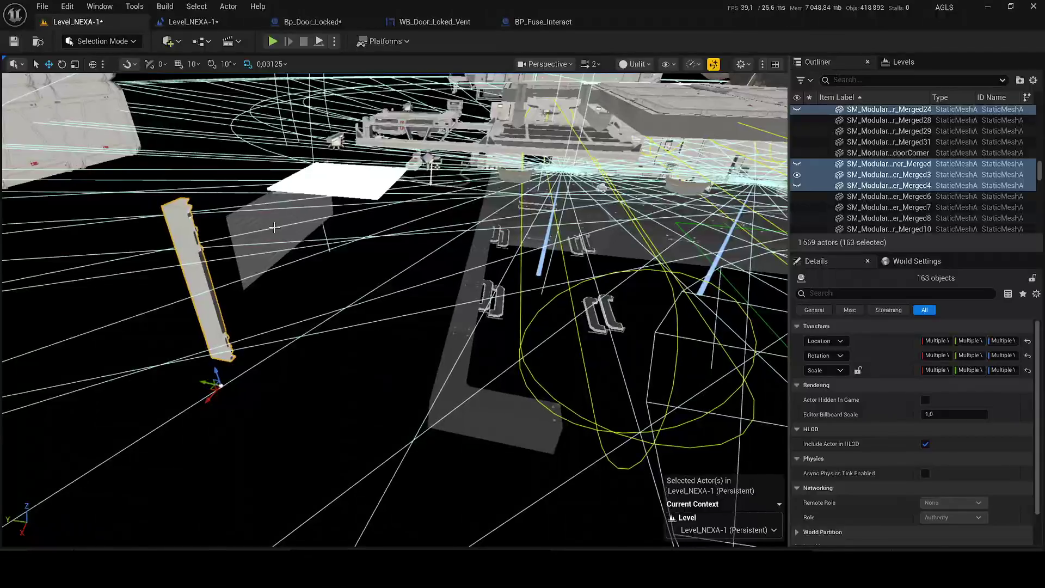
pyautogui.keyDown('ctrl'); pyautogui.click(268, 229); pyautogui.keyUp('ctrl')
pyautogui.keyDown('ctrl'); pyautogui.click(303, 219); pyautogui.keyUp('ctrl')
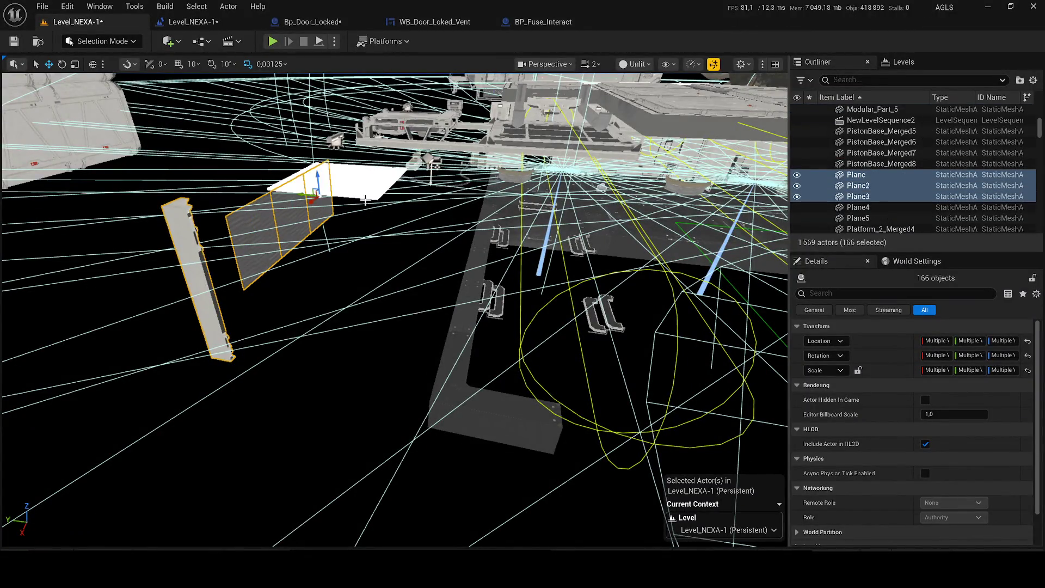
pyautogui.keyDown('ctrl'); pyautogui.click(351, 184); pyautogui.keyUp('ctrl')
pyautogui.keyDown('ctrl'); pyautogui.click(497, 397); pyautogui.keyUp('ctrl')
pyautogui.keyDown('ctrl'); pyautogui.click(465, 304); pyautogui.keyUp('ctrl')
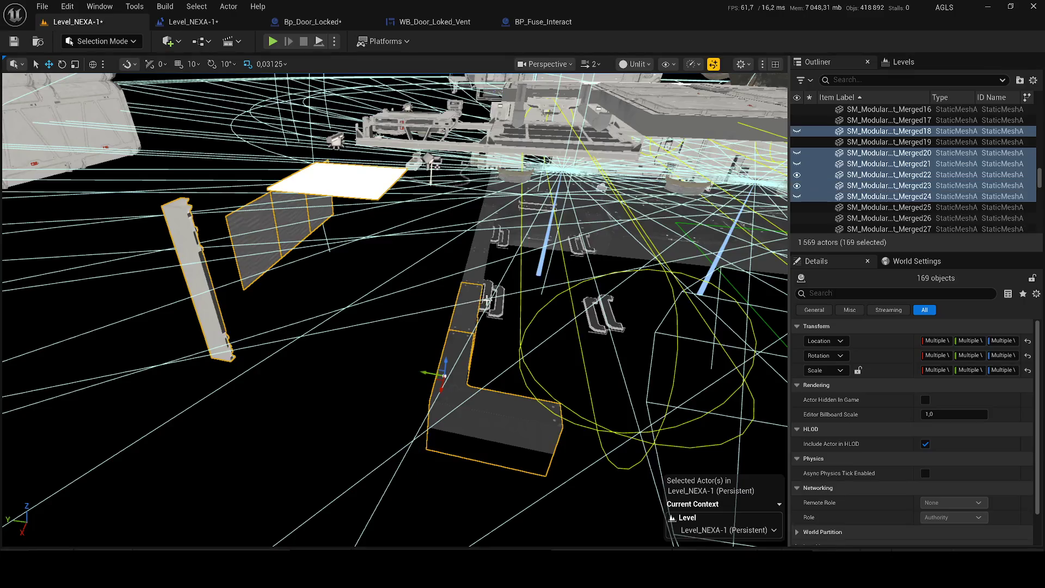
pyautogui.keyDown('ctrl'); pyautogui.click(492, 301); pyautogui.keyUp('ctrl')
pyautogui.hotkey('ctrl', 'z')
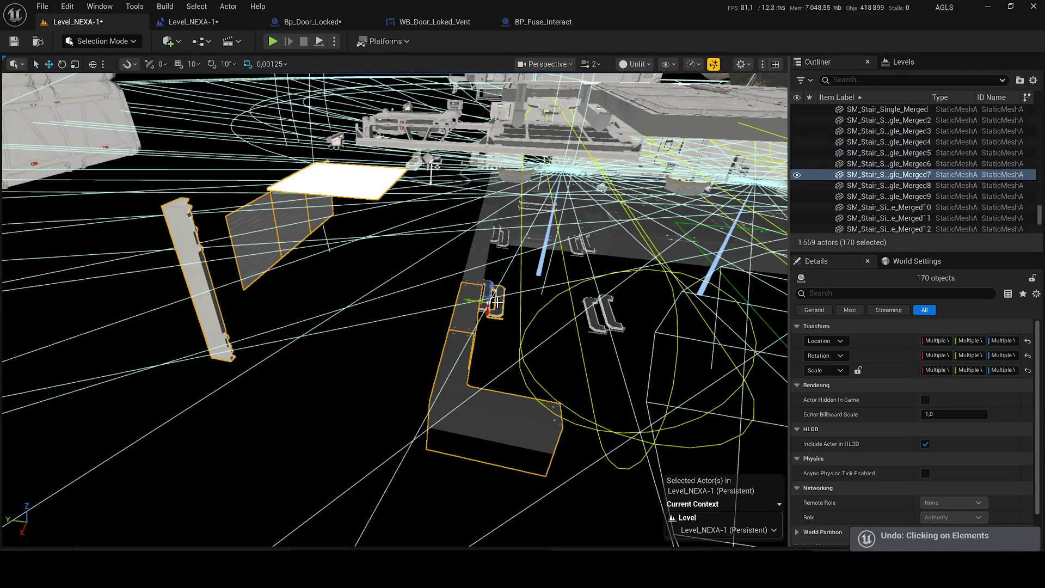
pyautogui.keyDown('ctrl'); pyautogui.click(491, 285); pyautogui.keyUp('ctrl')
pyautogui.scroll(5, 491, 286)
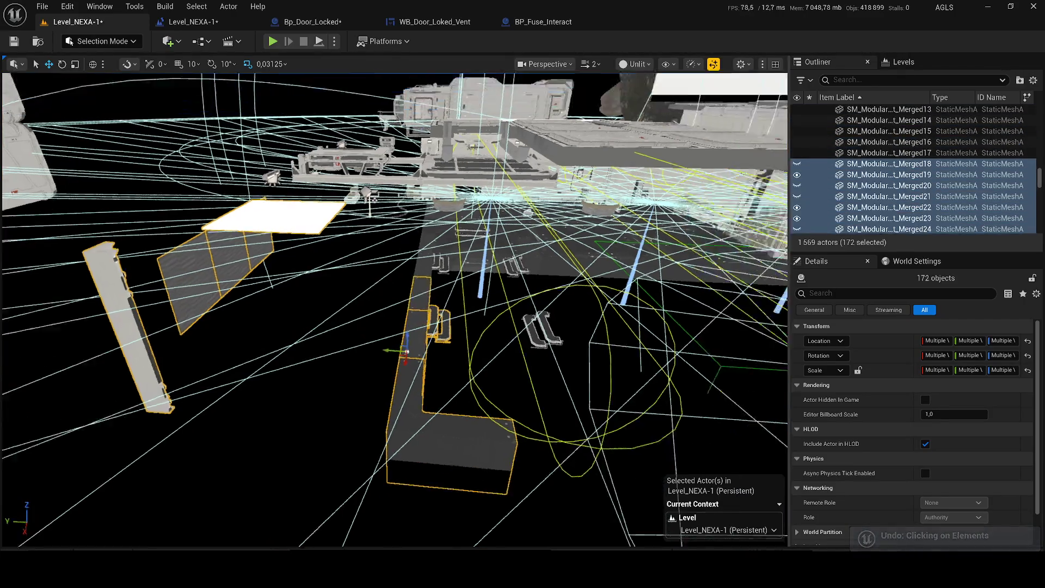
pyautogui.scroll(-5, 392, 310)
pyautogui.keyDown('ctrl'); pyautogui.click(620, 286); pyautogui.keyUp('ctrl')
pyautogui.keyDown('ctrl'); pyautogui.click(629, 339); pyautogui.keyUp('ctrl')
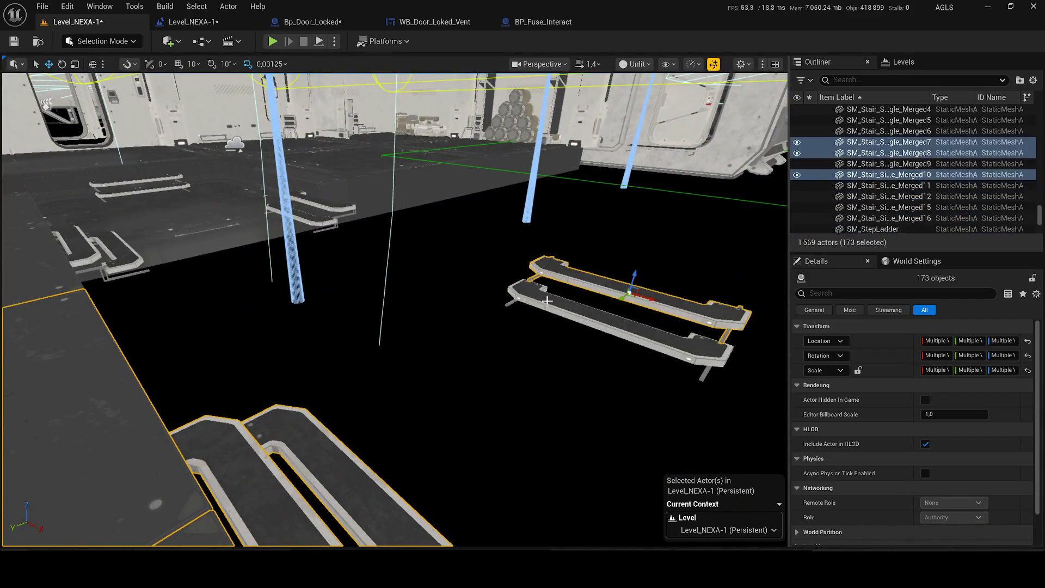
# Step: Add the dark floor blocks and the surrounding floor panels, including the far one, to the selection
pyautogui.keyDown('ctrl'); pyautogui.click(217, 236); pyautogui.keyUp('ctrl')
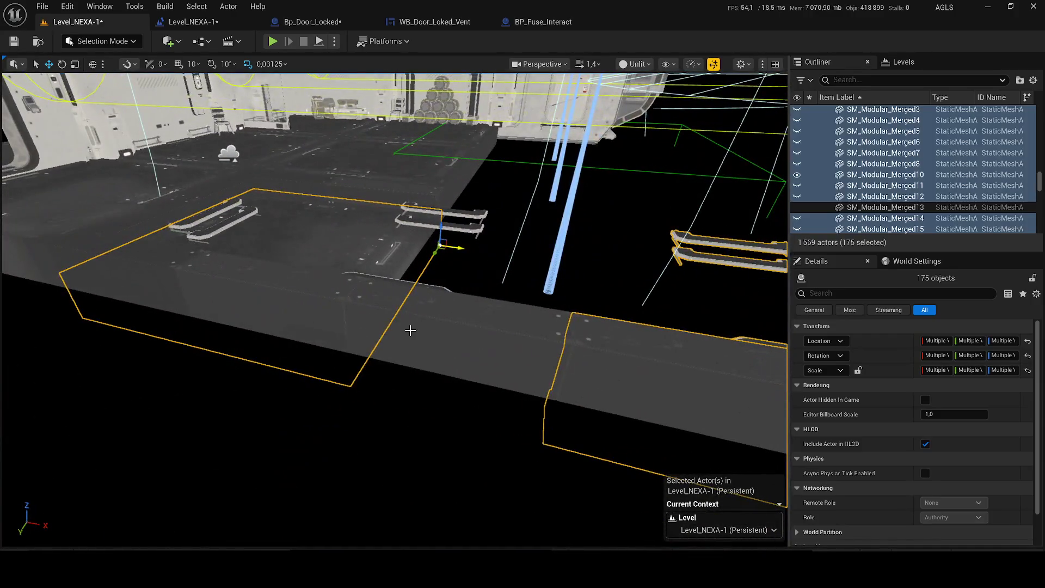
pyautogui.keyDown('ctrl'); pyautogui.click(411, 331); pyautogui.keyUp('ctrl')
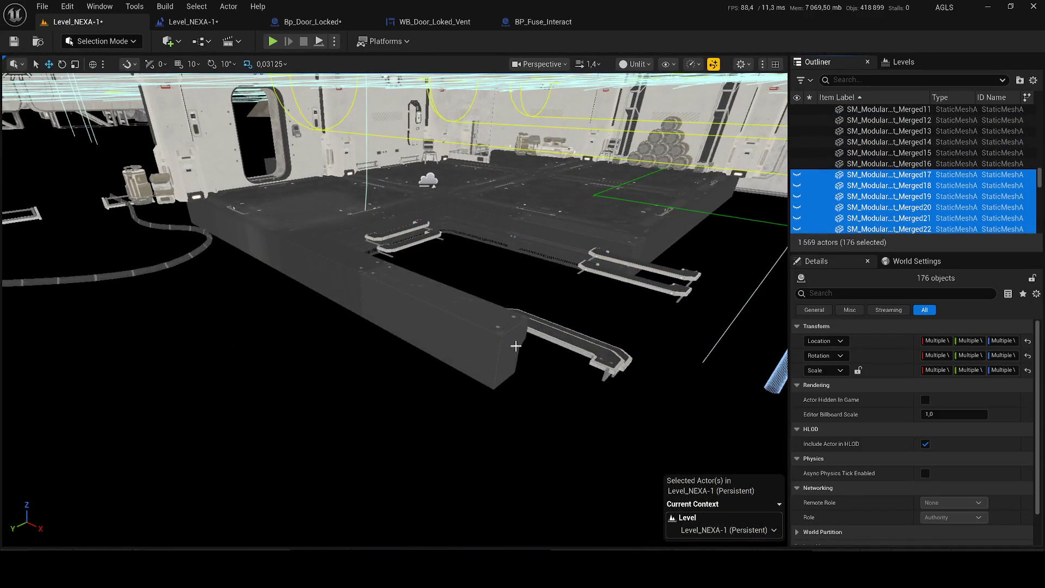
pyautogui.keyDown('ctrl'); pyautogui.click(493, 338); pyautogui.keyUp('ctrl')
pyautogui.keyDown('ctrl'); pyautogui.click(338, 260); pyautogui.keyUp('ctrl')
pyautogui.keyDown('ctrl'); pyautogui.click(262, 241); pyautogui.keyUp('ctrl')
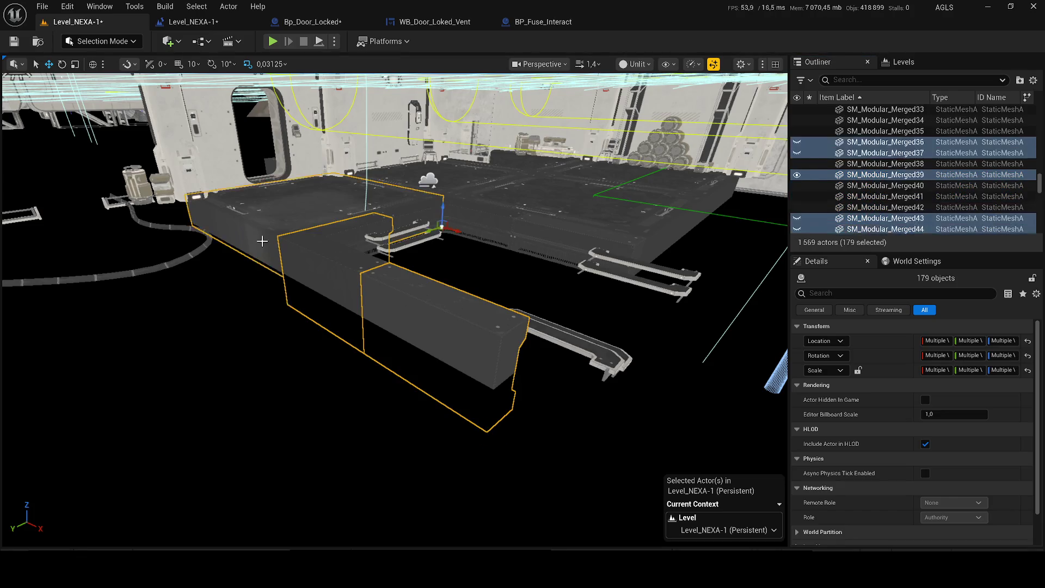
pyautogui.keyDown('ctrl'); pyautogui.click(484, 211); pyautogui.keyUp('ctrl')
pyautogui.keyDown('ctrl'); pyautogui.click(463, 185); pyautogui.keyUp('ctrl')
pyautogui.keyDown('ctrl'); pyautogui.click(585, 207); pyautogui.keyUp('ctrl')
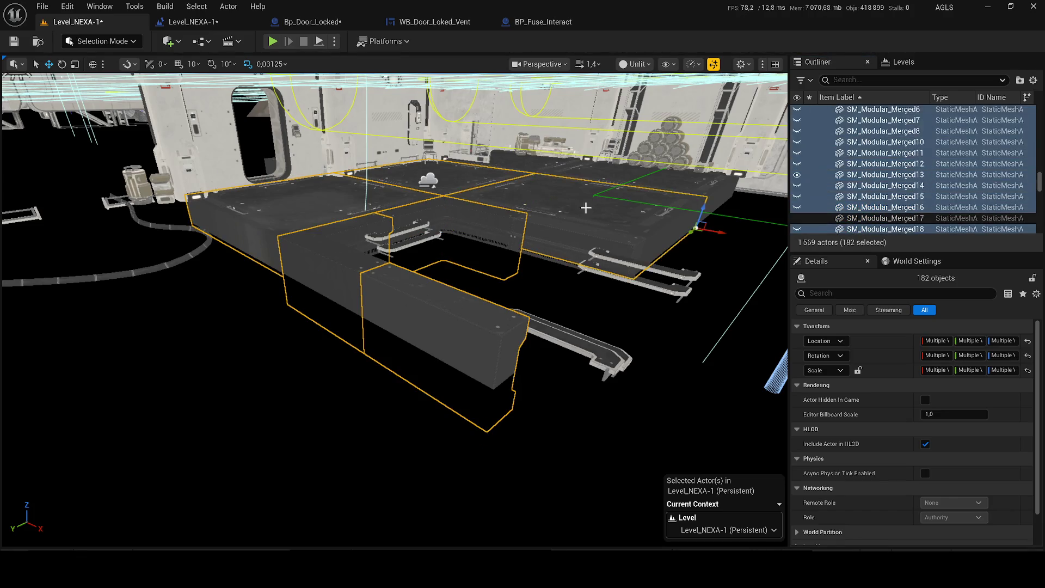
pyautogui.keyDown('ctrl'); pyautogui.click(632, 174); pyautogui.keyUp('ctrl')
# Step: Add the lower, right and small stair railings, then hide the selected floors and railings with H
pyautogui.keyDown('ctrl'); pyautogui.click(590, 350); pyautogui.keyUp('ctrl')
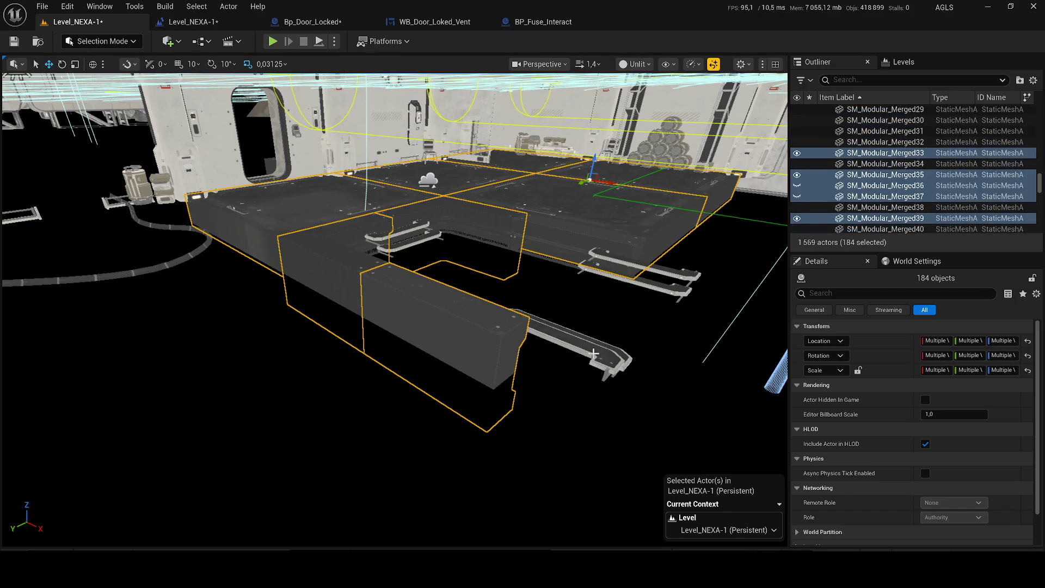
pyautogui.keyDown('ctrl'); pyautogui.click(623, 278); pyautogui.keyUp('ctrl')
pyautogui.keyDown('ctrl'); pyautogui.click(682, 271); pyautogui.keyUp('ctrl')
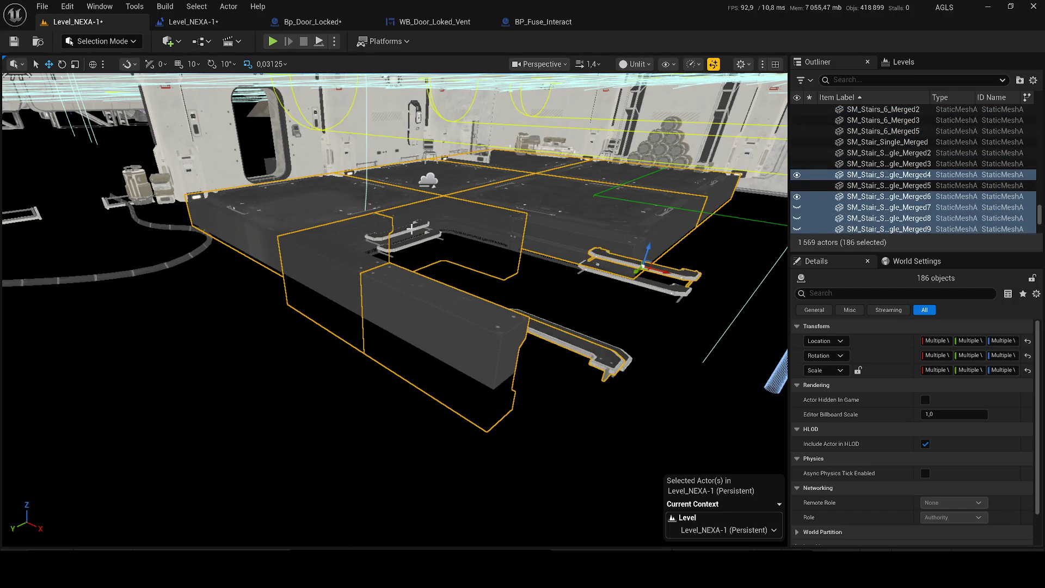
pyautogui.keyDown('ctrl'); pyautogui.click(413, 229); pyautogui.keyUp('ctrl')
pyautogui.keyDown('ctrl'); pyautogui.click(432, 237); pyautogui.keyUp('ctrl')
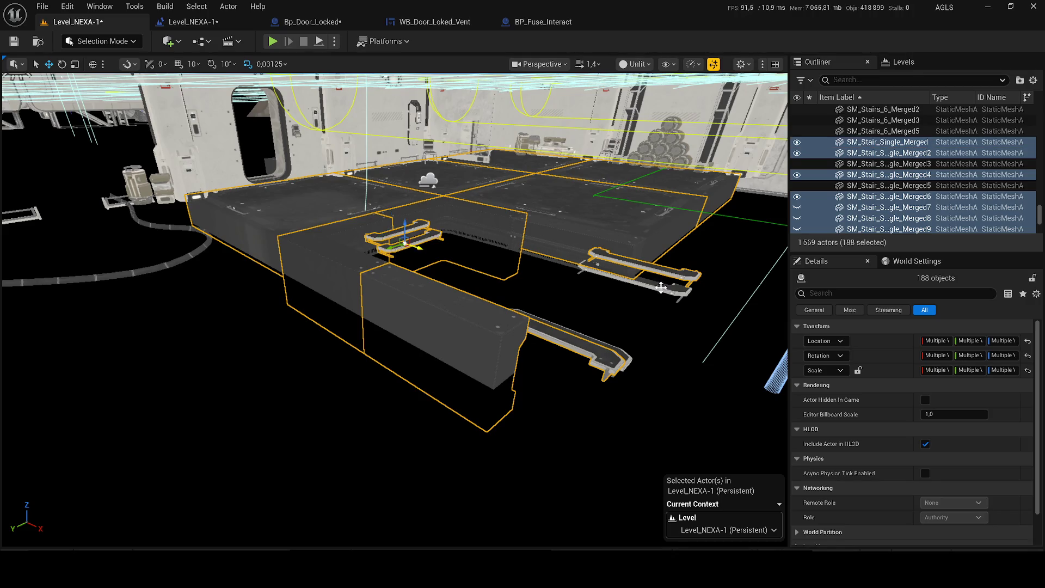
pyautogui.keyDown('ctrl'); pyautogui.click(661, 288); pyautogui.keyUp('ctrl')
pyautogui.press('h')
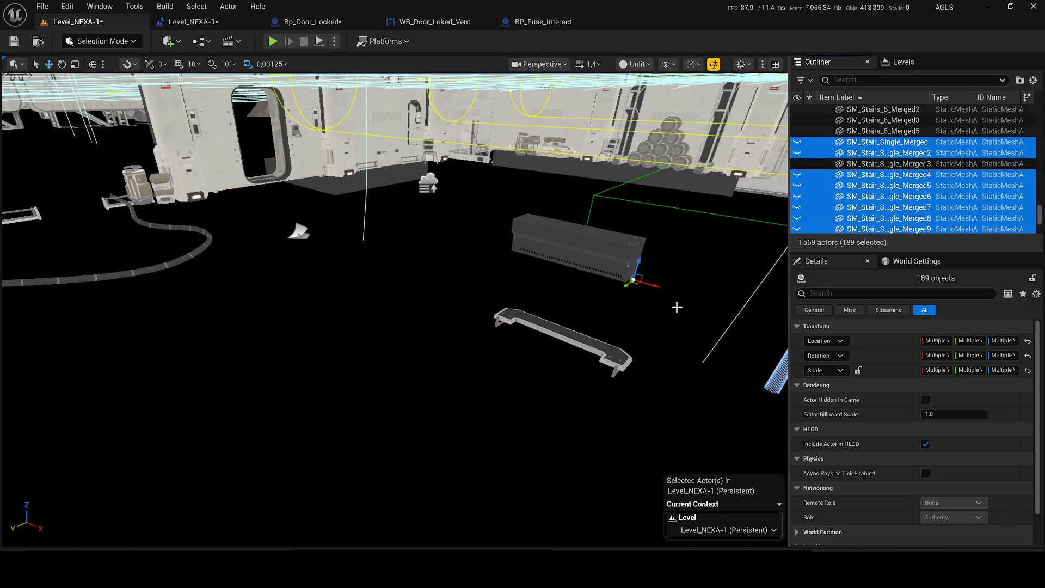
pyautogui.hotkey('ctrl', 'h')
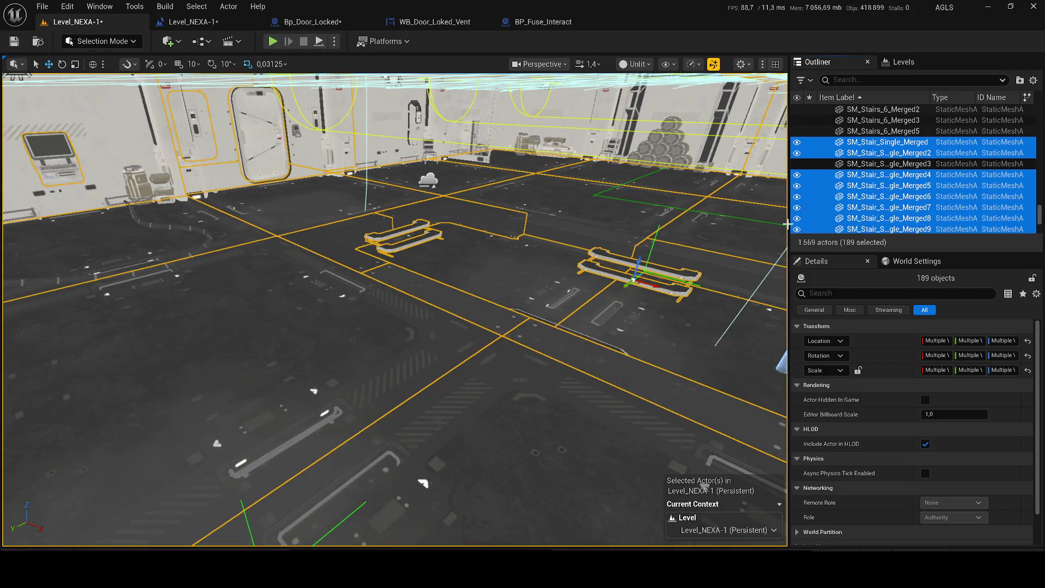
pyautogui.press('h')
# Step: Add the leftover lower railing, the box and the curved tube in the corridor to the selection
pyautogui.keyDown('ctrl'); pyautogui.click(574, 335); pyautogui.keyUp('ctrl')
pyautogui.keyDown('ctrl'); pyautogui.click(576, 242); pyautogui.keyUp('ctrl')
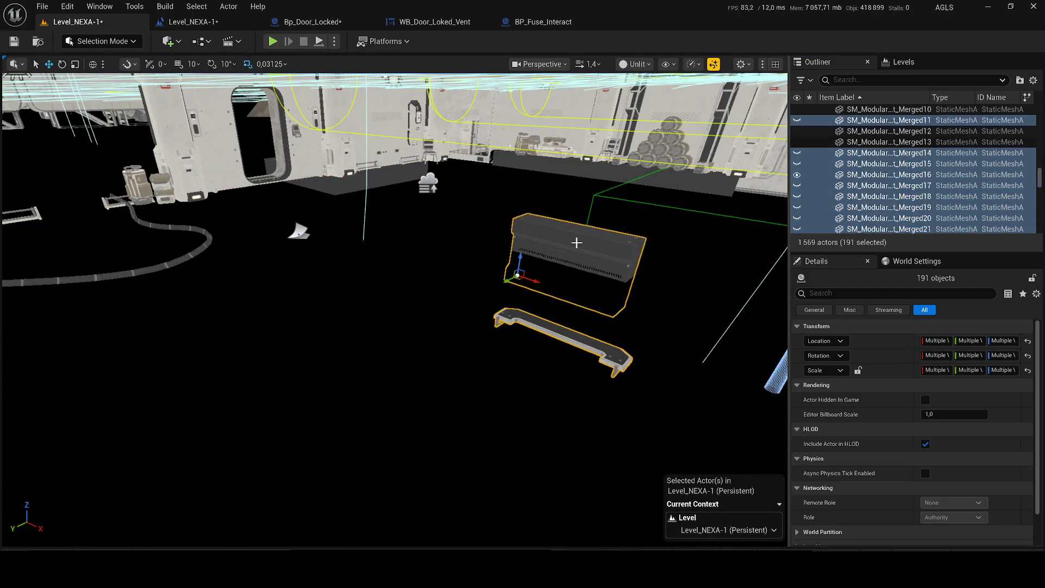
pyautogui.moveTo(576, 243); pyautogui.dragTo(448, 377)
pyautogui.keyDown('ctrl'); pyautogui.click(448, 378); pyautogui.keyUp('ctrl')
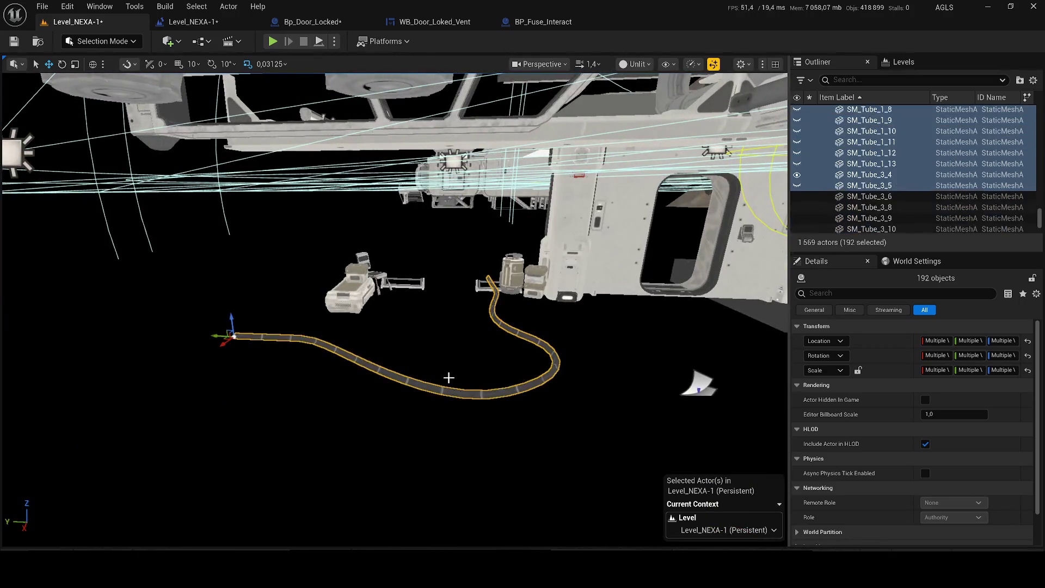
# Step: Add the cart parts, the rail beside it, the cylinder and the floor plane to the selection
pyautogui.moveTo(390, 324); pyautogui.dragTo(334, 309)
pyautogui.keyDown('ctrl'); pyautogui.click(319, 292); pyautogui.keyUp('ctrl')
pyautogui.keyDown('ctrl'); pyautogui.click(313, 247); pyautogui.keyUp('ctrl')
pyautogui.keyDown('ctrl'); pyautogui.click(361, 247); pyautogui.keyUp('ctrl')
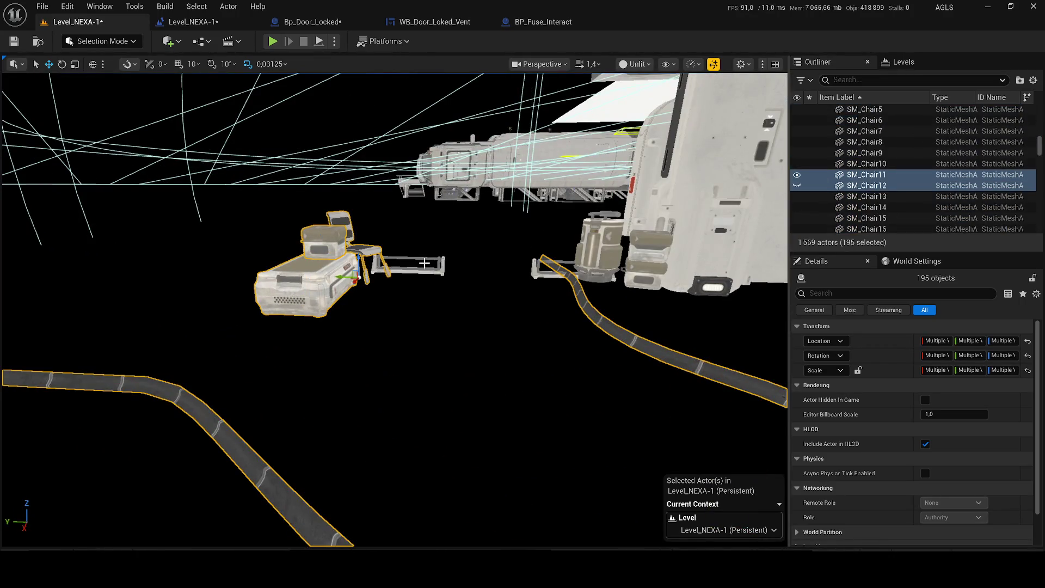
pyautogui.keyDown('ctrl'); pyautogui.click(435, 274); pyautogui.keyUp('ctrl')
pyautogui.moveTo(435, 274); pyautogui.dragTo(458, 254)
pyautogui.keyDown('ctrl'); pyautogui.click(415, 276); pyautogui.keyUp('ctrl')
pyautogui.keyDown('ctrl'); pyautogui.click(389, 295); pyautogui.keyUp('ctrl')
# Step: Undo the stray selection, then add more pieces, a small object and the ceiling light near the wall
pyautogui.hotkey('ctrl', 'z')
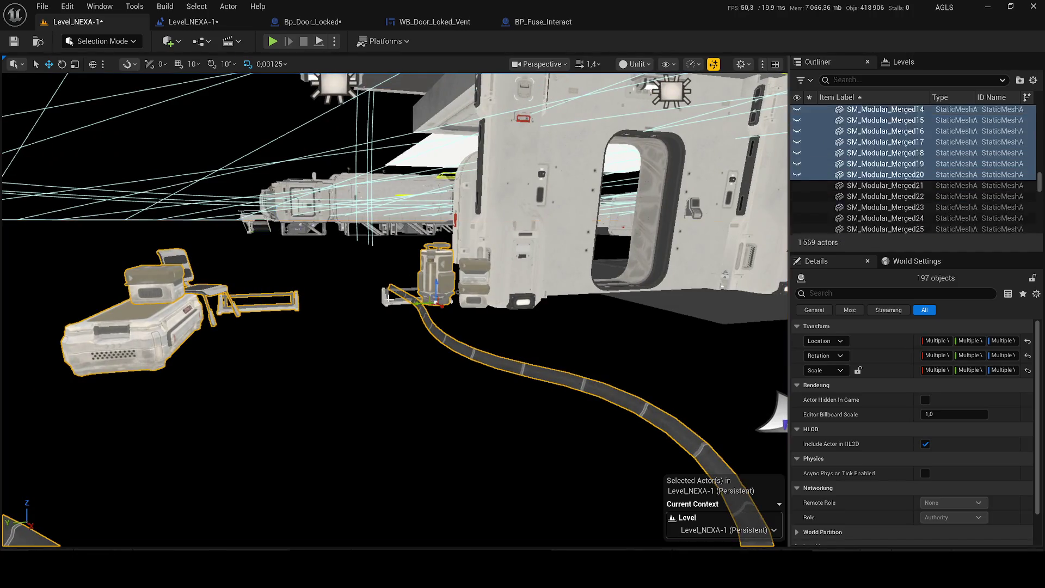
pyautogui.hotkey('ctrl', 'z')
pyautogui.hotkey('ctrl', 'z')
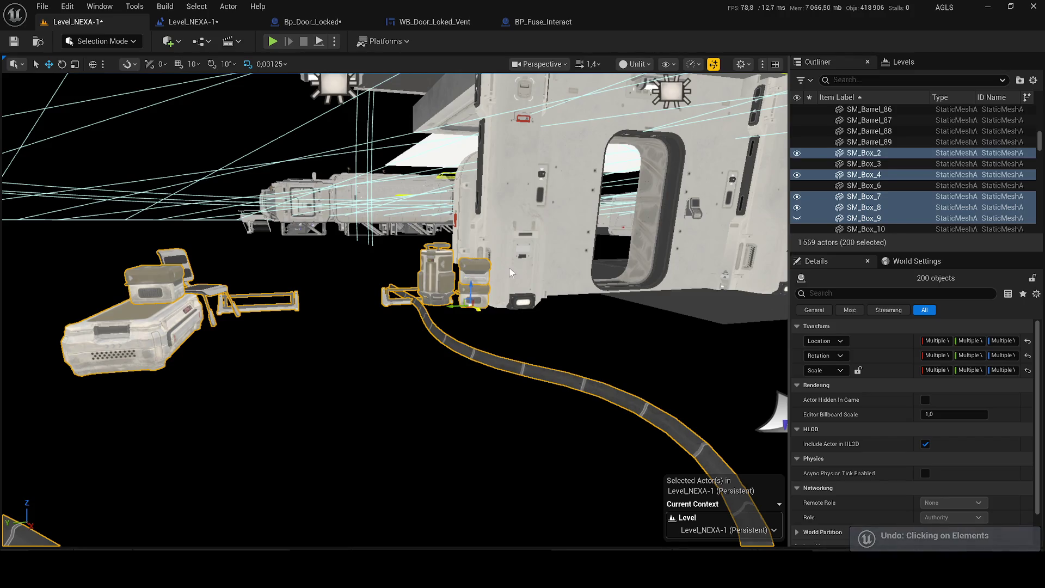
pyautogui.hotkey('ctrl', 'z')
pyautogui.moveTo(475, 276); pyautogui.dragTo(475, 197)
pyautogui.hotkey('ctrl', 'z')
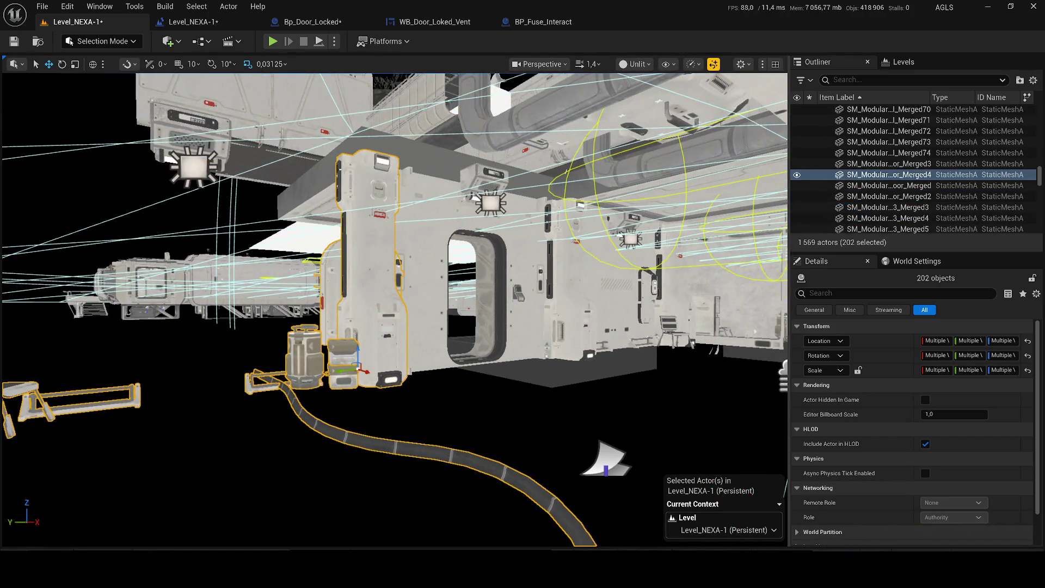
pyautogui.hotkey('ctrl', 'z')
pyautogui.hotkey('ctrl', 'z')
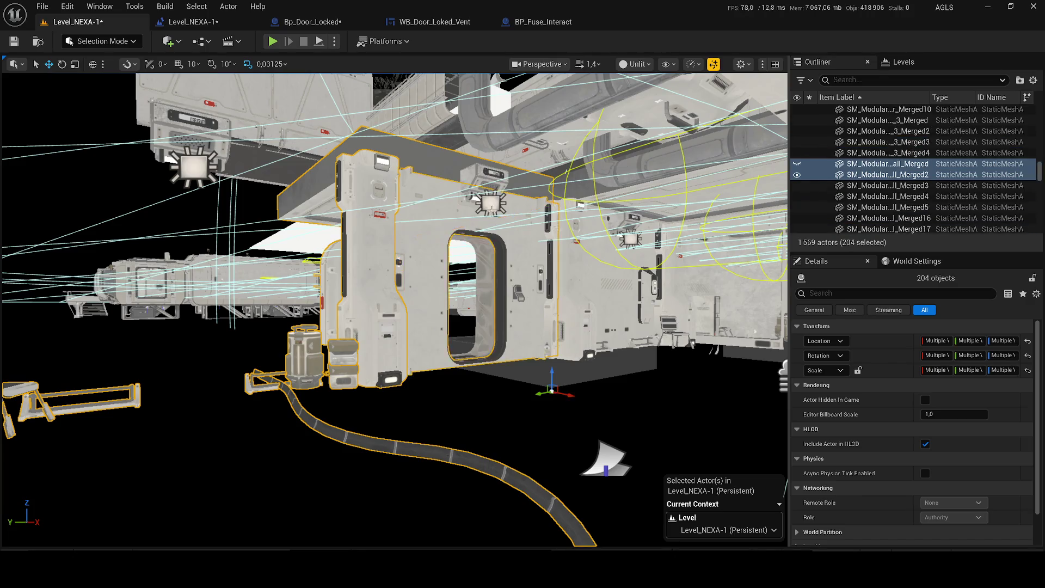
pyautogui.hotkey('ctrl', 'z')
pyautogui.hotkey('ctrl', 'z')
# Step: Hide the door frame, hoses and crates, add the remaining door parts and hide them too
pyautogui.hotkey('ctrl', 'z')
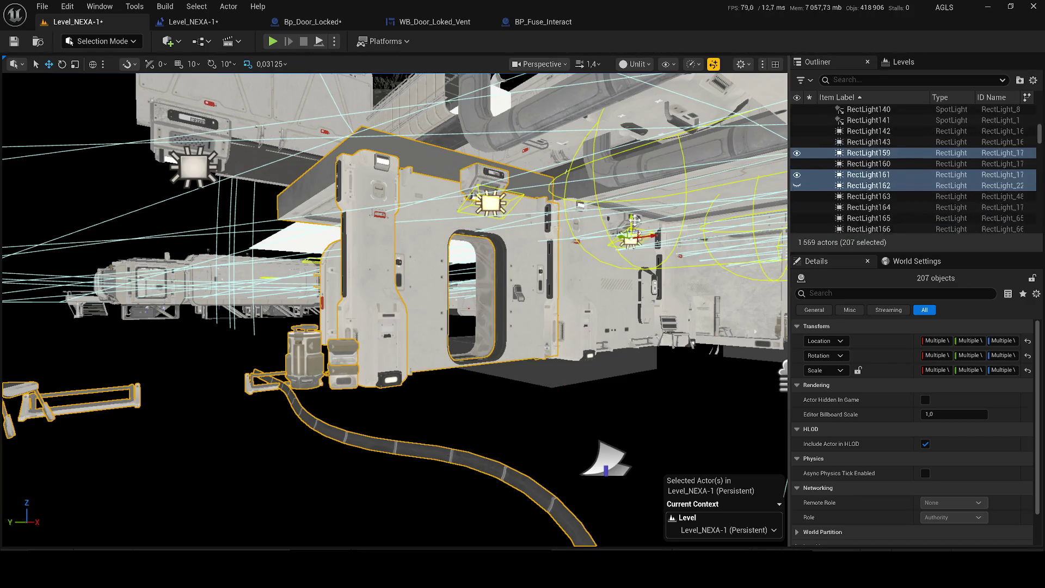
pyautogui.hotkey('ctrl', 'z')
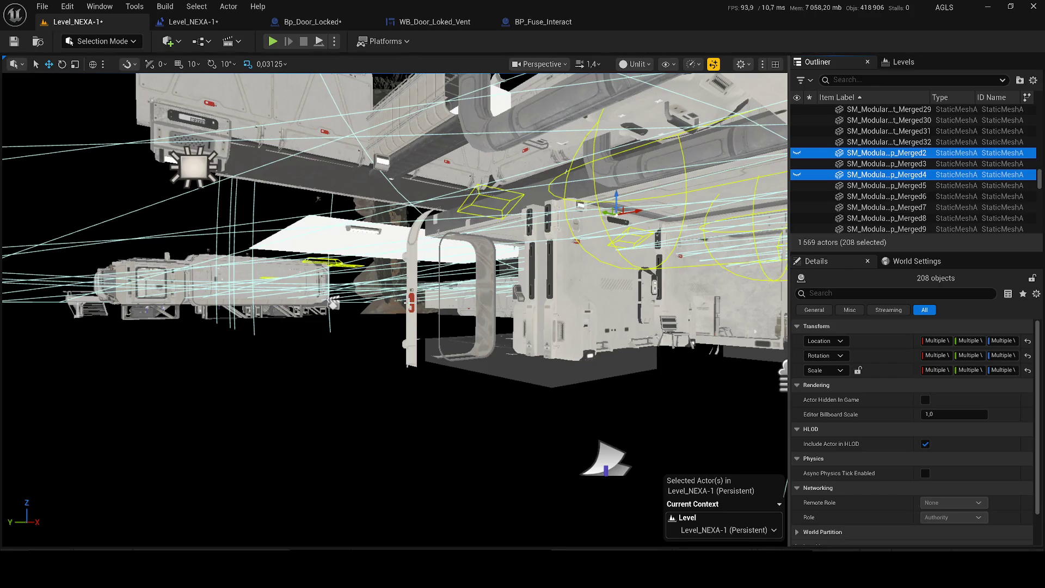
pyautogui.hotkey('ctrl', 'z')
pyautogui.hotkey('ctrl', 'z')
pyautogui.hotkey('ctrl', 'z')
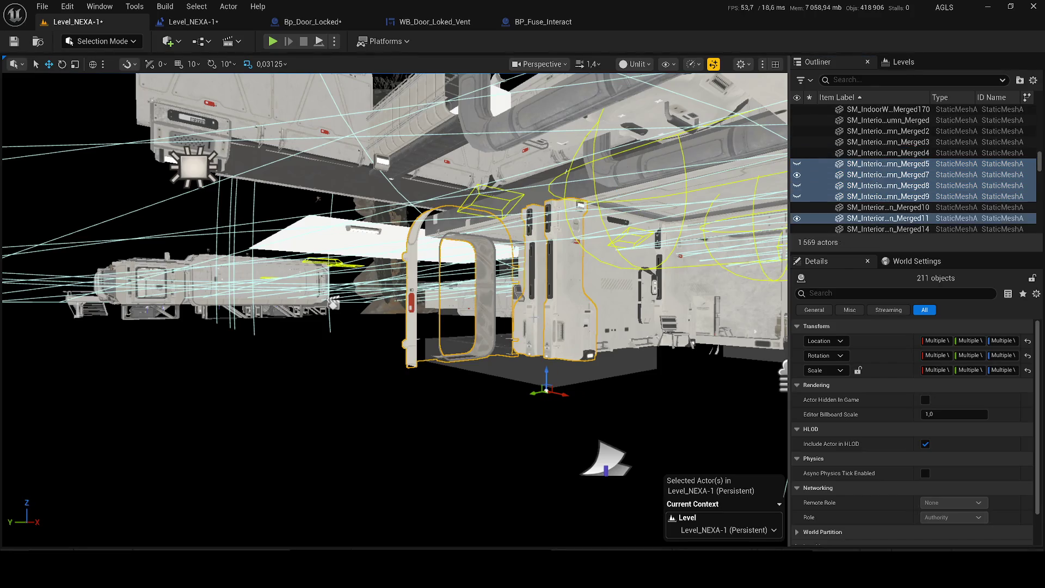
pyautogui.hotkey('ctrl', 'z')
pyautogui.hotkey('ctrl', 'z')
pyautogui.hotkey('ctrl', 'z')
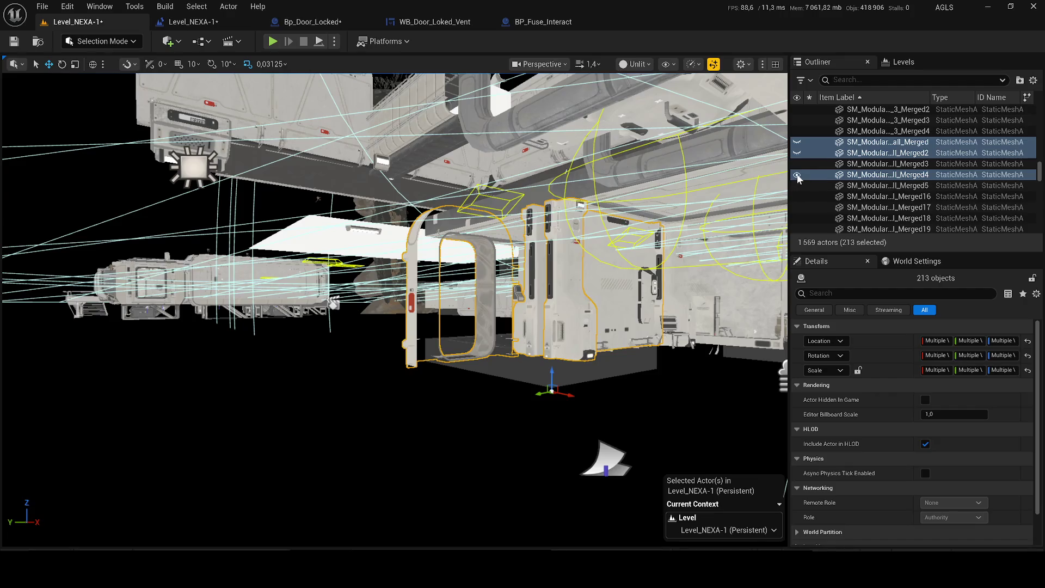
pyautogui.hotkey('ctrl', 'z')
pyautogui.moveTo(518, 196); pyautogui.dragTo(518, 196)
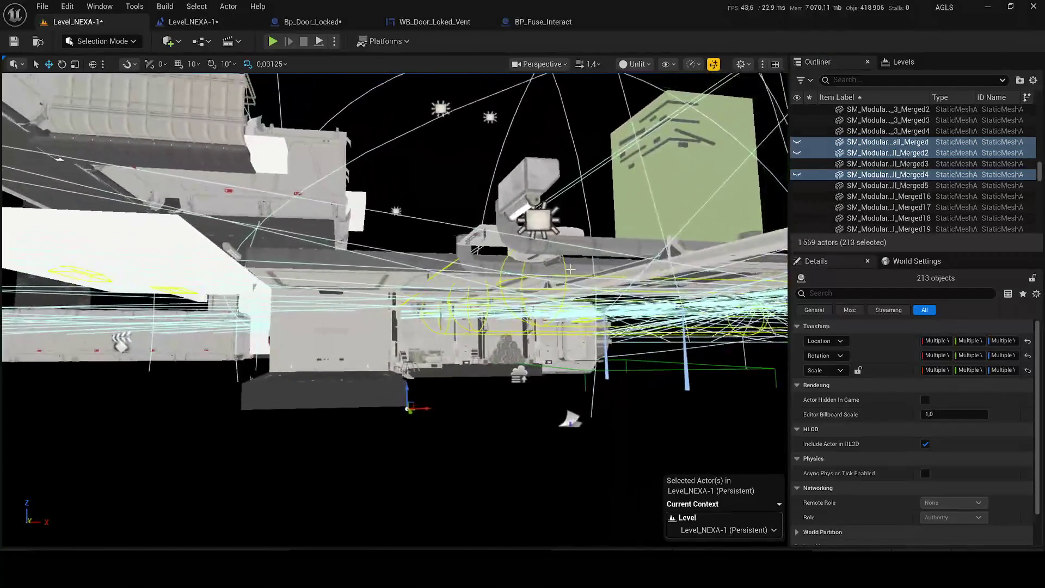
# Step: Add the overhead lights, the light panel, the vent module and the roof connectors to the selection
pyautogui.hotkey('ctrl', 'z')
pyautogui.moveTo(518, 196); pyautogui.dragTo(518, 195)
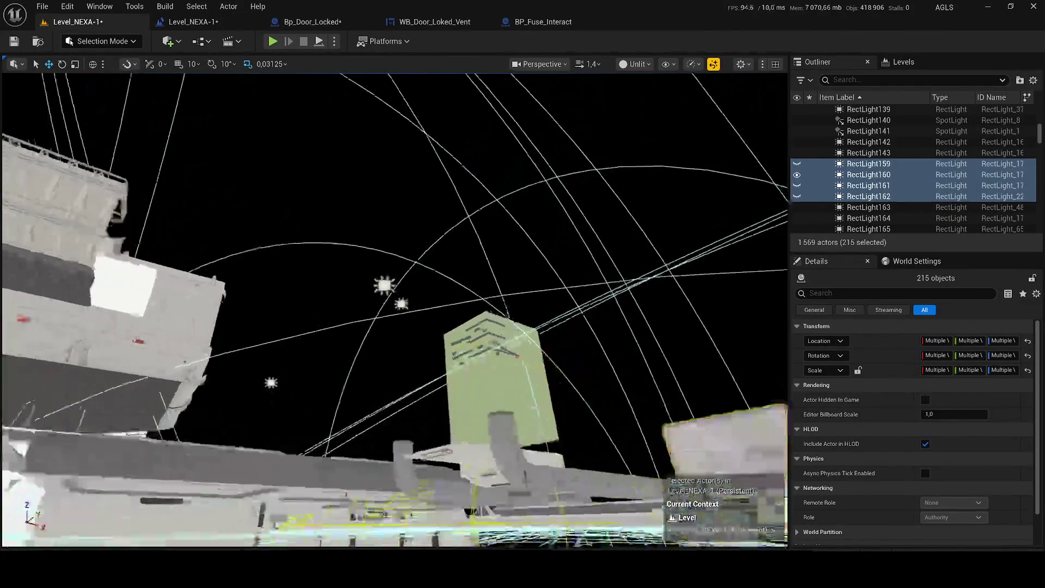
pyautogui.scroll(3, 396, 310)
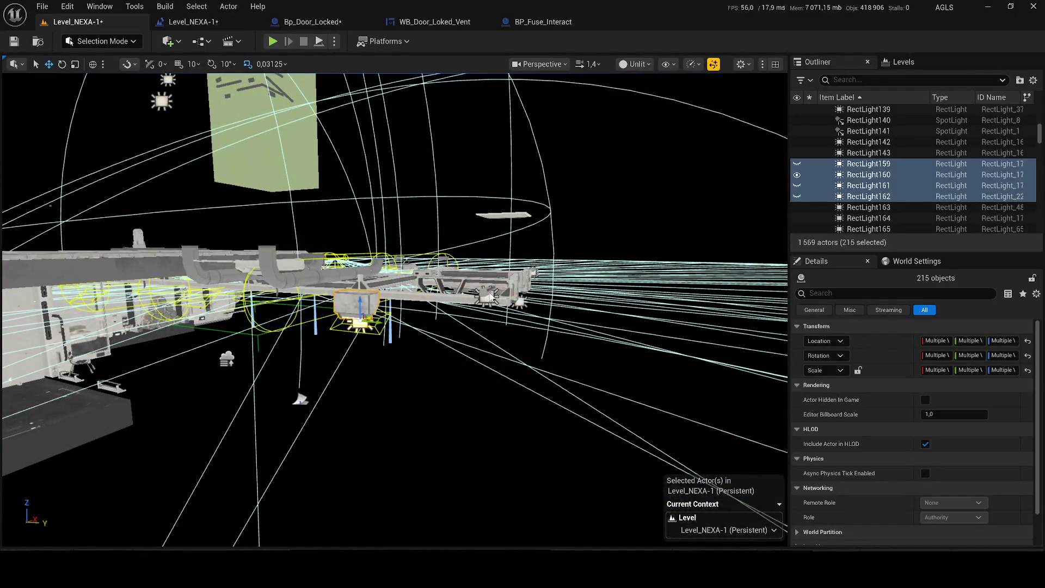
pyautogui.hotkey('ctrl', 'z')
pyautogui.moveTo(489, 297); pyautogui.dragTo(490, 297)
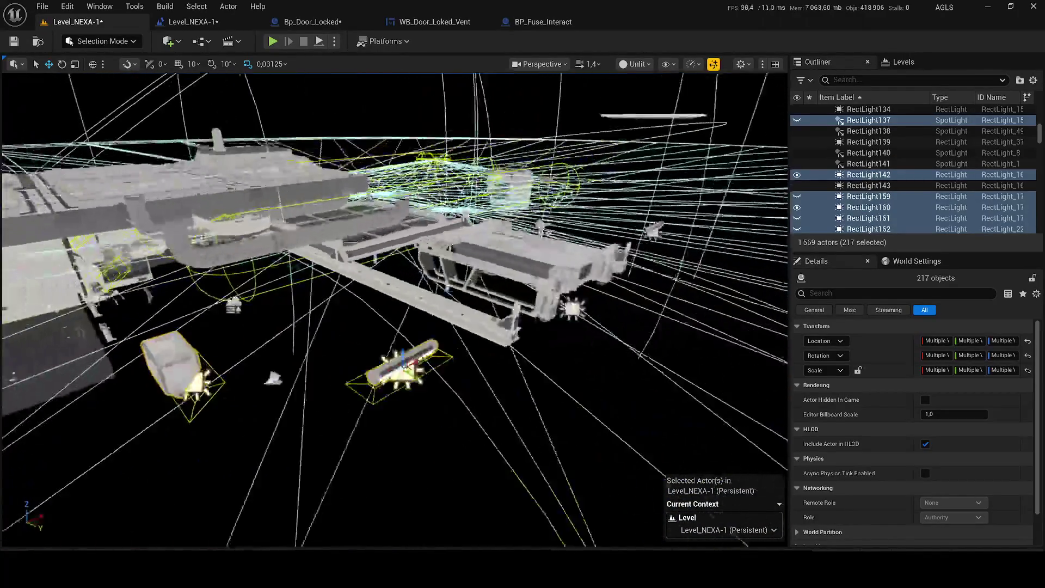
pyautogui.scroll(-3, 395, 310)
pyautogui.keyDown('ctrl'); pyautogui.click(584, 135); pyautogui.keyUp('ctrl')
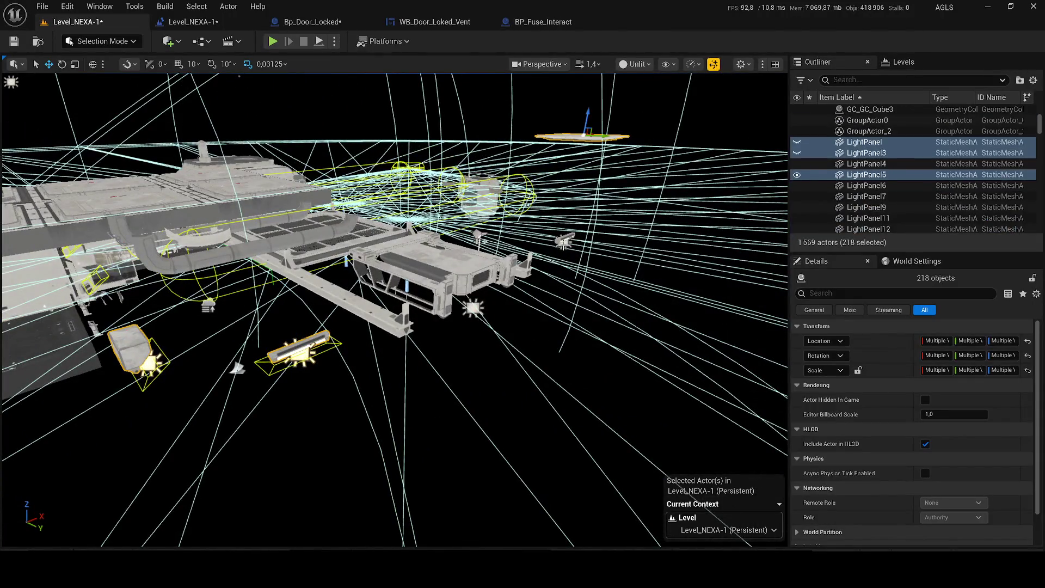
pyautogui.keyDown('ctrl'); pyautogui.click(563, 241); pyautogui.keyUp('ctrl')
pyautogui.keyDown('ctrl'); pyautogui.click(445, 265); pyautogui.keyUp('ctrl')
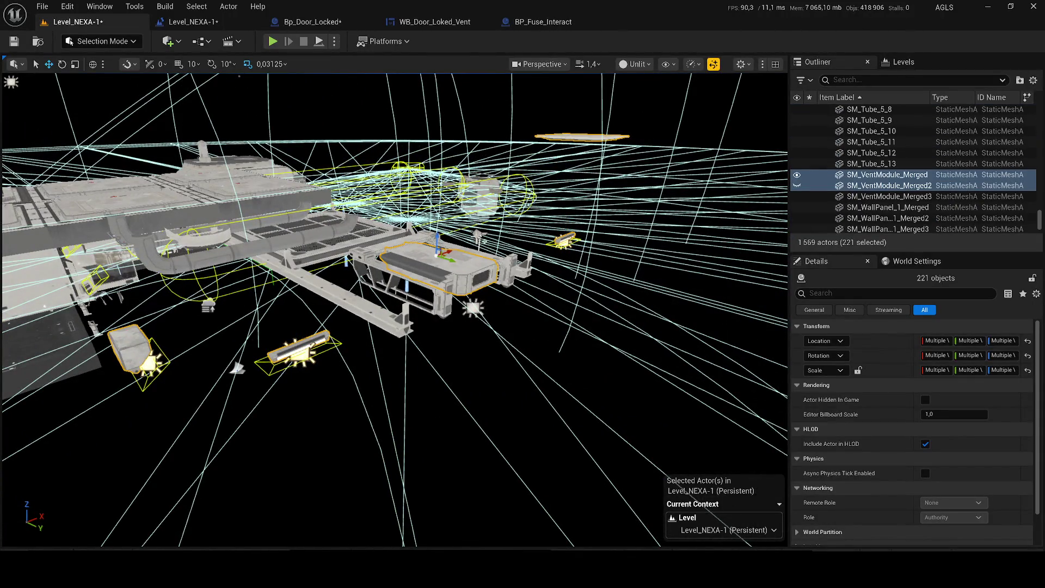
pyautogui.keyDown('ctrl'); pyautogui.click(482, 237); pyautogui.keyUp('ctrl')
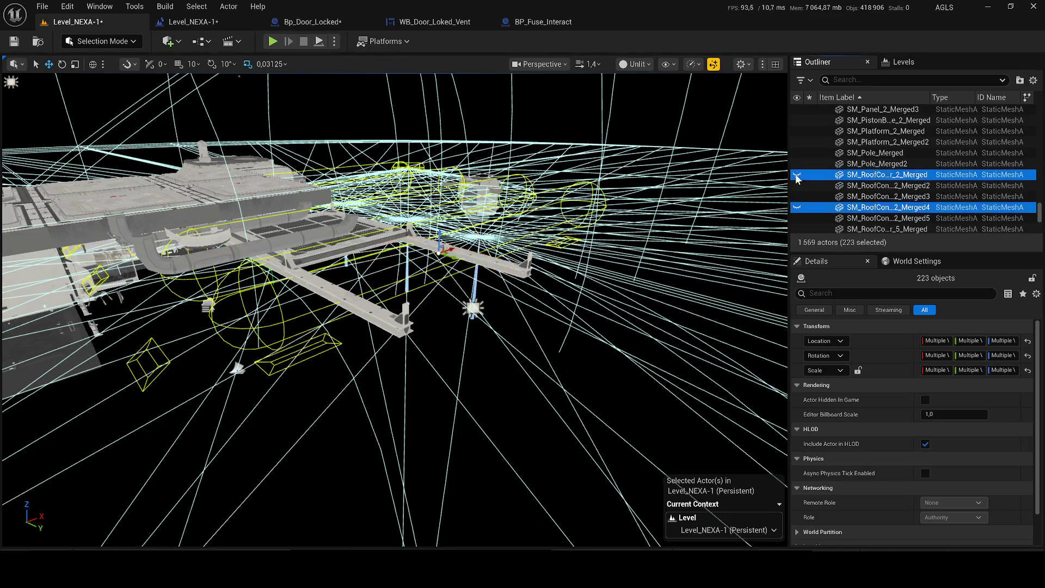
pyautogui.scroll(5, 697, 316)
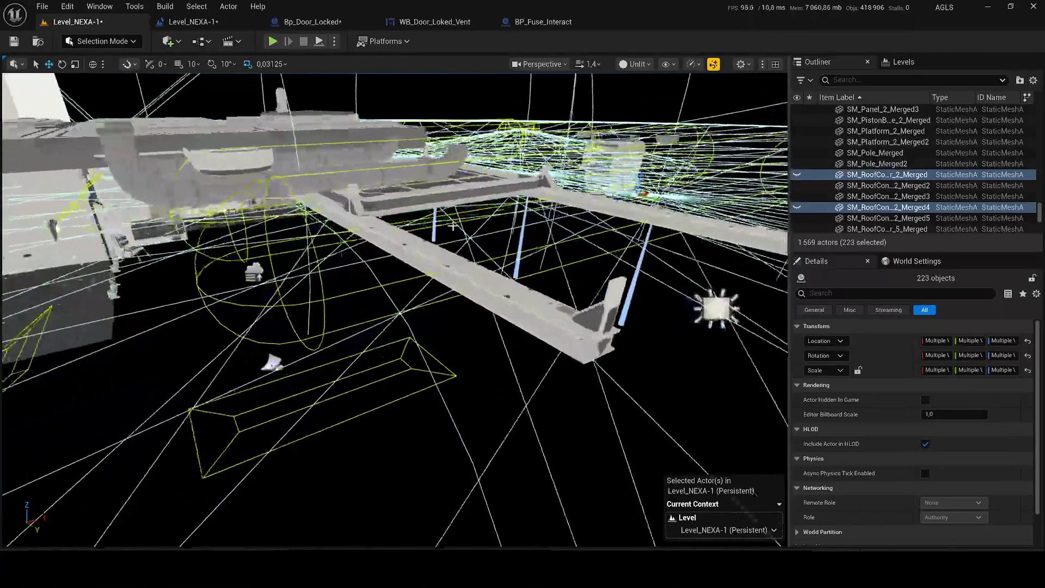
# Step: Add the two beams, the pipe and the grated floor panel, then hide the platform, pipe and beams
pyautogui.keyDown('ctrl'); pyautogui.click(637, 335); pyautogui.keyUp('ctrl')
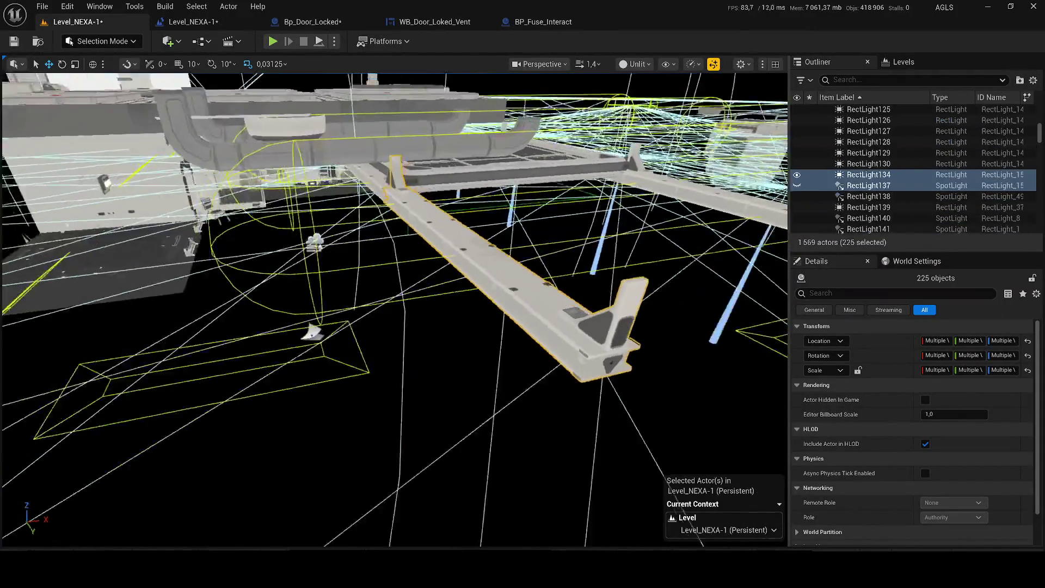
pyautogui.moveTo(490, 326); pyautogui.dragTo(572, 245)
pyautogui.keyDown('ctrl'); pyautogui.click(580, 237); pyautogui.keyUp('ctrl')
pyautogui.moveTo(391, 311); pyautogui.dragTo(425, 278)
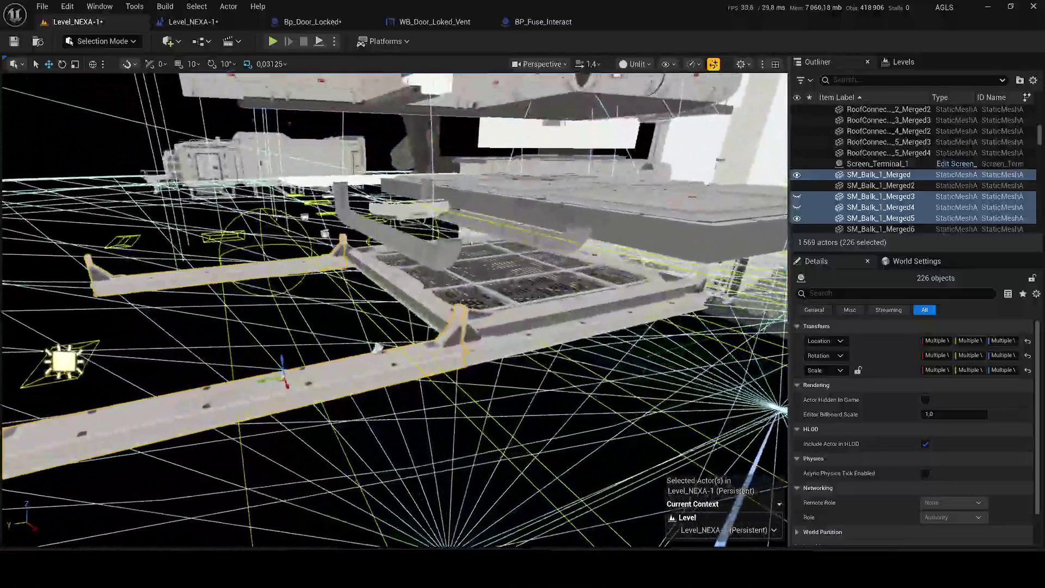
pyautogui.keyDown('ctrl'); pyautogui.click(435, 245); pyautogui.keyUp('ctrl')
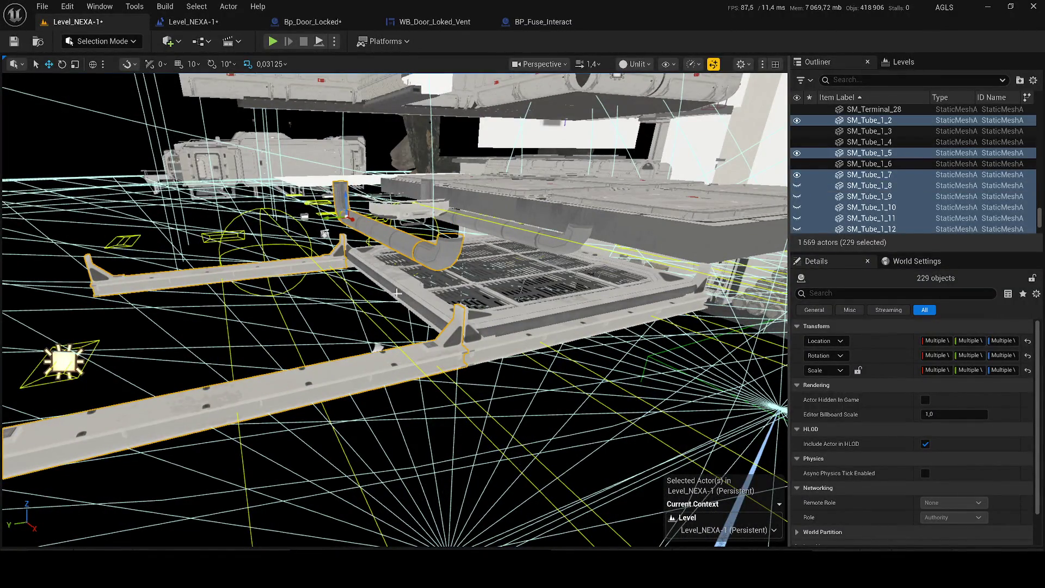
pyautogui.keyDown('ctrl'); pyautogui.click(398, 292); pyautogui.keyUp('ctrl')
pyautogui.click(797, 175)
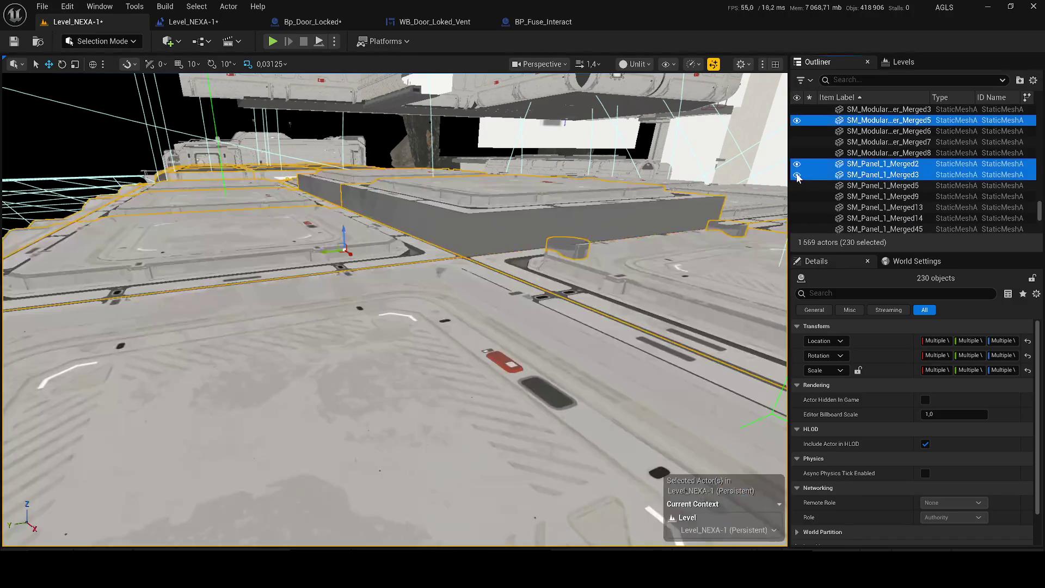
# Step: Add another beam, the overhead panel, a tube, a construction piece, the interior floor panel and the object beside it
pyautogui.keyDown('ctrl'); pyautogui.click(514, 333); pyautogui.keyUp('ctrl')
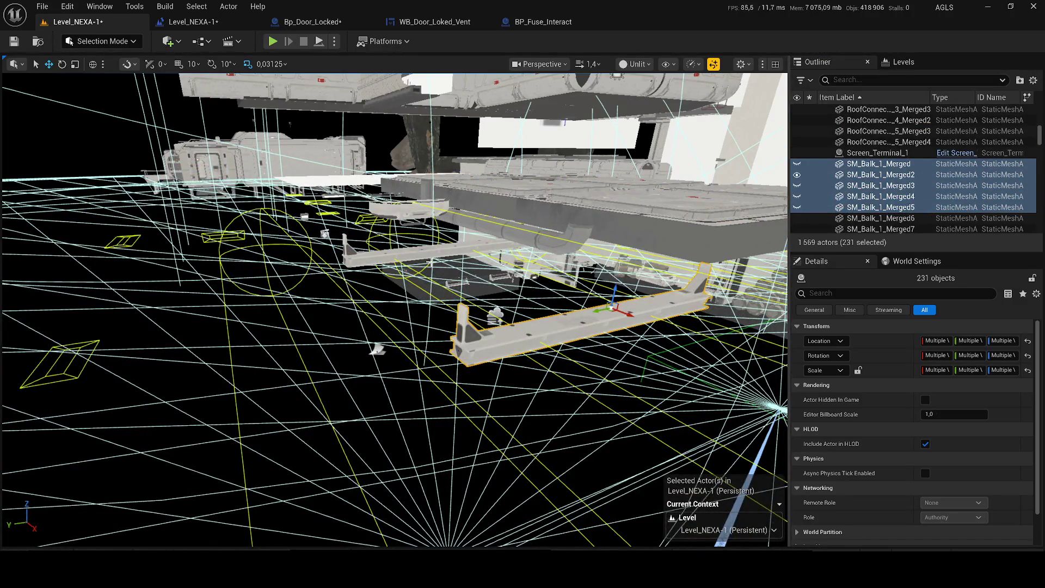
pyautogui.keyDown('ctrl'); pyautogui.click(561, 232); pyautogui.keyUp('ctrl')
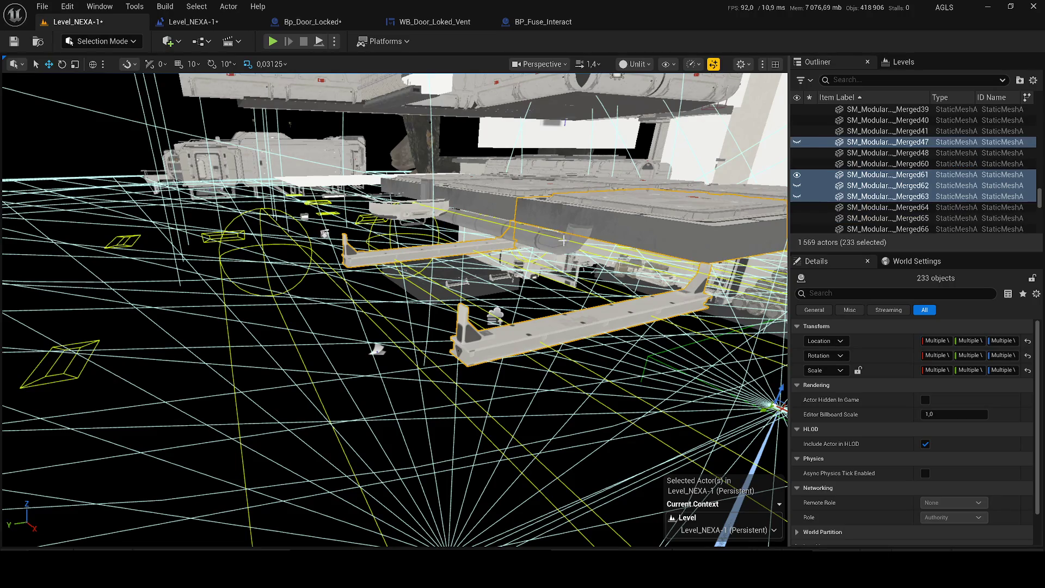
pyautogui.keyDown('ctrl'); pyautogui.click(561, 240); pyautogui.keyUp('ctrl')
pyautogui.keyDown('ctrl'); pyautogui.click(409, 214); pyautogui.keyUp('ctrl')
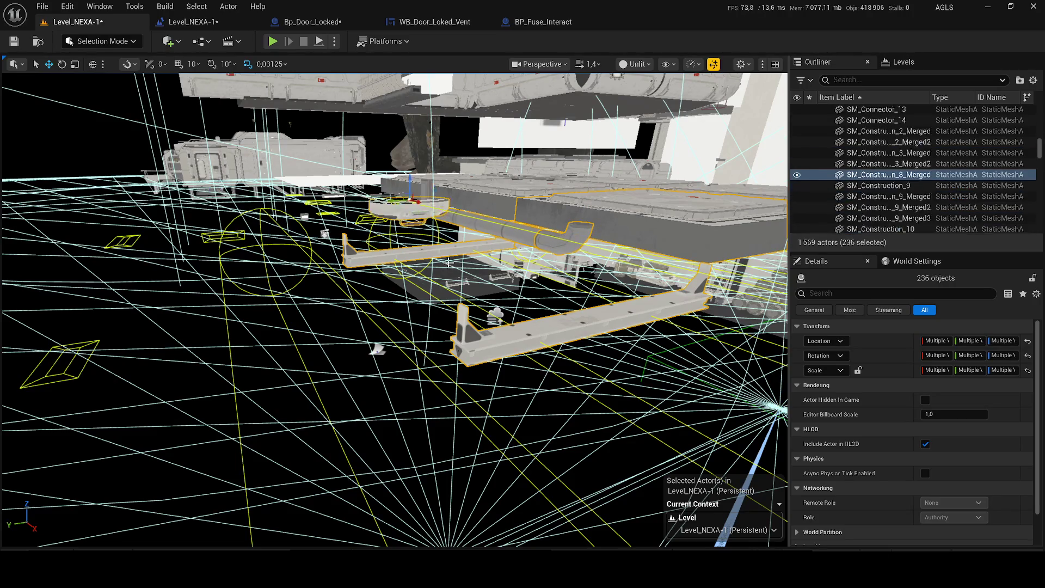
pyautogui.press('w')
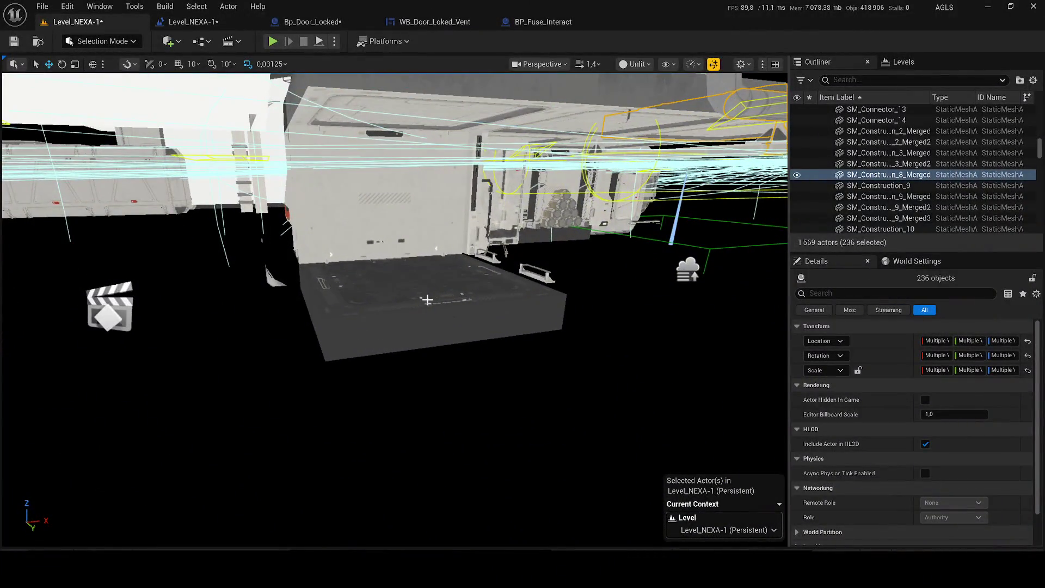
pyautogui.keyDown('ctrl'); pyautogui.click(426, 300); pyautogui.keyUp('ctrl')
pyautogui.keyDown('ctrl'); pyautogui.click(537, 276); pyautogui.keyUp('ctrl')
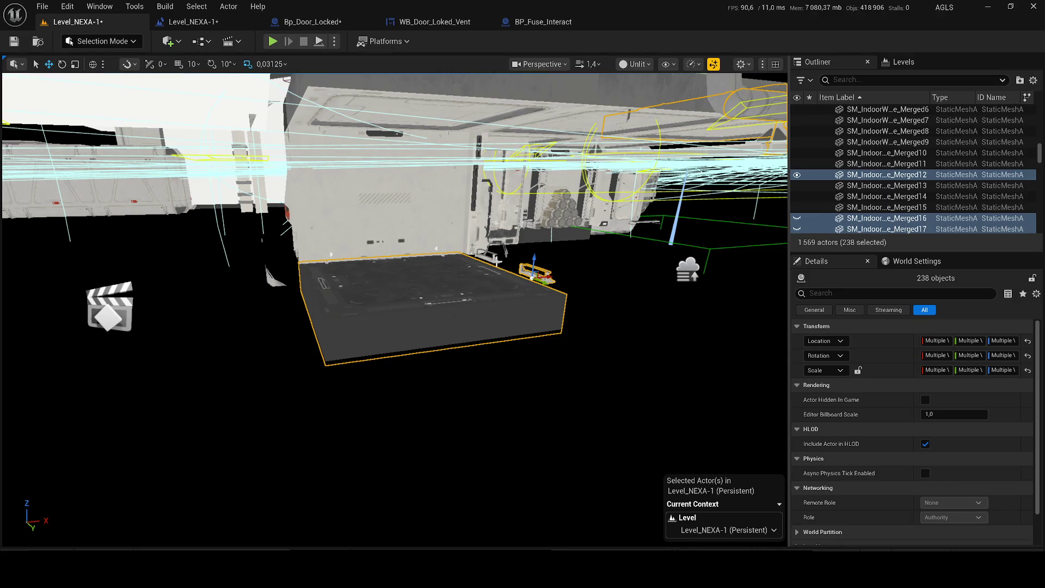
pyautogui.scroll(-3, 378, 225)
# Step: Add the wall box, small lamp, modular wall piece and large grey wall panel, then hide the wall panels
pyautogui.keyDown('ctrl'); pyautogui.click(378, 224); pyautogui.keyUp('ctrl')
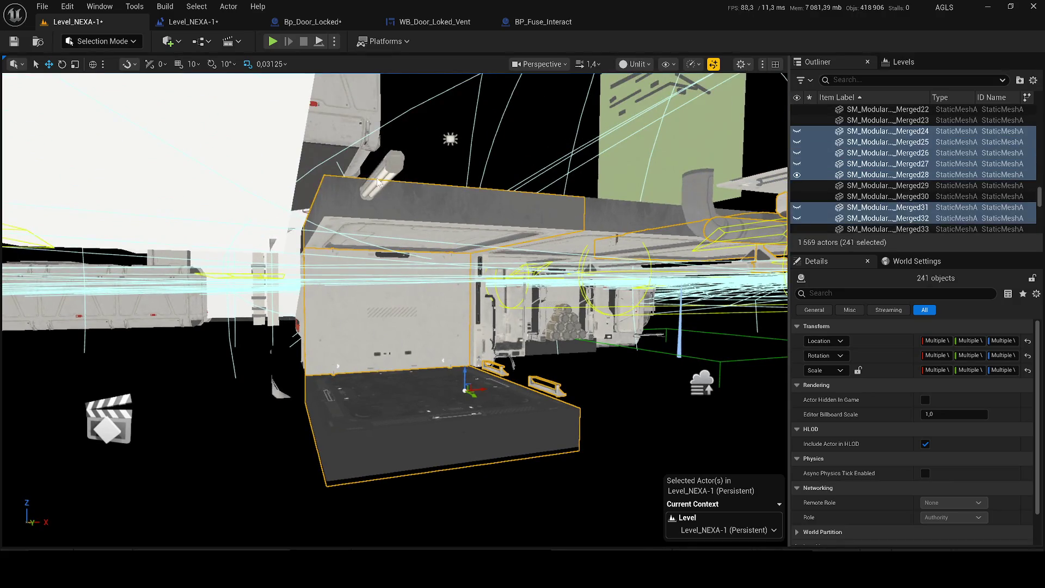
pyautogui.keyDown('ctrl'); pyautogui.click(380, 181); pyautogui.keyUp('ctrl')
pyautogui.keyDown('ctrl'); pyautogui.click(647, 216); pyautogui.keyUp('ctrl')
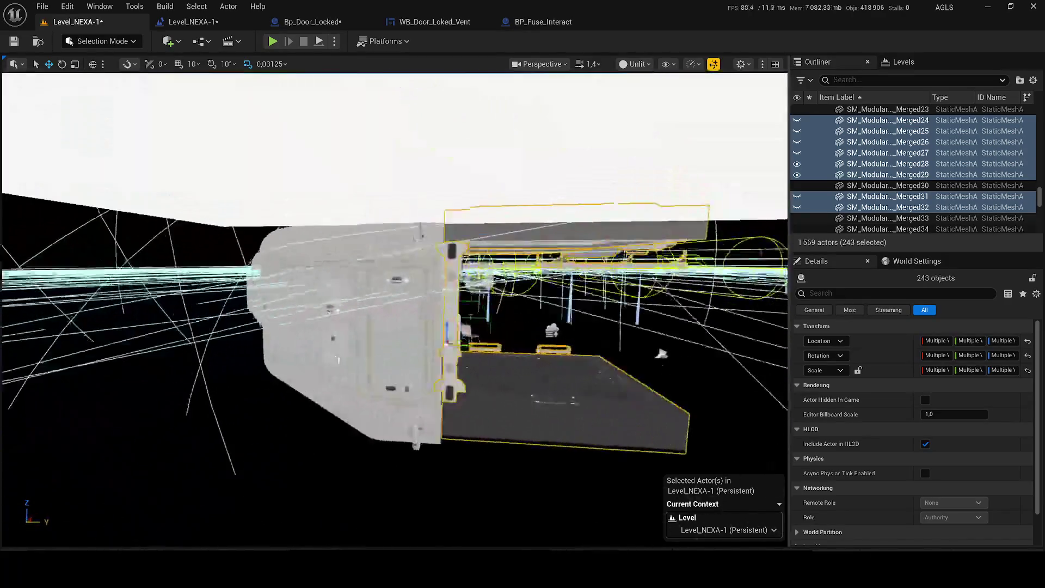
pyautogui.moveTo(661, 352); pyautogui.dragTo(693, 344)
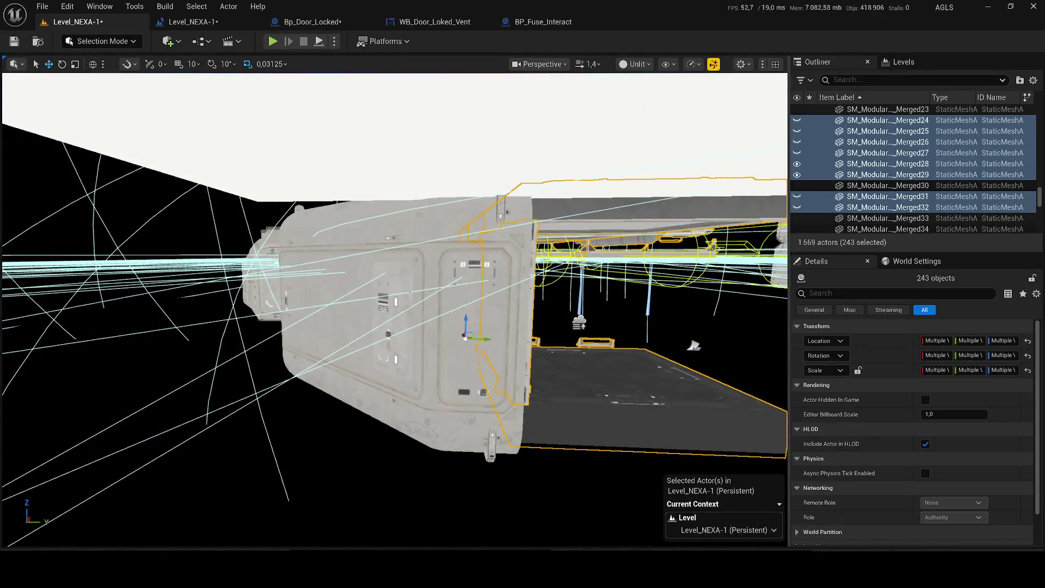
pyautogui.keyDown('ctrl'); pyautogui.click(596, 230); pyautogui.keyUp('ctrl')
pyautogui.click(796, 177)
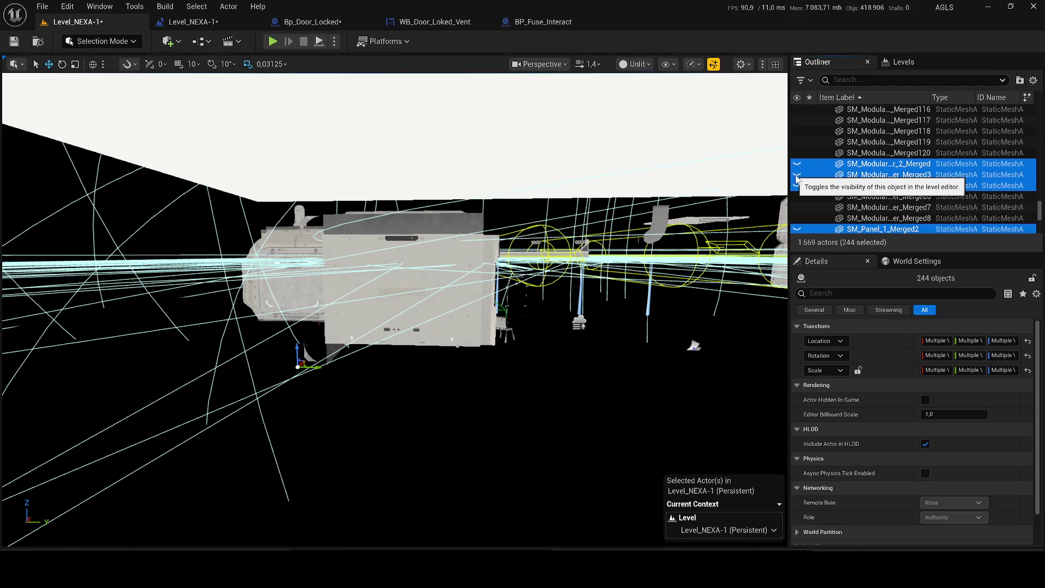
# Step: Add the curved tube, hide the long beam, and add the remaining tube and a lamp to the selection
pyautogui.press('w')
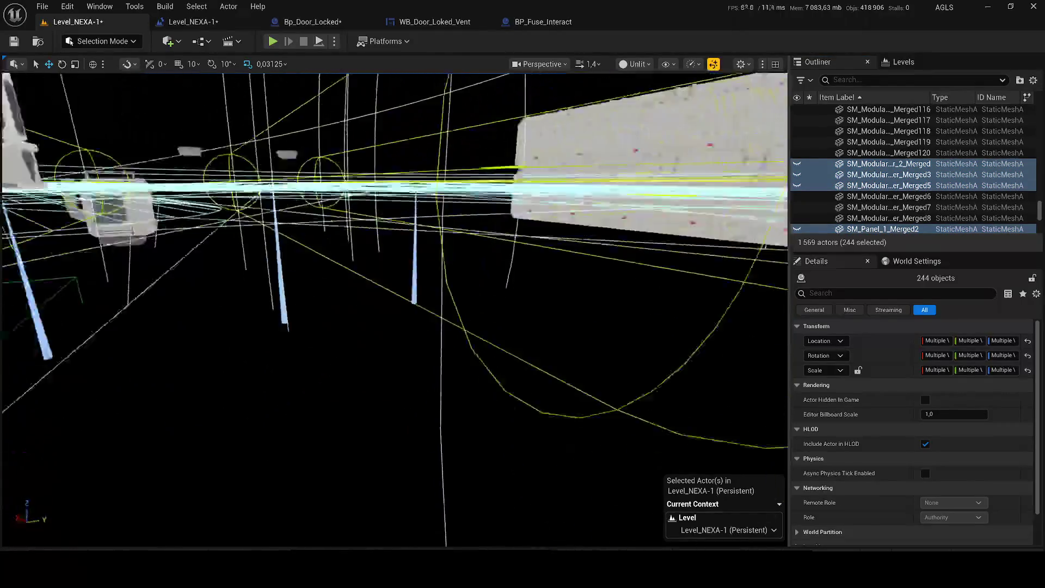
pyautogui.keyDown('ctrl'); pyautogui.click(453, 155); pyautogui.keyUp('ctrl')
pyautogui.keyDown('ctrl'); pyautogui.click(578, 143); pyautogui.keyUp('ctrl')
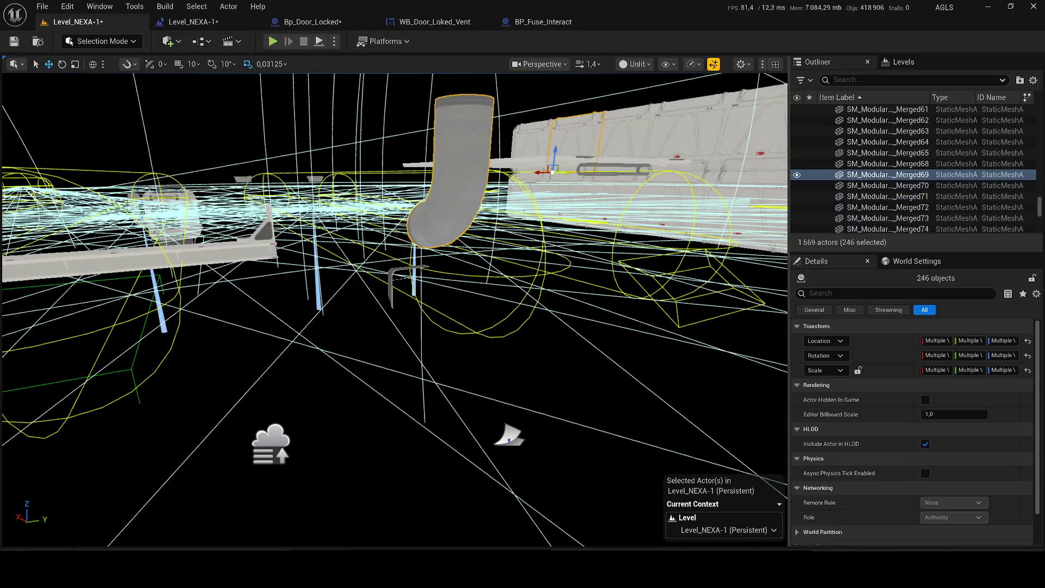
pyautogui.hotkey('ctrl', 'z')
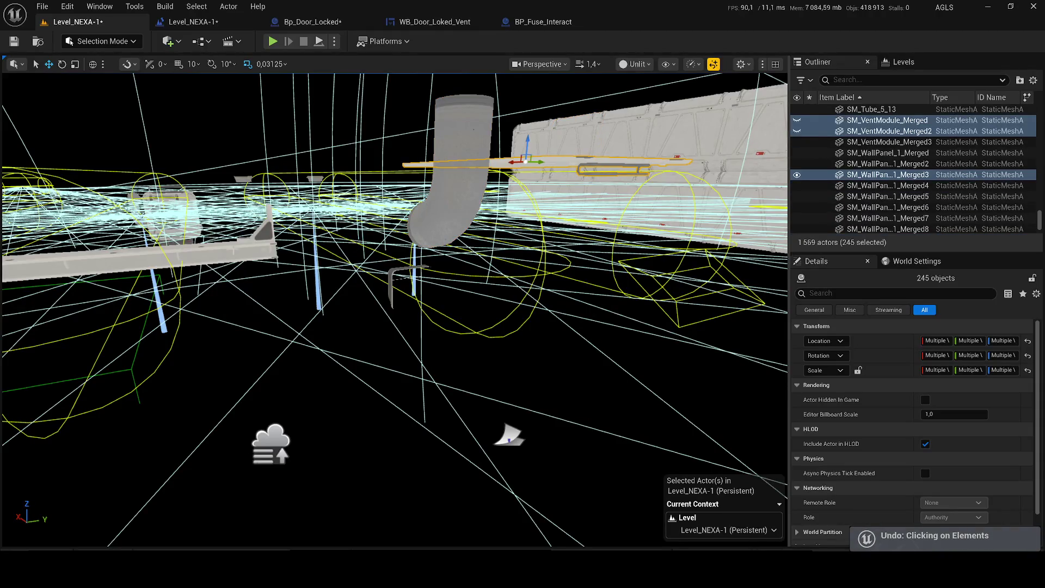
pyautogui.keyDown('ctrl'); pyautogui.click(183, 256); pyautogui.keyUp('ctrl')
pyautogui.click(796, 175)
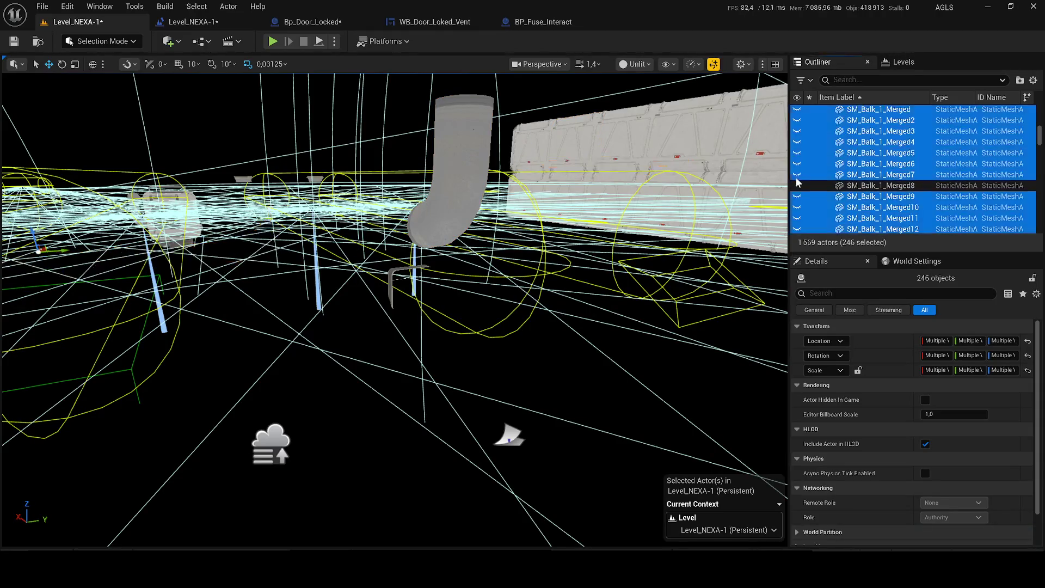
pyautogui.keyDown('ctrl'); pyautogui.click(460, 200); pyautogui.keyUp('ctrl')
pyautogui.moveTo(460, 200); pyautogui.dragTo(26, 121)
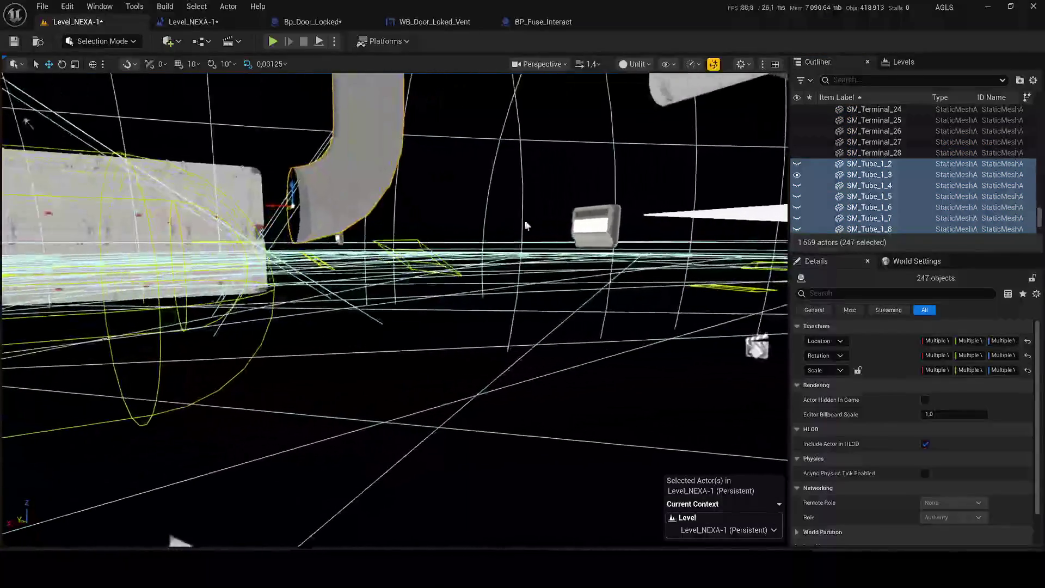
pyautogui.keyDown('ctrl'); pyautogui.click(457, 264); pyautogui.keyUp('ctrl')
pyautogui.moveTo(456, 264); pyautogui.dragTo(392, 298)
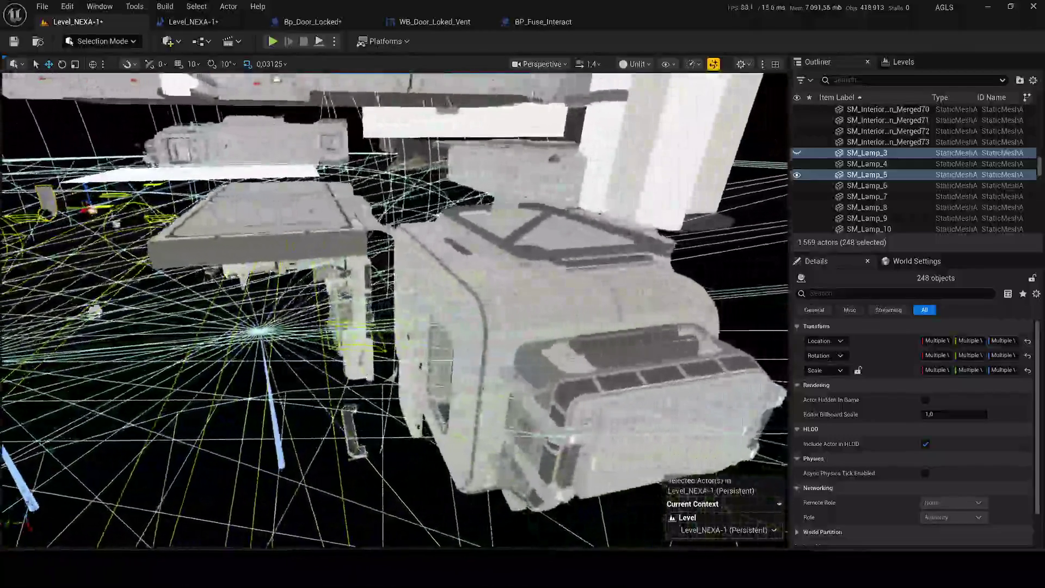
# Step: Select and hide the living module, then add the door frame and modular wall pieces to the selection
pyautogui.keyDown('ctrl'); pyautogui.click(571, 326); pyautogui.keyUp('ctrl')
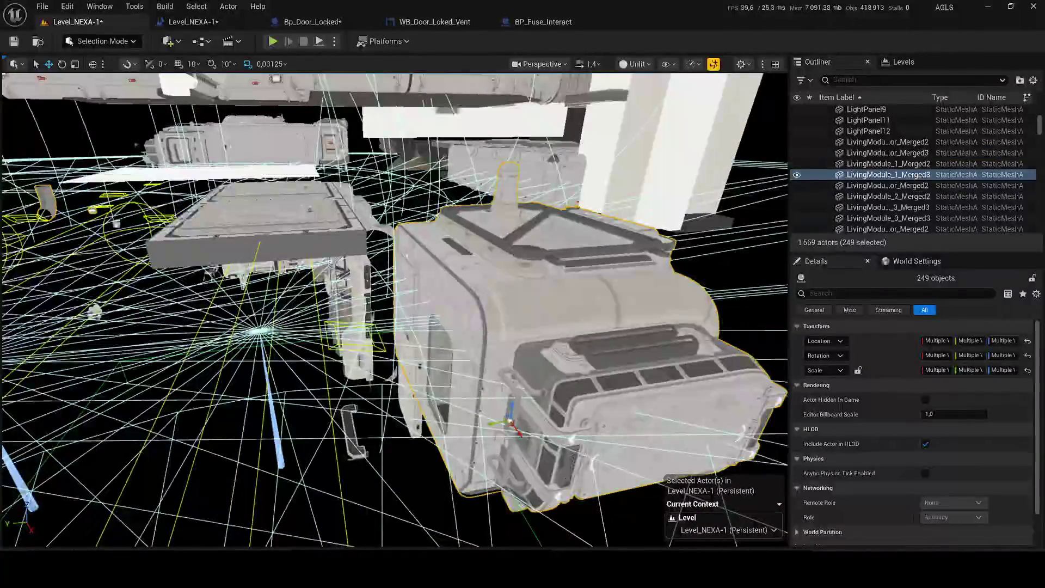
pyautogui.click(794, 176)
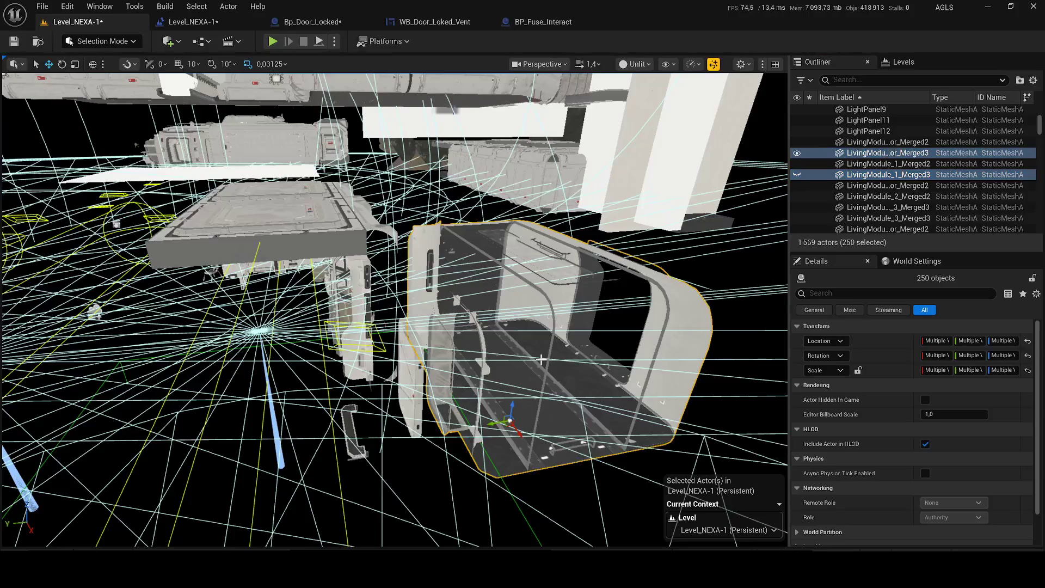
pyautogui.keyDown('ctrl'); pyautogui.click(353, 438); pyautogui.keyUp('ctrl')
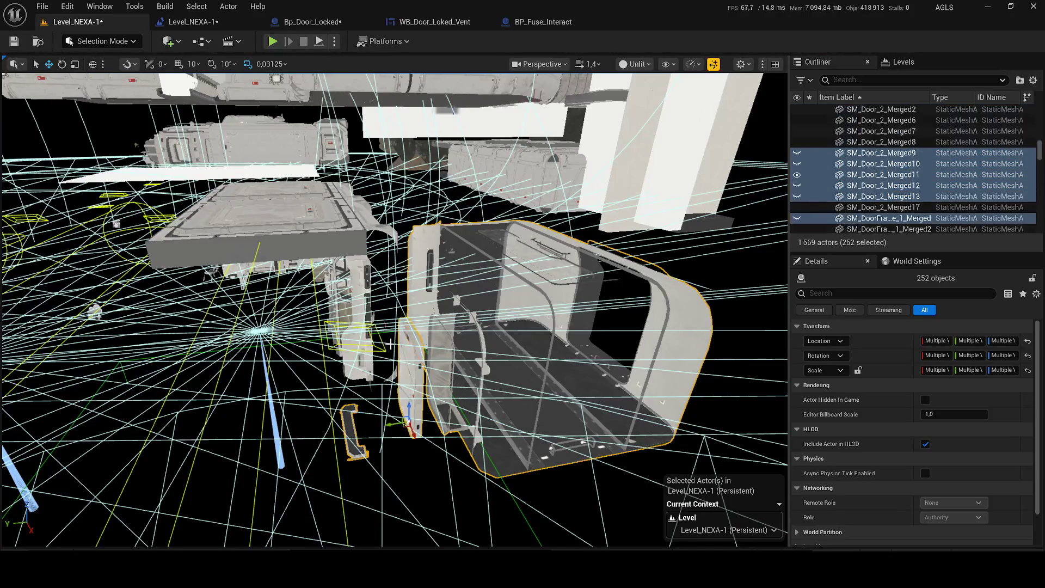
pyautogui.keyDown('ctrl'); pyautogui.click(320, 243); pyautogui.keyUp('ctrl')
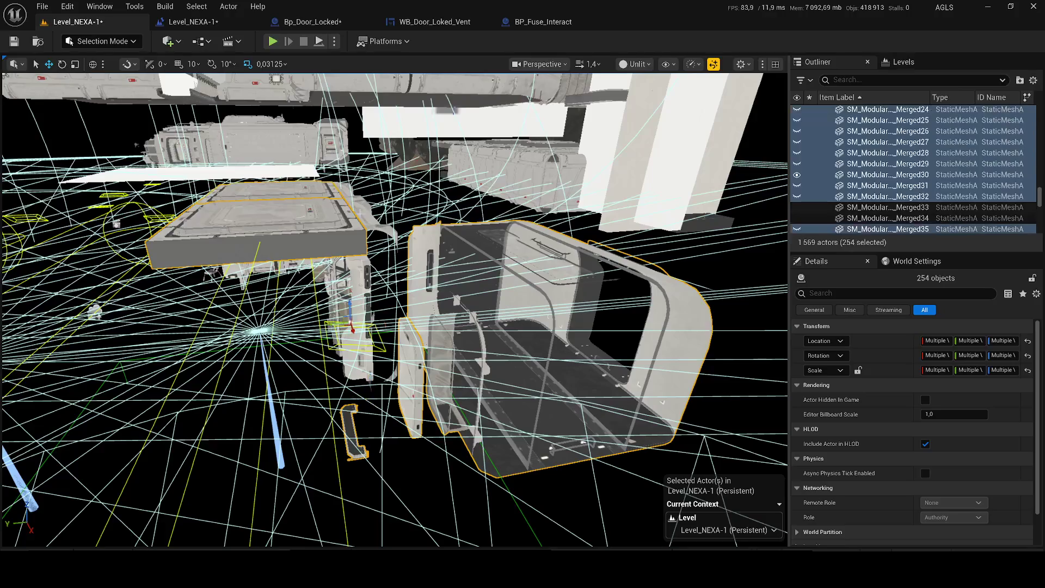
pyautogui.keyDown('ctrl'); pyautogui.click(771, 199); pyautogui.keyUp('ctrl')
pyautogui.moveTo(393, 426); pyautogui.dragTo(392, 427)
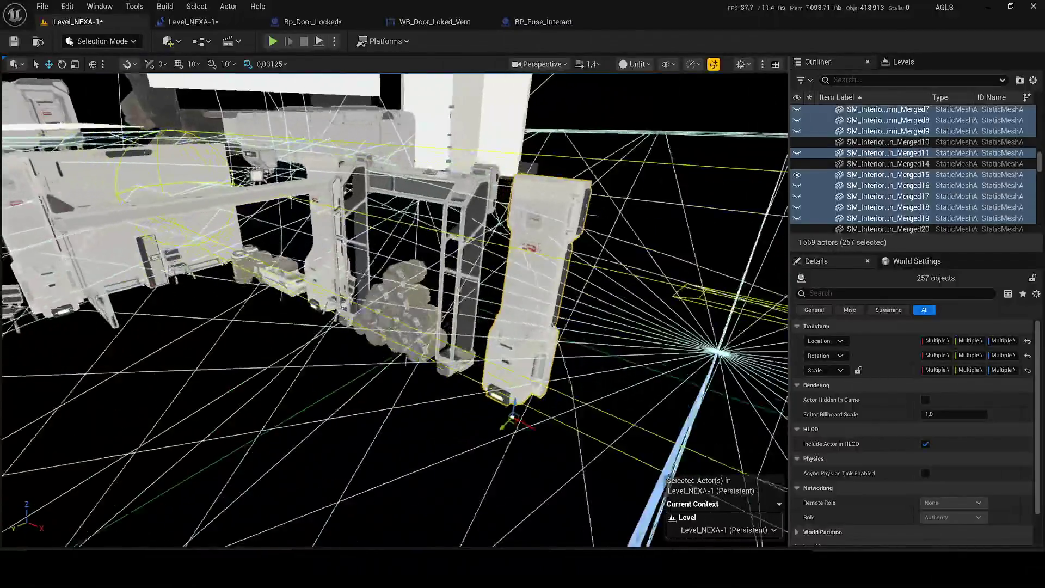
pyautogui.moveTo(393, 427); pyautogui.dragTo(375, 262)
# Step: Add the barrel stack and column structure to the selection and hide the barrels
pyautogui.keyDown('ctrl'); pyautogui.click(375, 262); pyautogui.keyUp('ctrl')
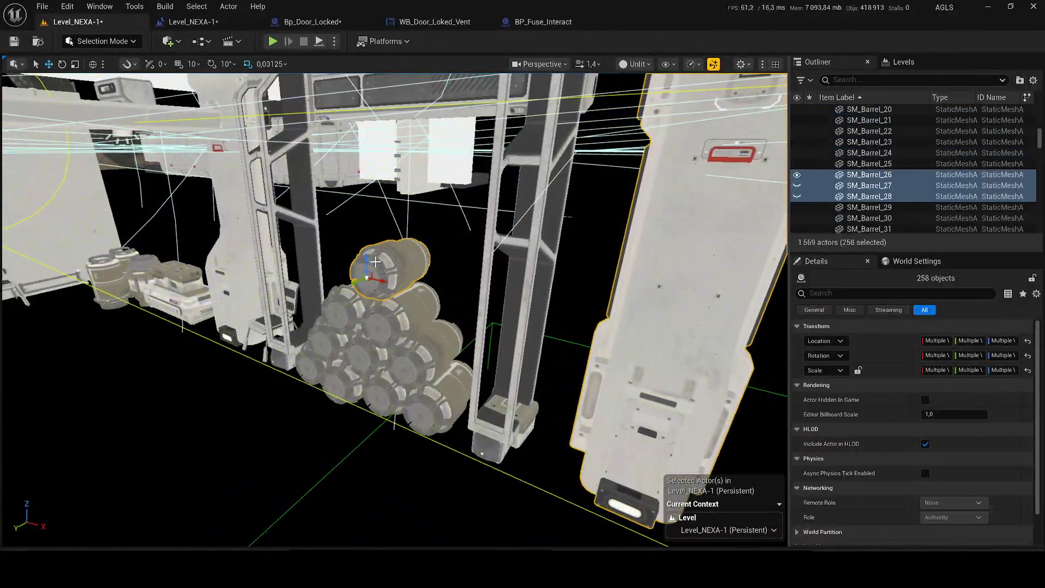
pyautogui.keyDown('ctrl'); pyautogui.click(521, 296); pyautogui.keyUp('ctrl')
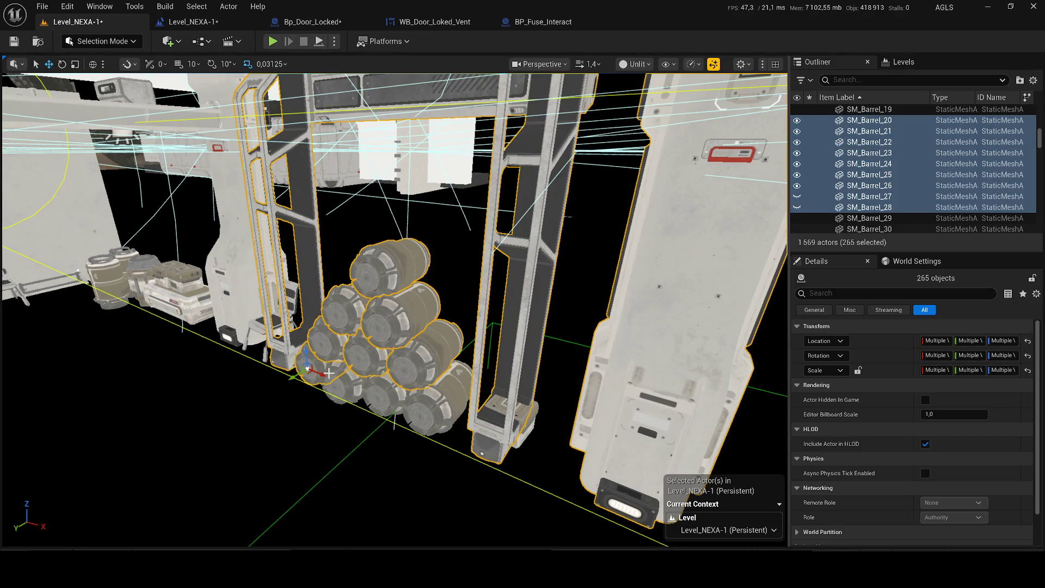
pyautogui.keyDown('ctrl'); pyautogui.click(357, 382); pyautogui.keyUp('ctrl')
pyautogui.keyDown('ctrl'); pyautogui.click(380, 397); pyautogui.keyUp('ctrl')
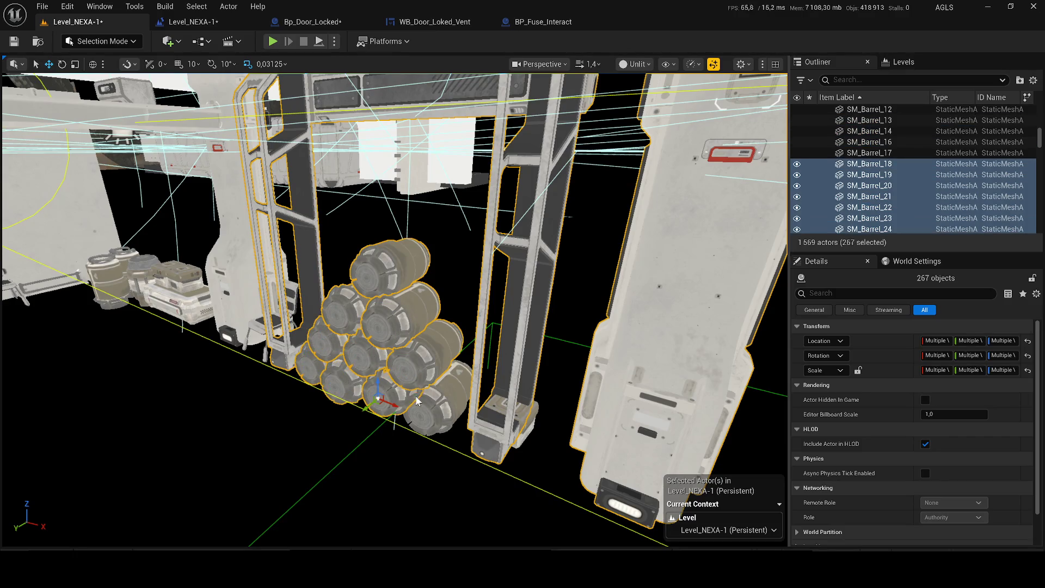
pyautogui.click(797, 187)
# Step: Add the small box, tall pillar with step unit and small crate to the selection
pyautogui.keyDown('ctrl'); pyautogui.click(522, 408); pyautogui.keyUp('ctrl')
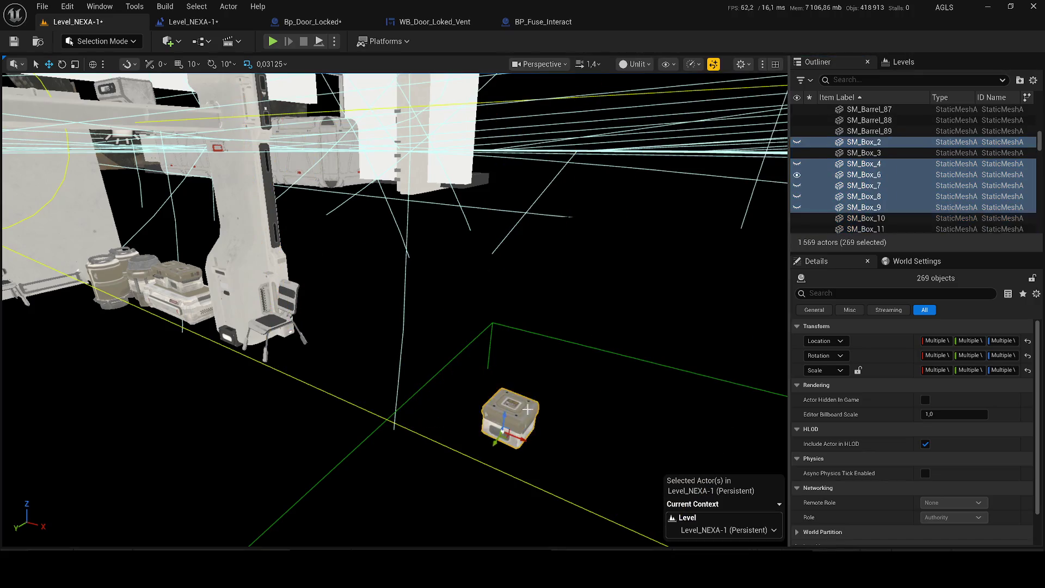
pyautogui.moveTo(523, 409); pyautogui.dragTo(515, 313)
pyautogui.keyDown('ctrl'); pyautogui.click(514, 313); pyautogui.keyUp('ctrl')
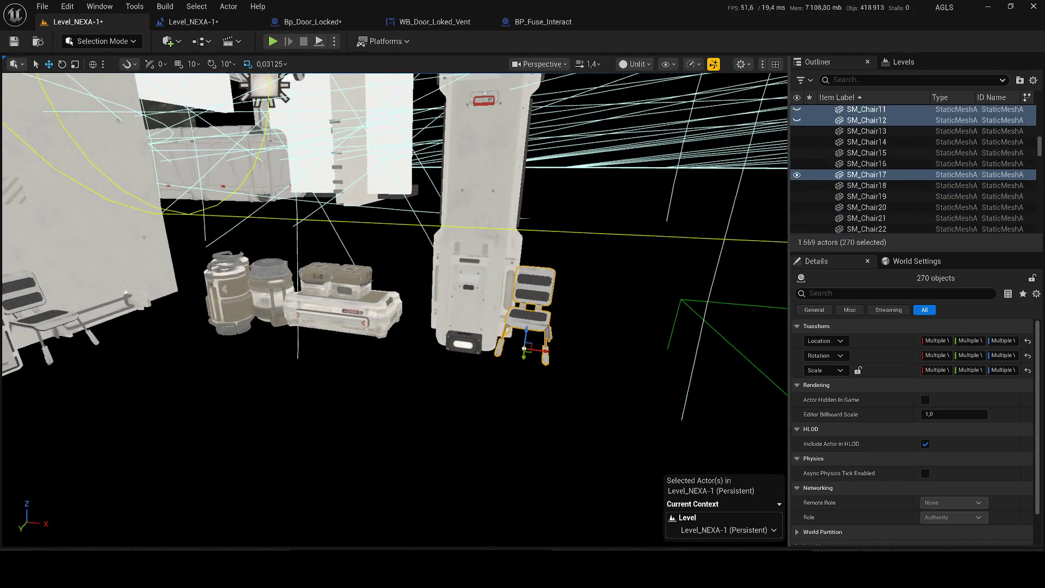
pyautogui.keyDown('ctrl'); pyautogui.click(309, 281); pyautogui.keyUp('ctrl')
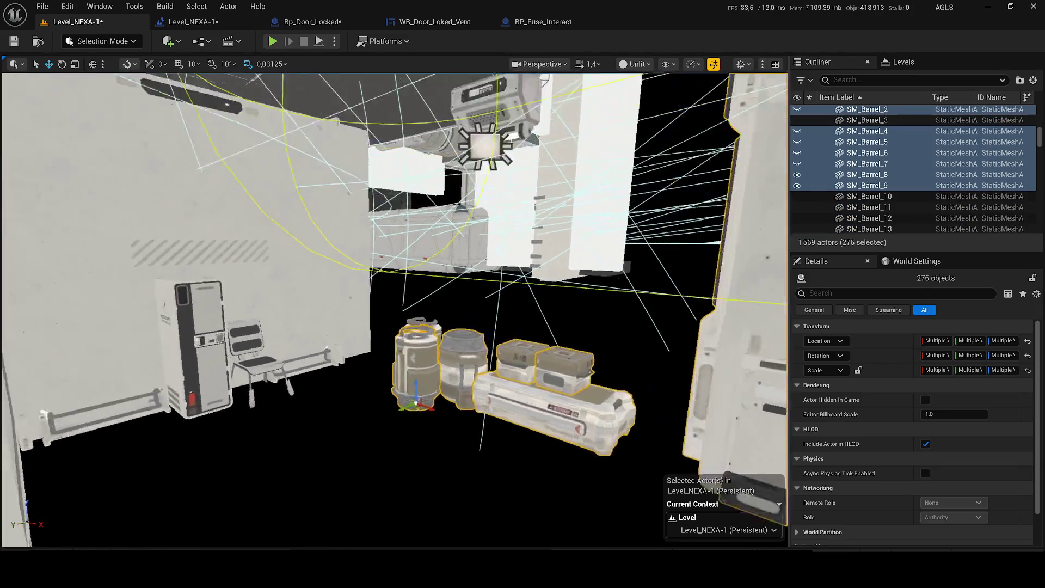
pyautogui.moveTo(230, 276); pyautogui.dragTo(379, 301)
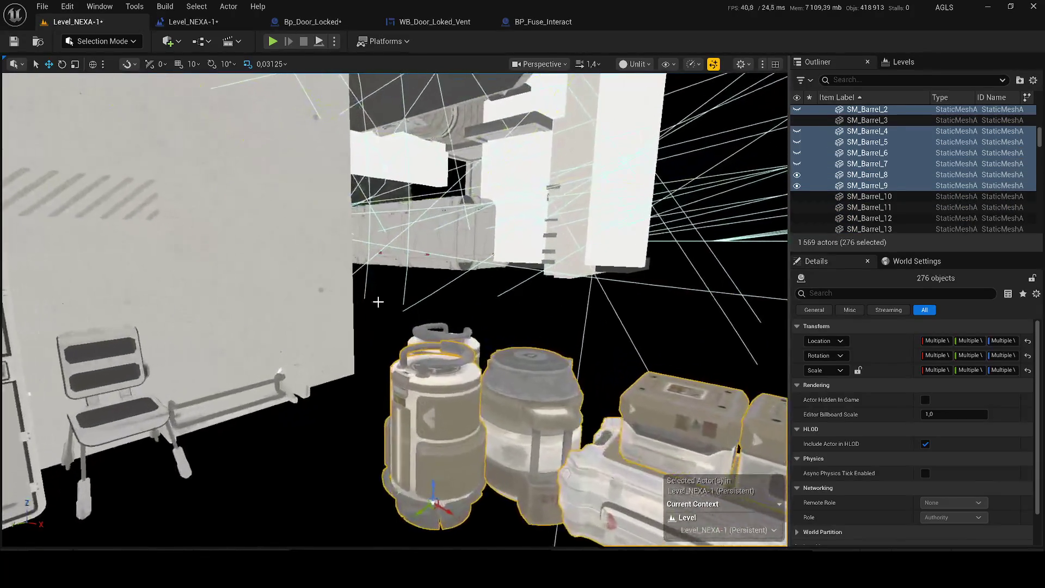
pyautogui.scroll(-5, 447, 457)
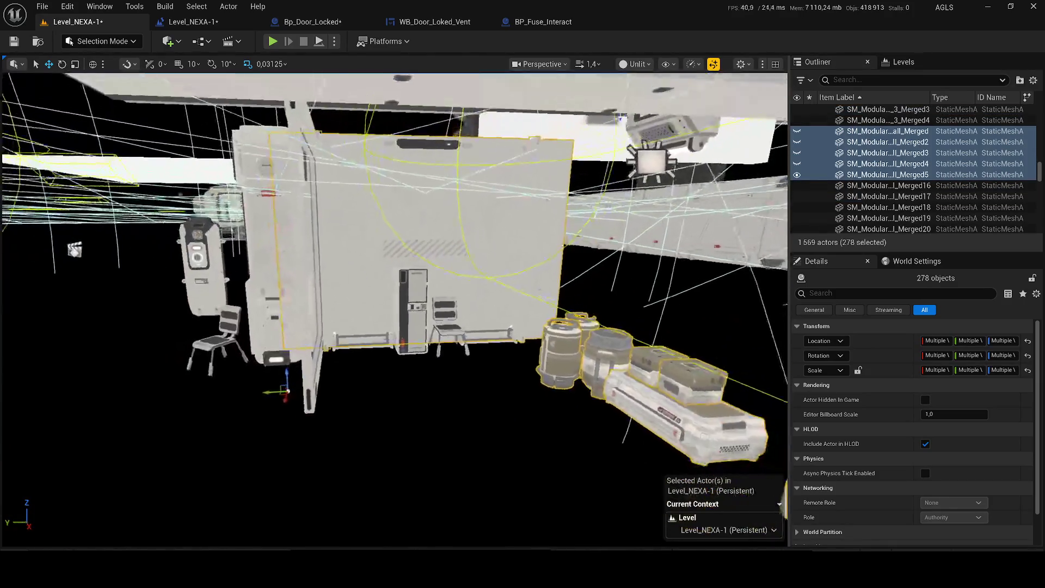
# Step: Add the chair, cabinet, ceiling light and ceiling mesh to the selection and hide them
pyautogui.keyDown('ctrl'); pyautogui.click(447, 304); pyautogui.keyUp('ctrl')
pyautogui.keyDown('ctrl'); pyautogui.click(413, 326); pyautogui.keyUp('ctrl')
pyautogui.keyDown('ctrl'); pyautogui.click(652, 163); pyautogui.keyUp('ctrl')
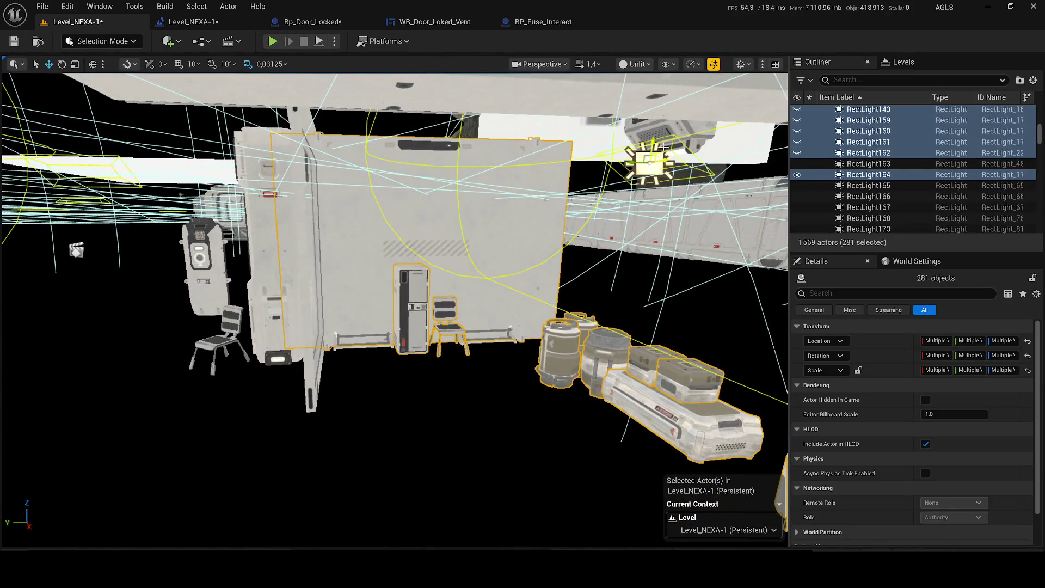
pyautogui.keyDown('ctrl'); pyautogui.click(669, 135); pyautogui.keyUp('ctrl')
pyautogui.click(796, 175)
pyautogui.click(796, 174)
# Step: Add the bed frame, door wall and chair to the selection and hide them
pyautogui.keyDown('ctrl'); pyautogui.click(462, 337); pyautogui.keyUp('ctrl')
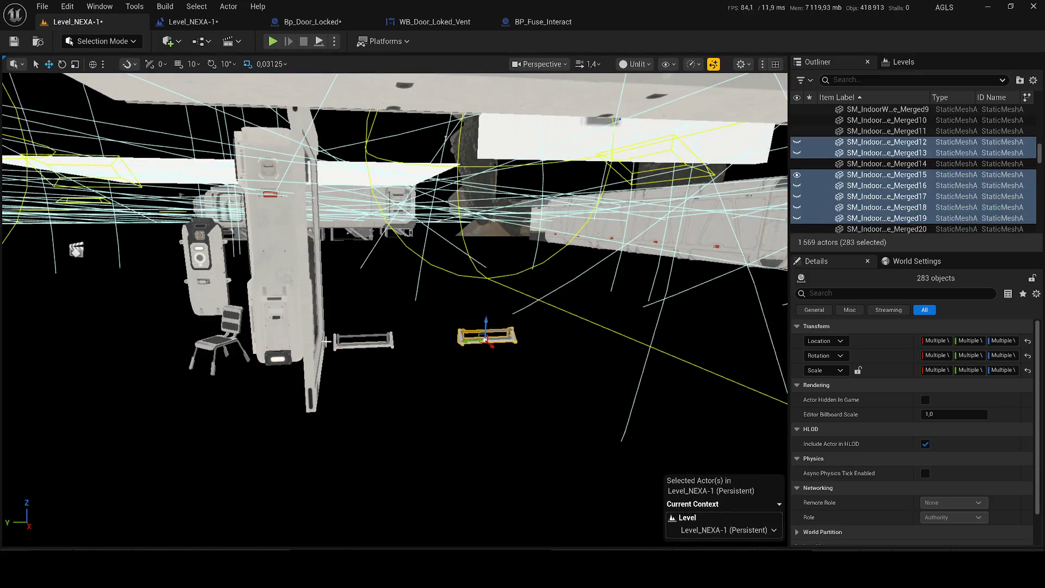
pyautogui.keyDown('ctrl'); pyautogui.click(308, 366); pyautogui.keyUp('ctrl')
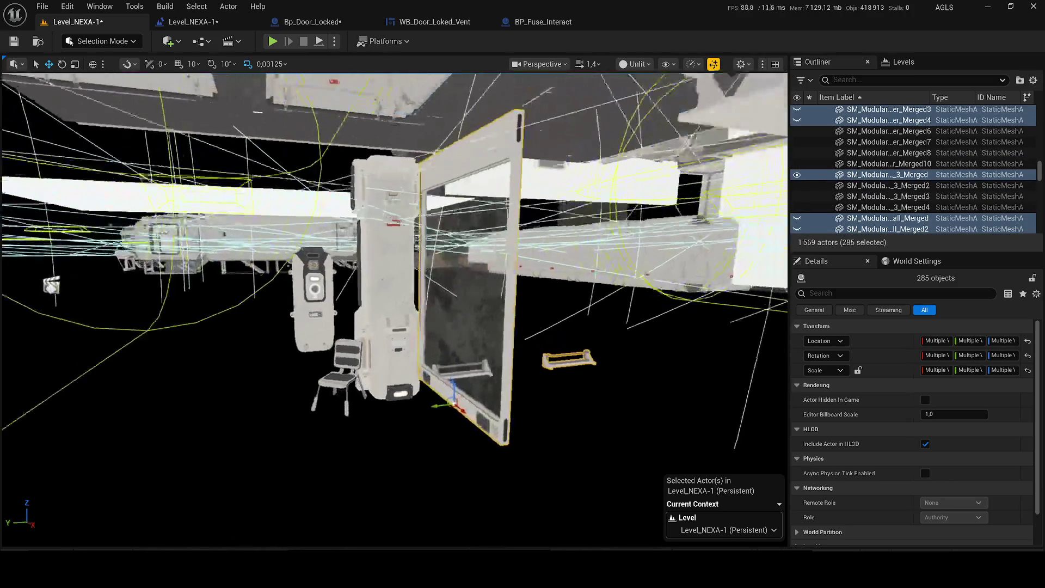
pyautogui.keyDown('ctrl'); pyautogui.click(388, 245); pyautogui.keyUp('ctrl')
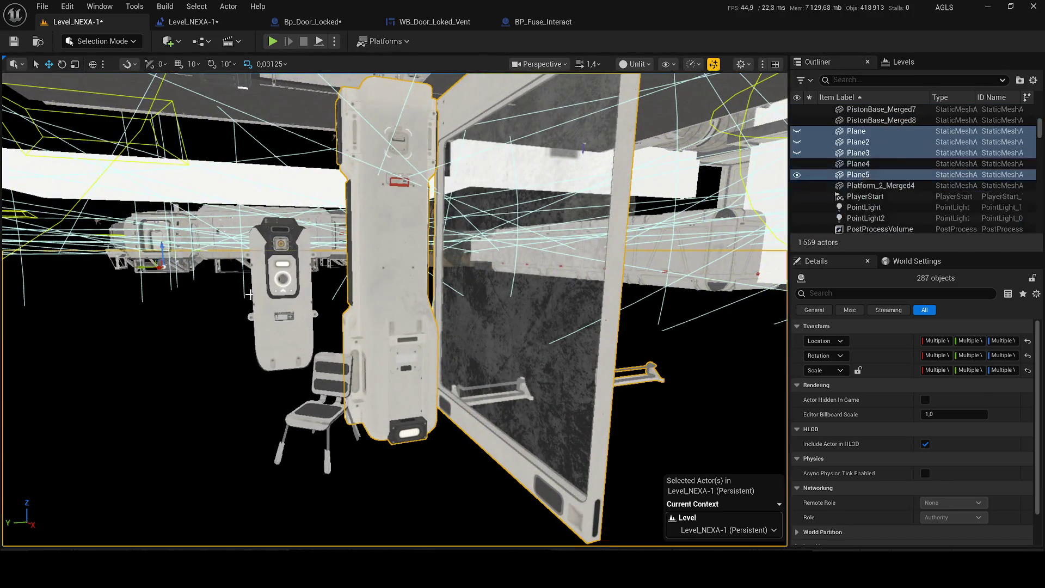
pyautogui.hotkey('ctrl', 'z')
pyautogui.keyDown('ctrl'); pyautogui.click(335, 382); pyautogui.keyUp('ctrl')
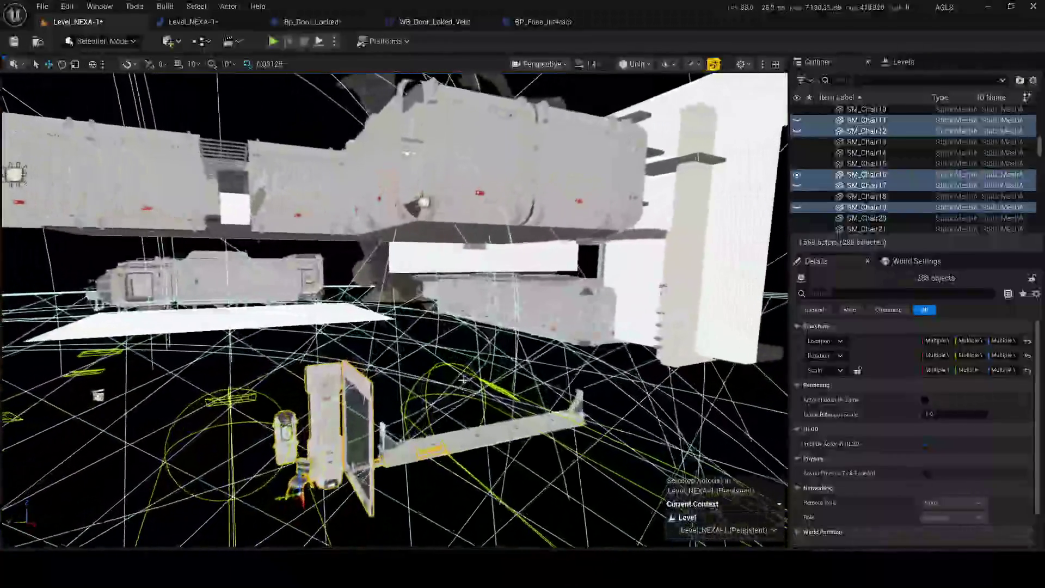
pyautogui.click(797, 178)
pyautogui.click(798, 178)
# Step: Add the long rail, generator, puddle decal, ceiling fixture and lamp, then show the lamps again
pyautogui.keyDown('ctrl'); pyautogui.click(482, 436); pyautogui.keyUp('ctrl')
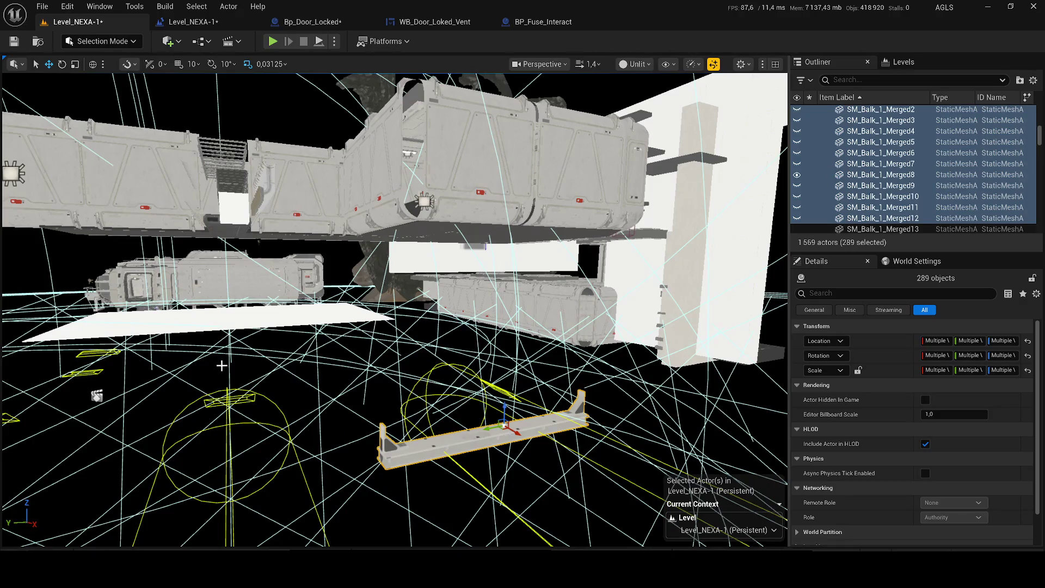
pyautogui.press('f')
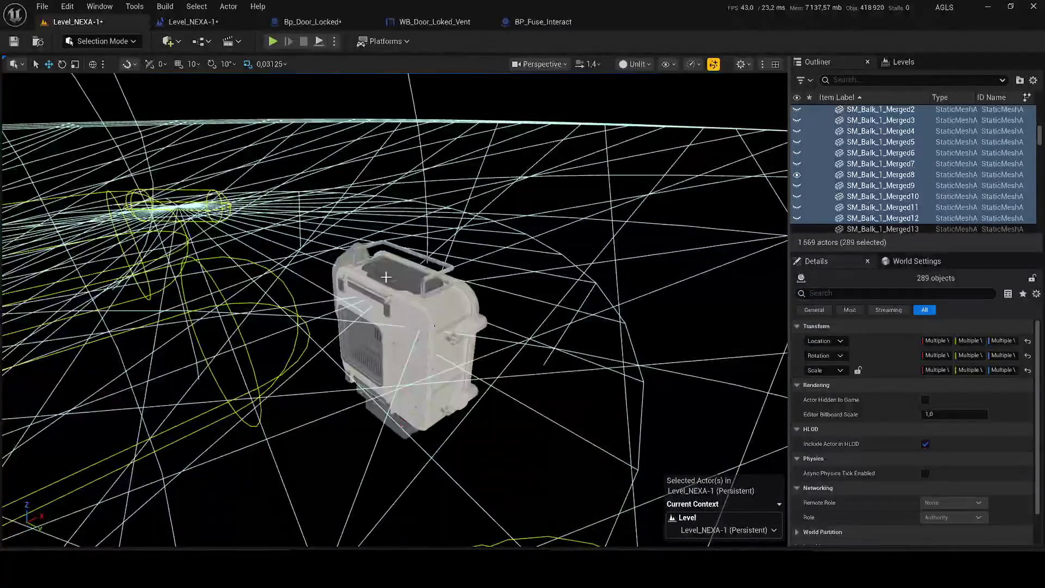
pyautogui.keyDown('ctrl'); pyautogui.click(386, 277); pyautogui.keyUp('ctrl')
pyautogui.press('f')
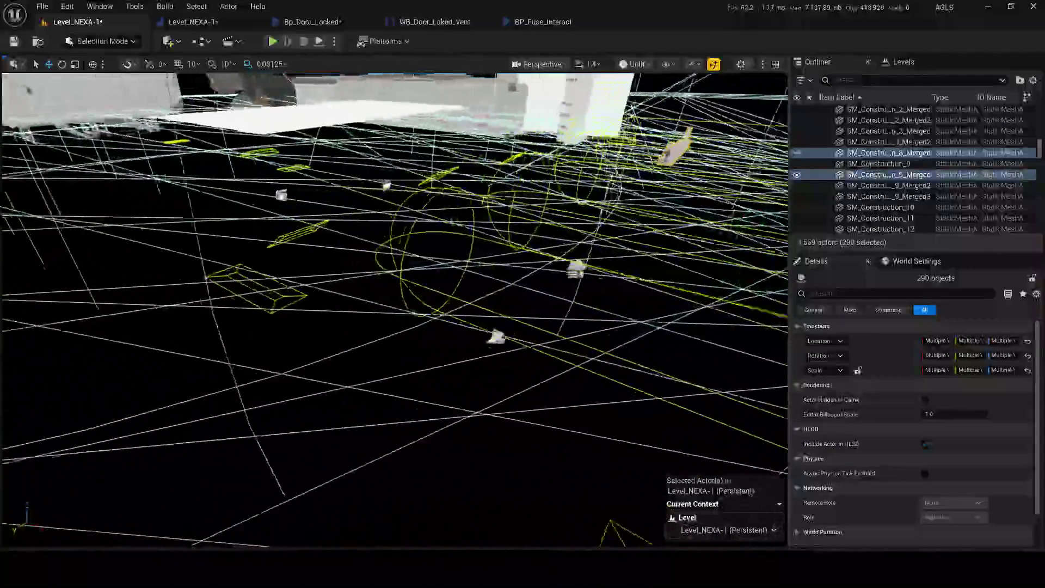
pyautogui.keyDown('ctrl'); pyautogui.click(382, 372); pyautogui.keyUp('ctrl')
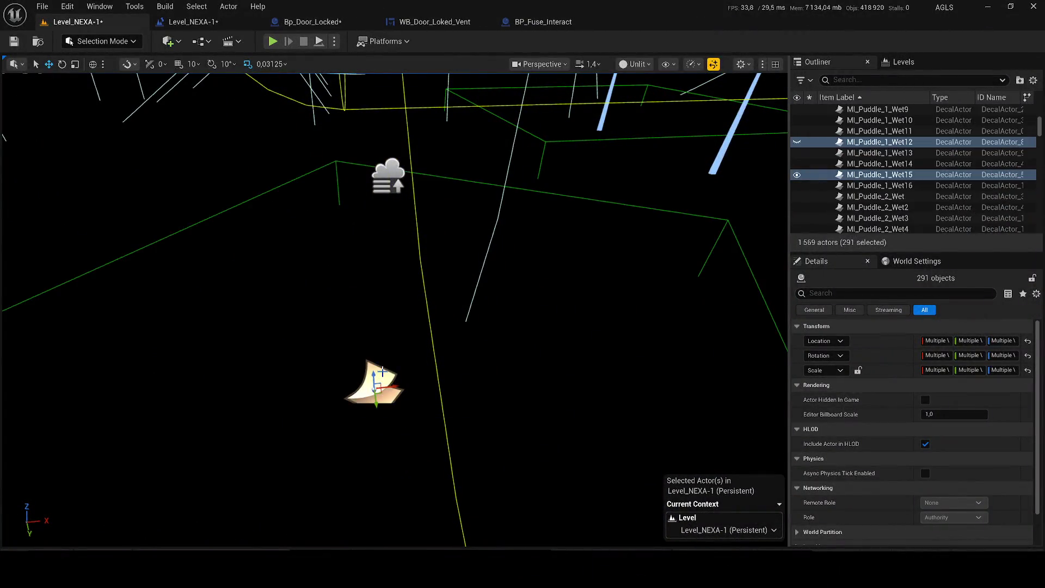
pyautogui.press('f')
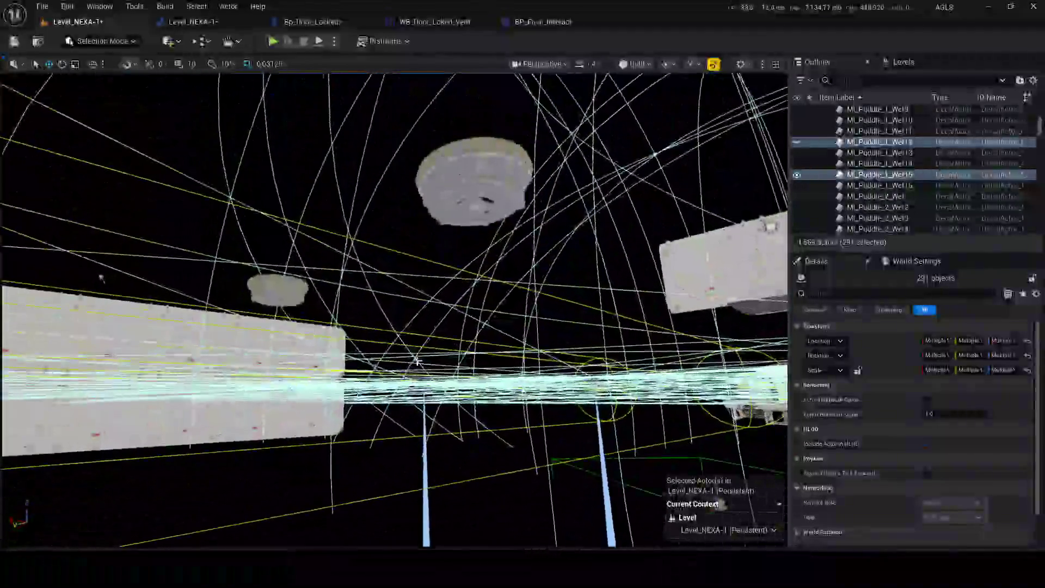
pyautogui.keyDown('ctrl'); pyautogui.click(474, 182); pyautogui.keyUp('ctrl')
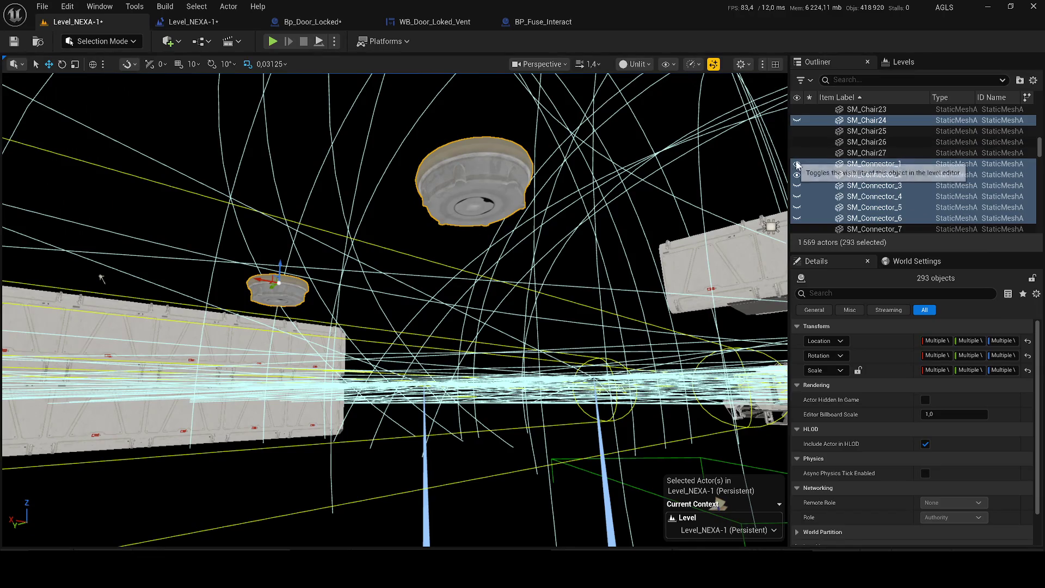
pyautogui.press('f')
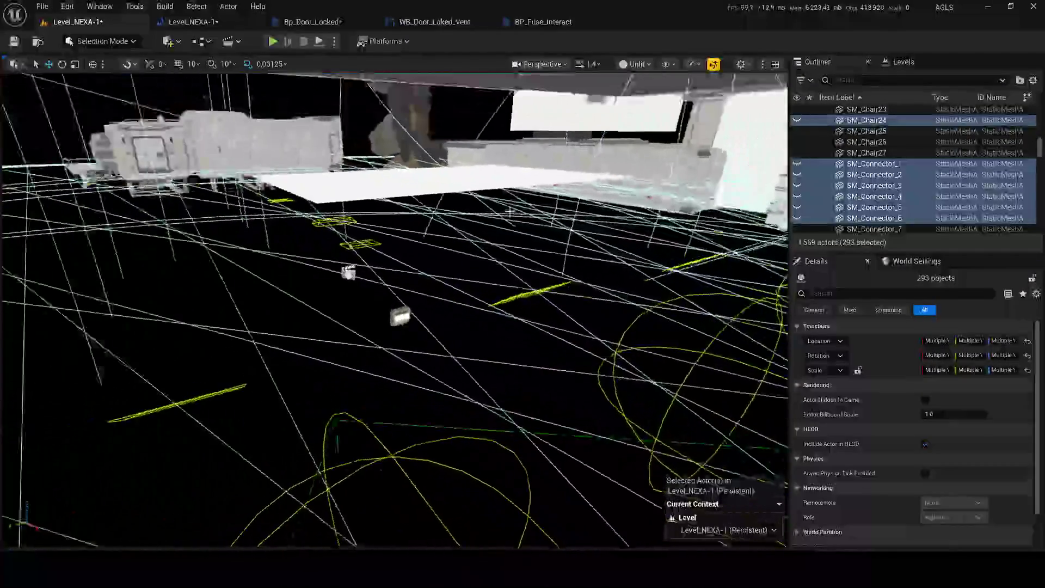
pyautogui.keyDown('ctrl'); pyautogui.click(483, 315); pyautogui.keyUp('ctrl')
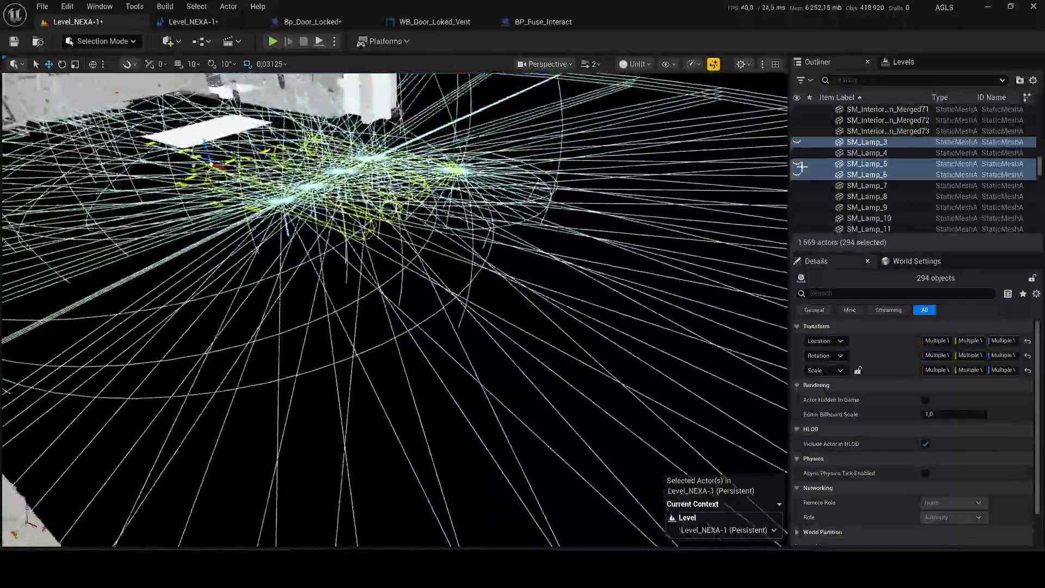
pyautogui.click(798, 175)
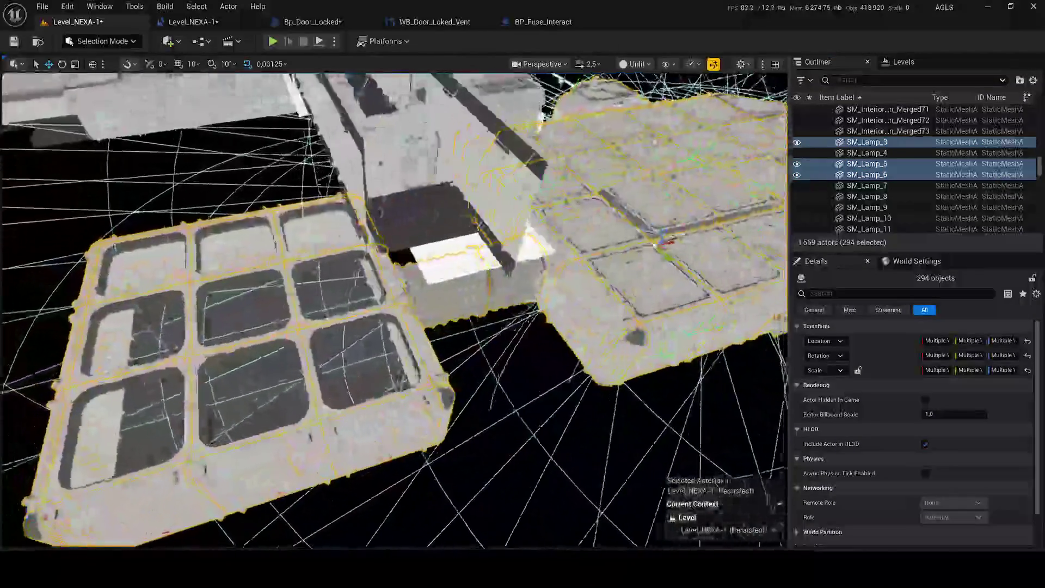
# Step: Shift the selected light panels to the right, save, and reselect the whole lamp group
pyautogui.hotkey('ctrl', 'g')
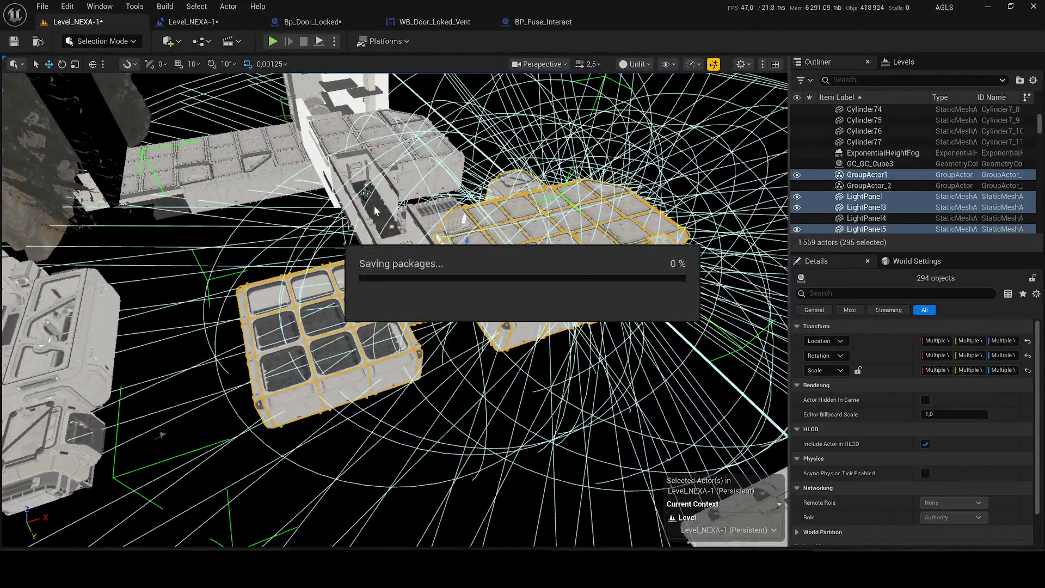
pyautogui.press('f')
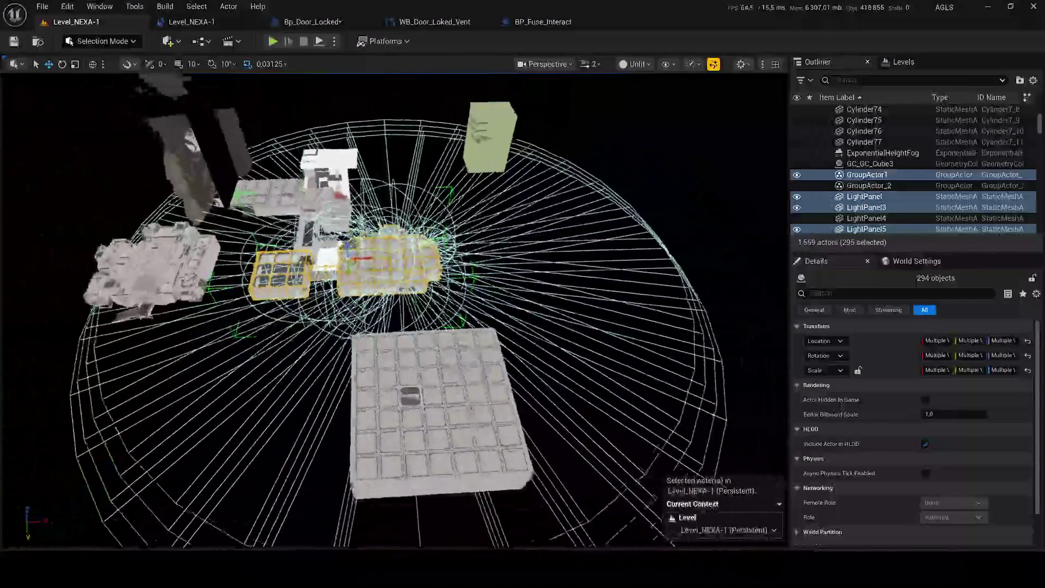
pyautogui.moveTo(347, 262); pyautogui.dragTo(632, 254)
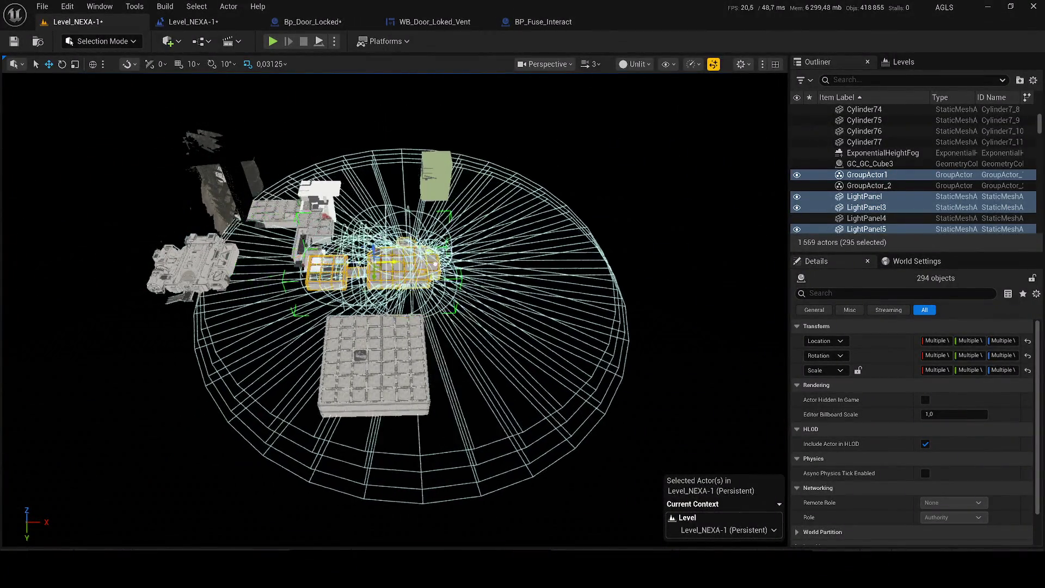
pyautogui.hotkey('ctrl', 's')
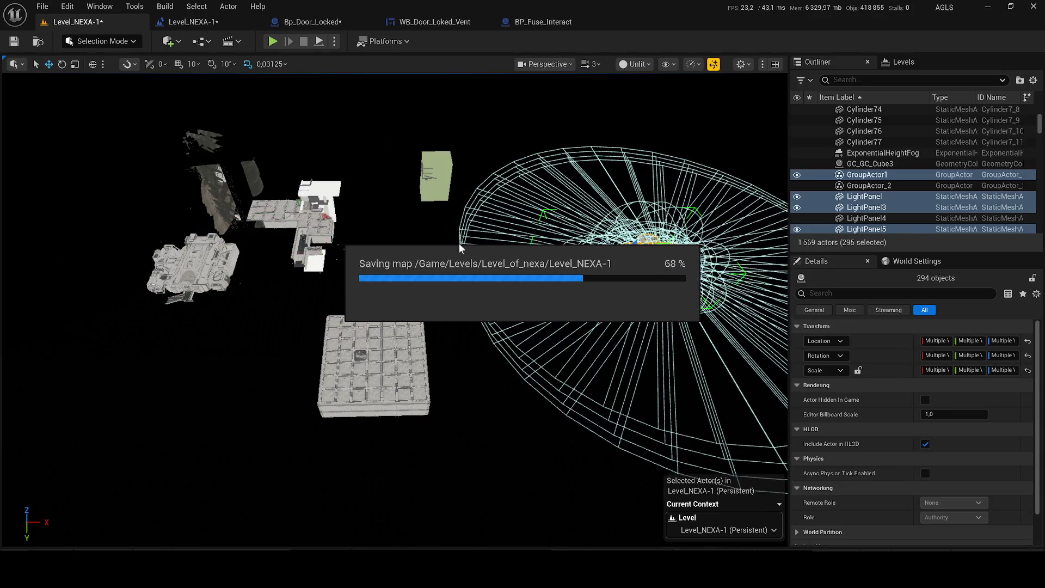
pyautogui.click(364, 357)
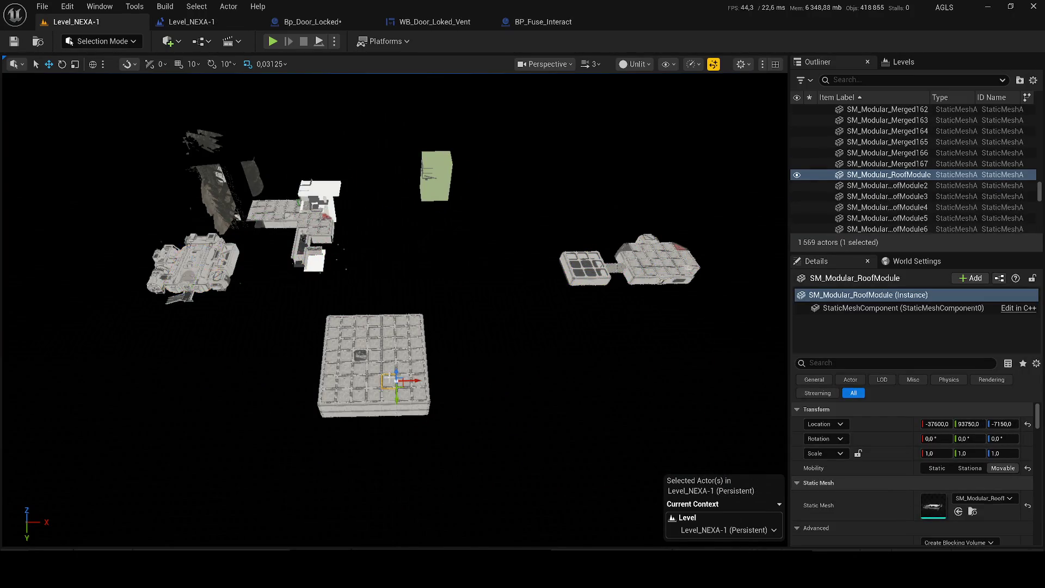
pyautogui.click(579, 276)
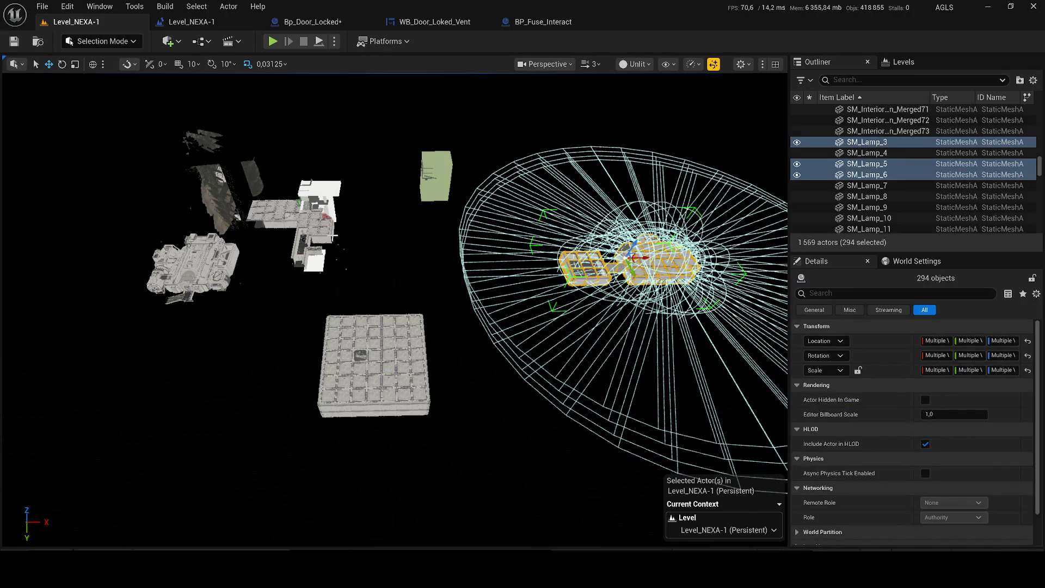
pyautogui.moveTo(386, 245); pyautogui.dragTo(385, 242)
# Step: Show SubHideLevel_Nexa in the Levels tab and move the selected actors into it
pyautogui.click(903, 62)
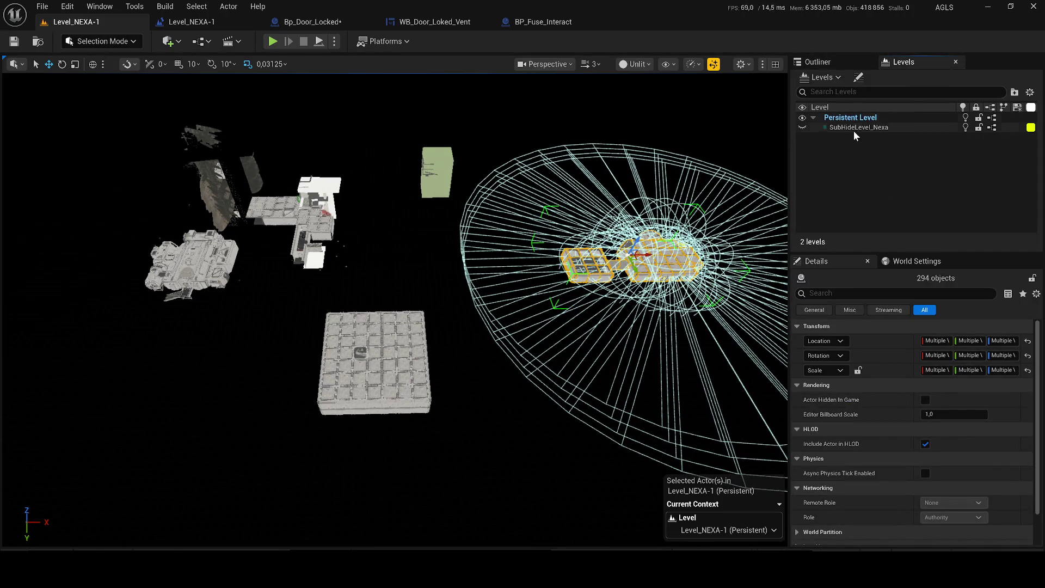
pyautogui.click(802, 127)
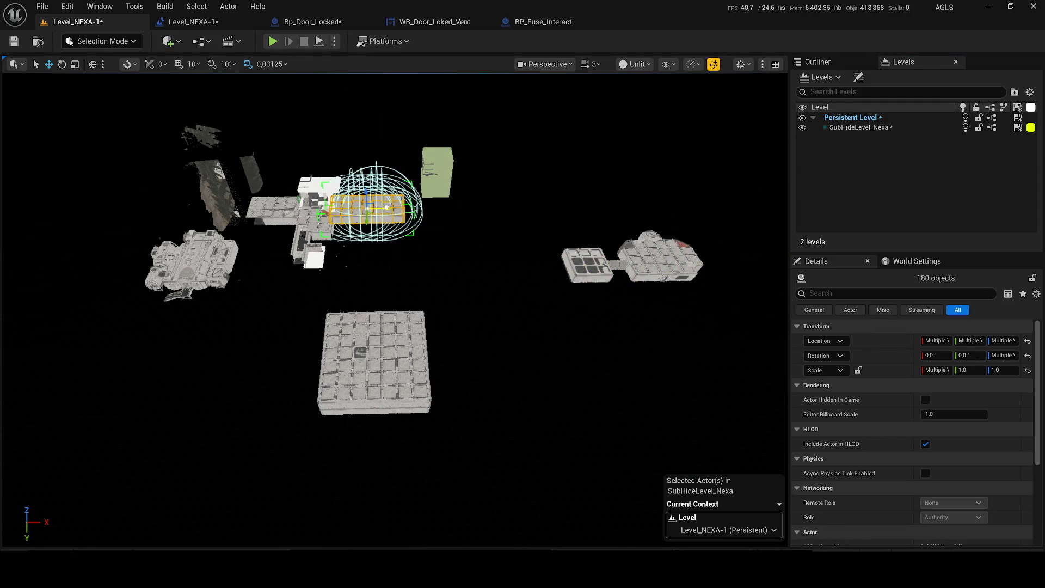
pyautogui.hotkey('ctrl', 'z')
pyautogui.hotkey('ctrl', 'z')
pyautogui.hotkey('ctrl', 's')
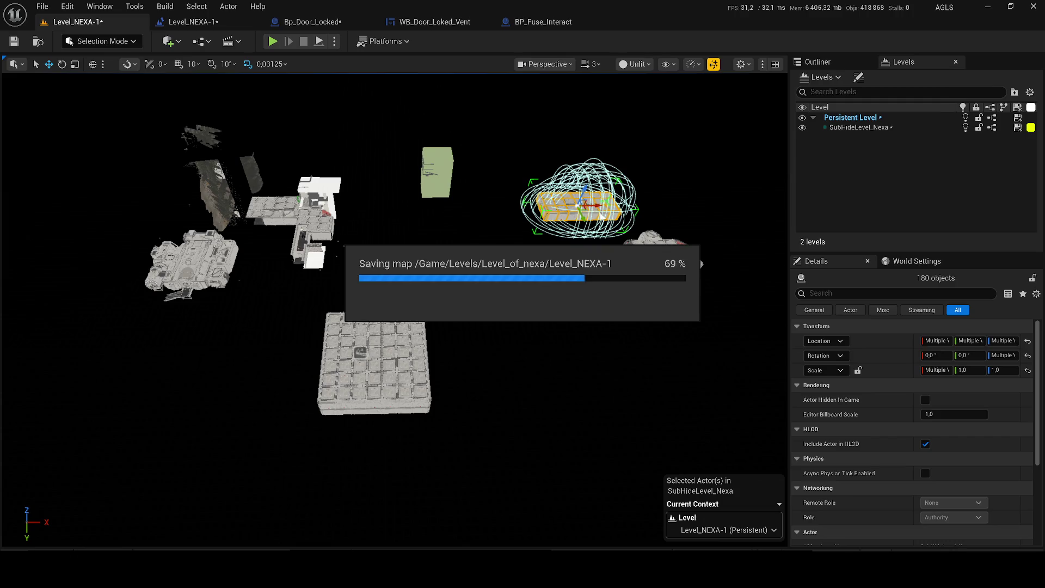
pyautogui.click(802, 128)
pyautogui.doubleClick(804, 128)
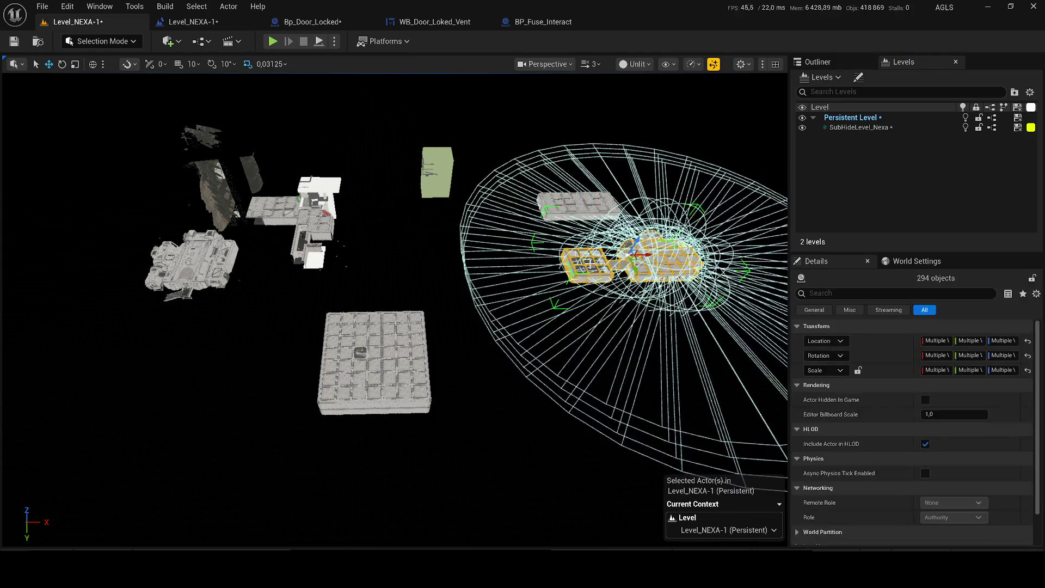
pyautogui.rightClick(866, 130)
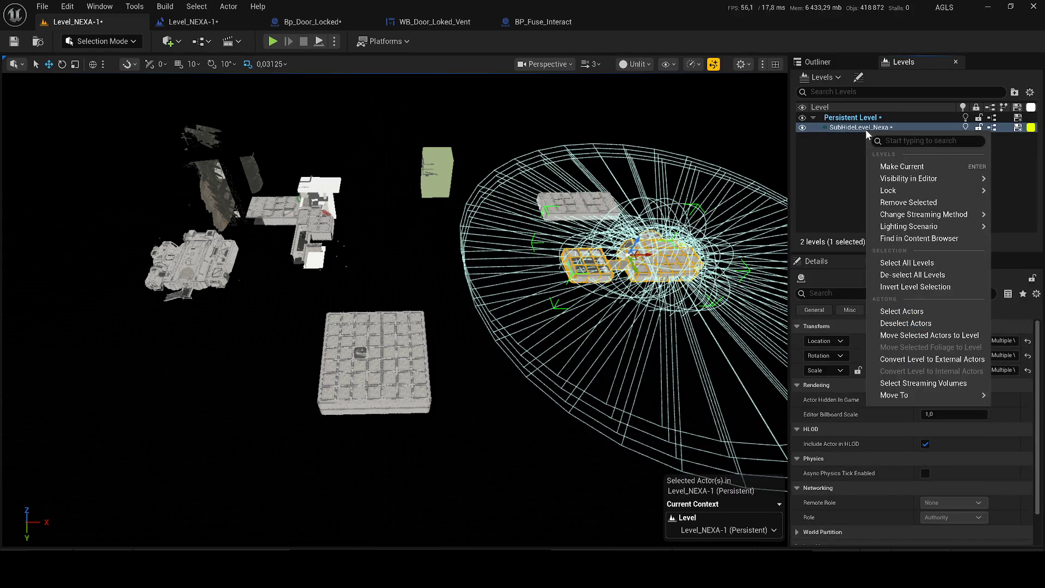
pyautogui.click(931, 334)
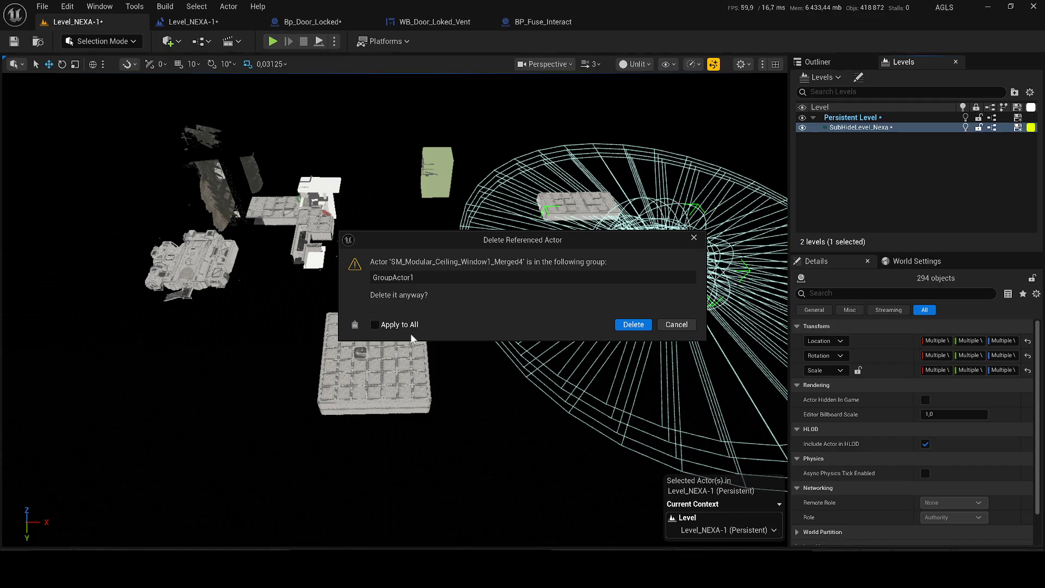
pyautogui.click(634, 324)
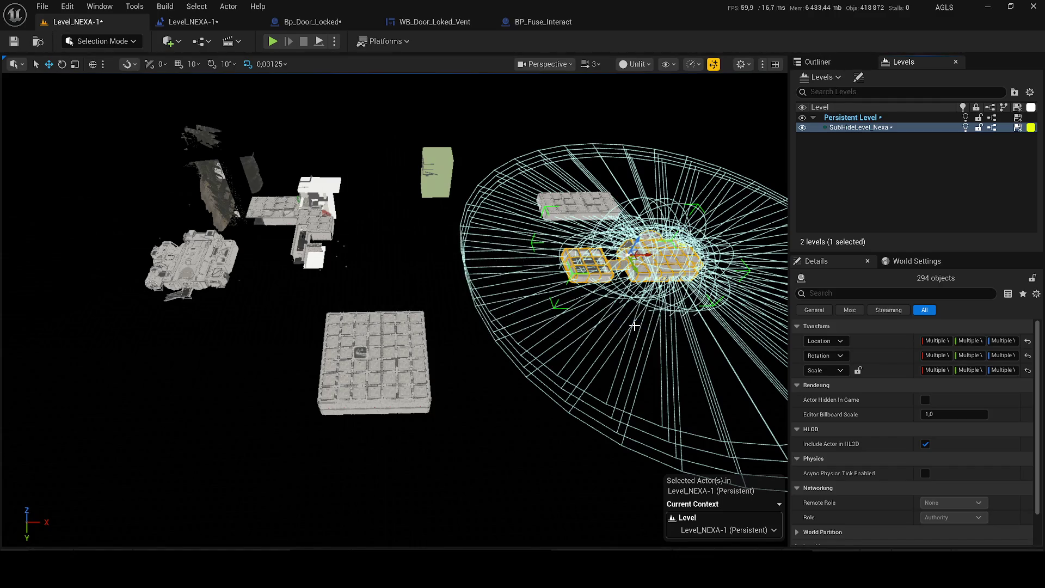
# Step: Make SubHideLevel_Nexa current, hide it, save all levels and start a play-test
pyautogui.doubleClick(801, 128)
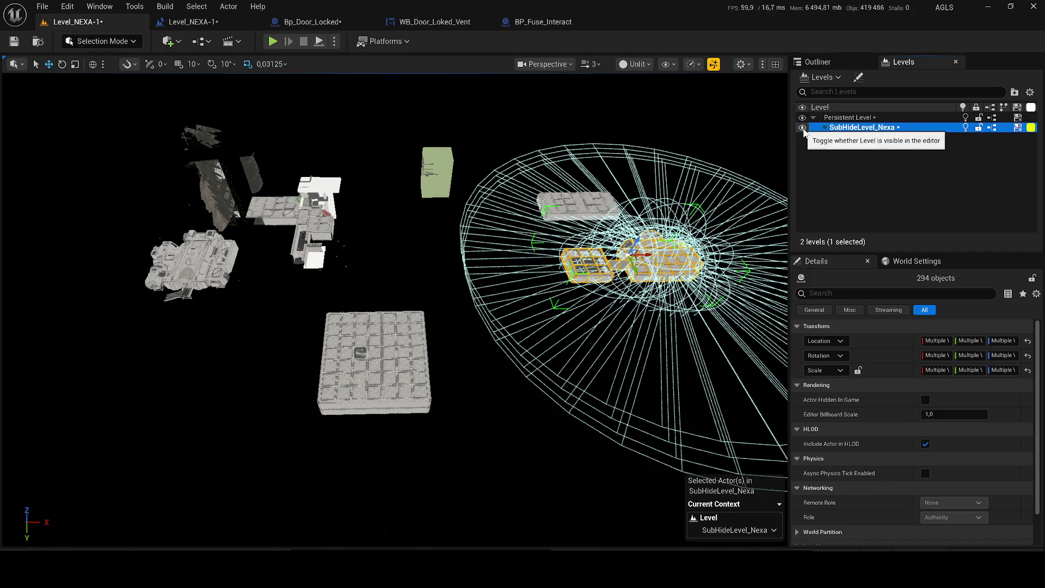
pyautogui.click(802, 128)
pyautogui.hotkey('ctrl', 's')
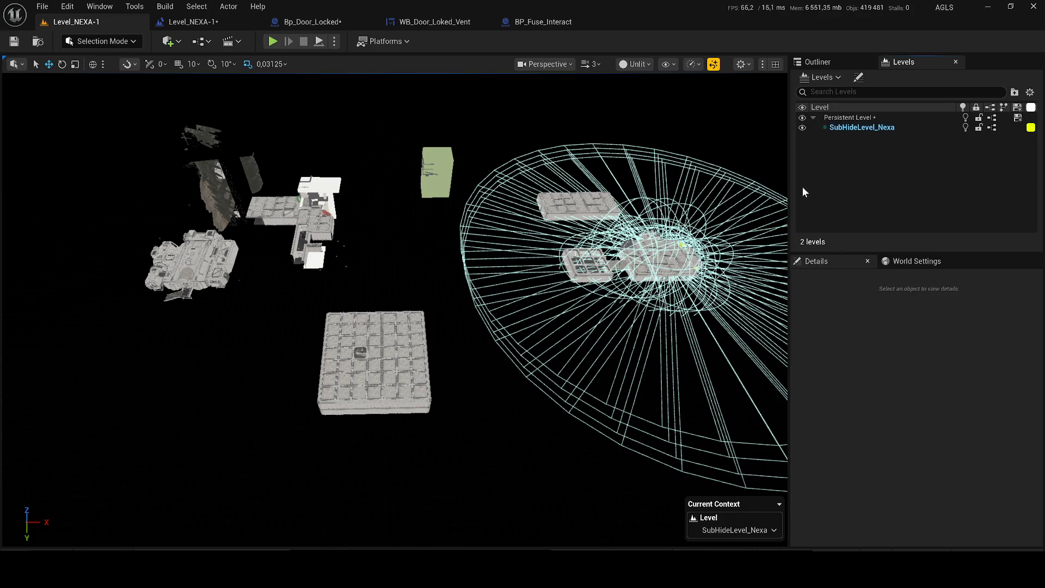
pyautogui.hotkey('alt', 'p')
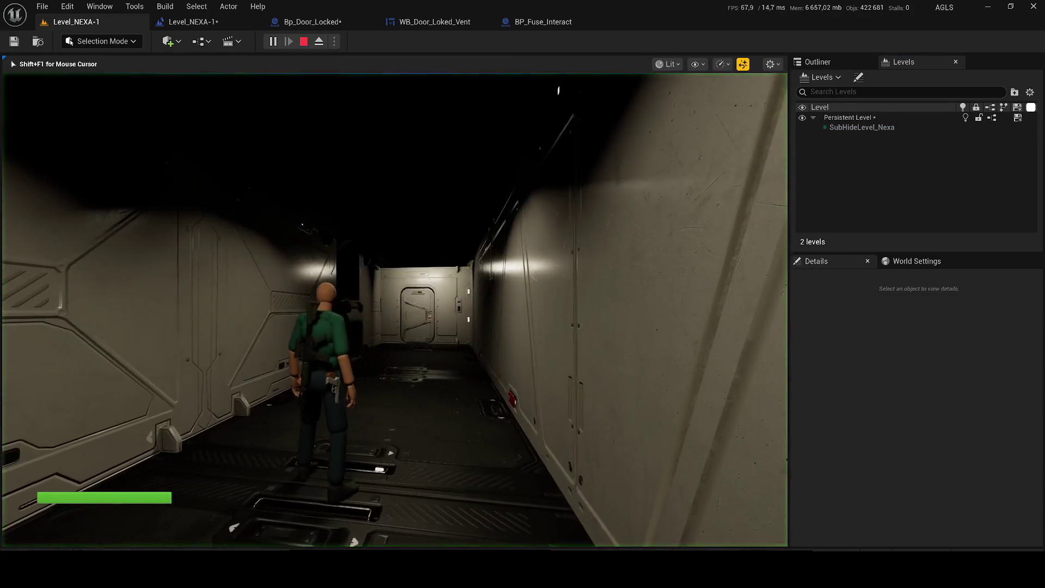
# Step: Walk the character down the corridor, stop the session and restart the play-test
pyautogui.press('w')
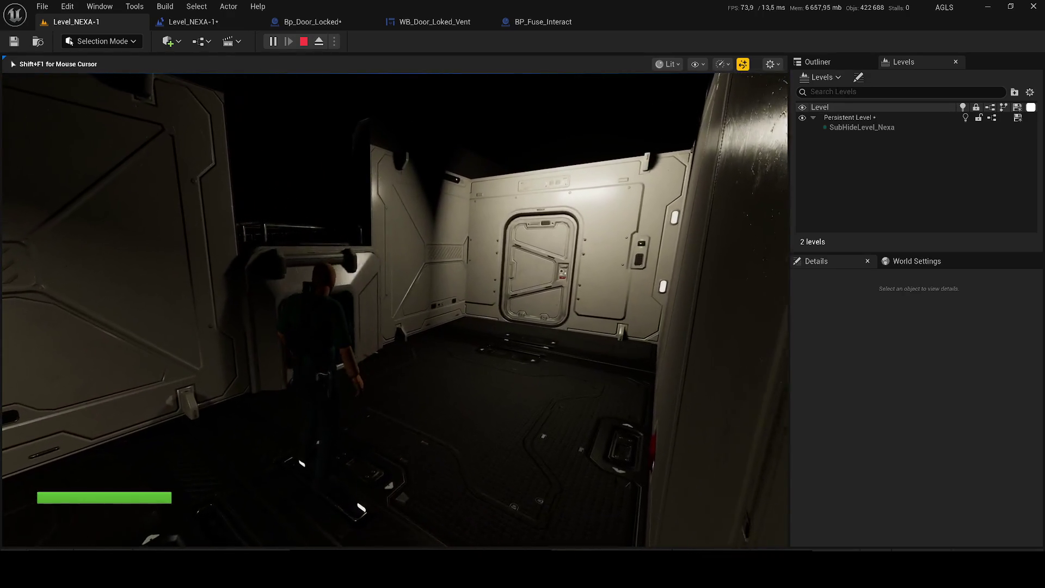
pyautogui.press('super')
pyautogui.press('super')
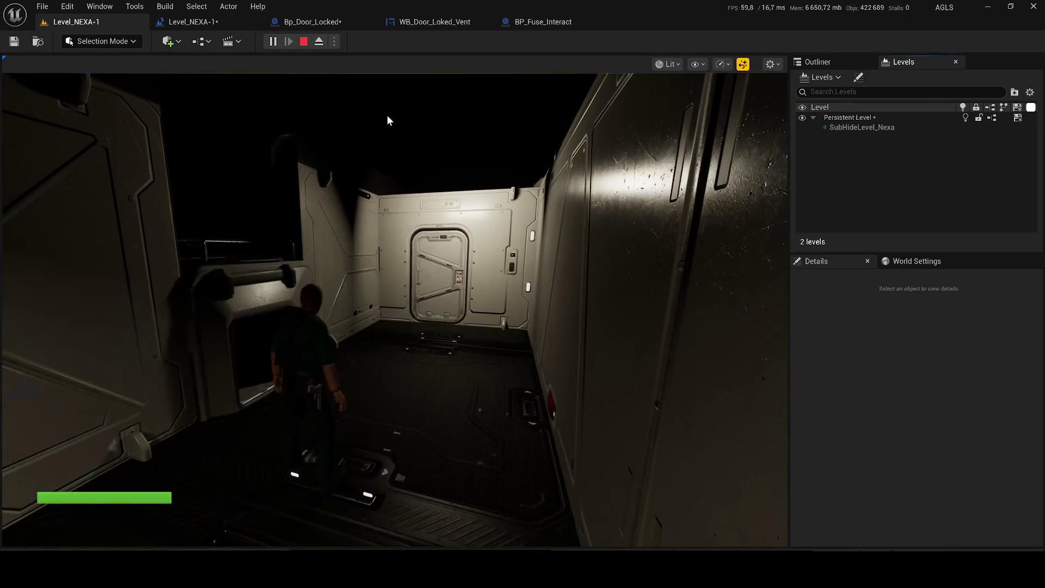
pyautogui.click(304, 43)
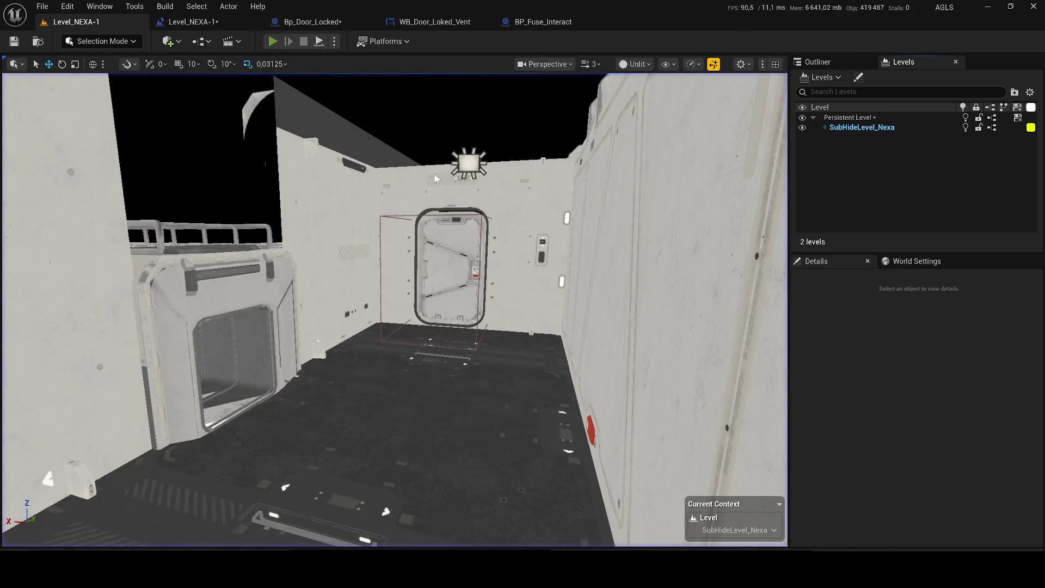
pyautogui.hotkey('alt', 'p')
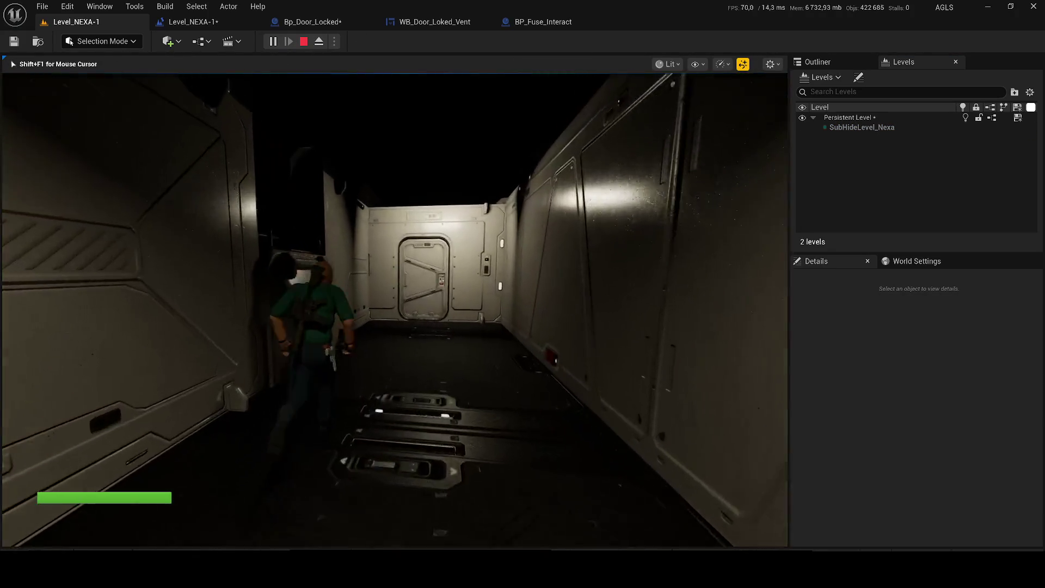
# Step: Crawl through the vent tunnel onto the floor, drop to all fours, then stand back up
pyautogui.press('w')
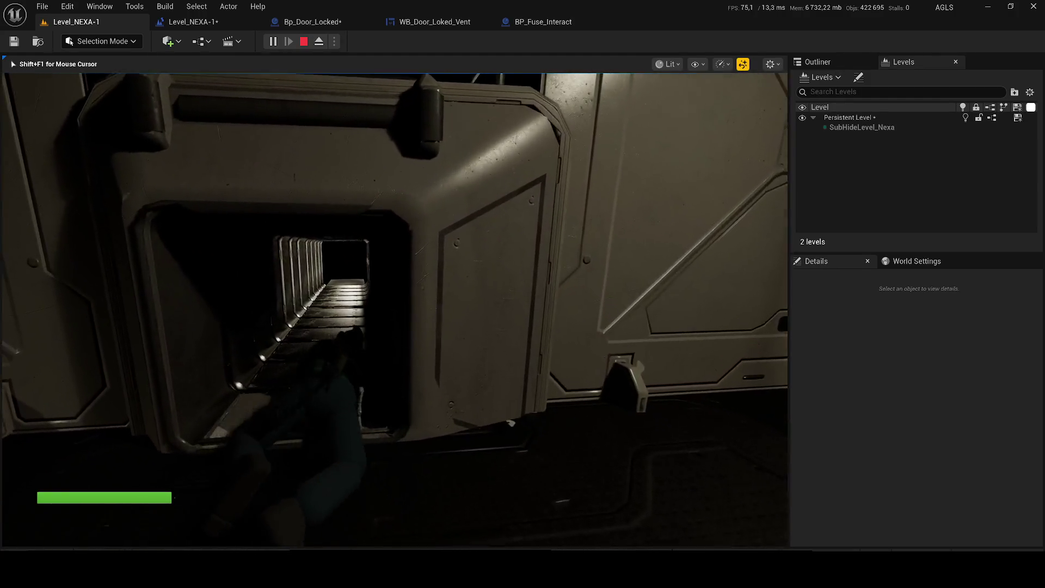
pyautogui.press('w')
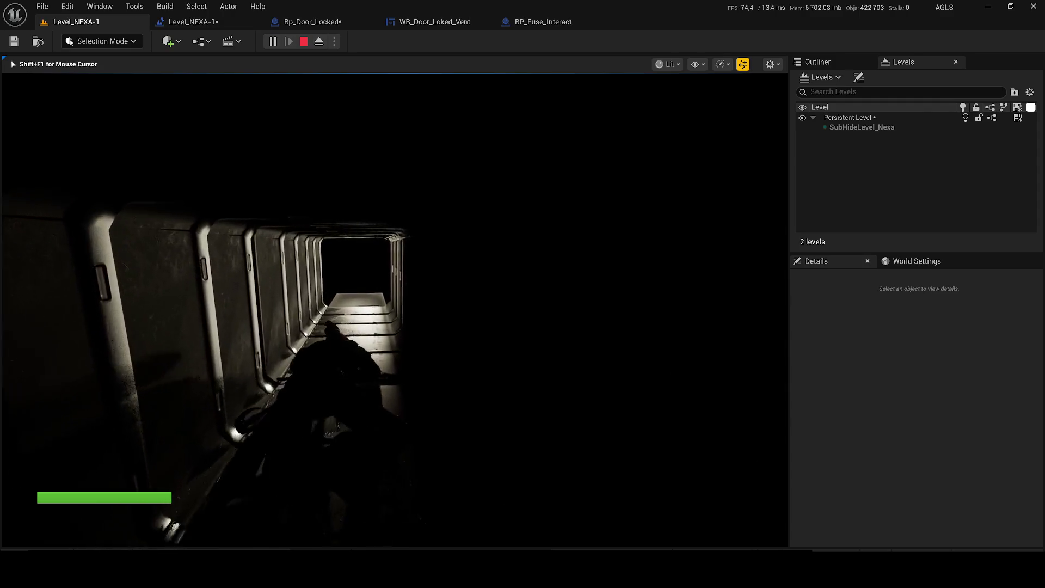
pyautogui.press('w')
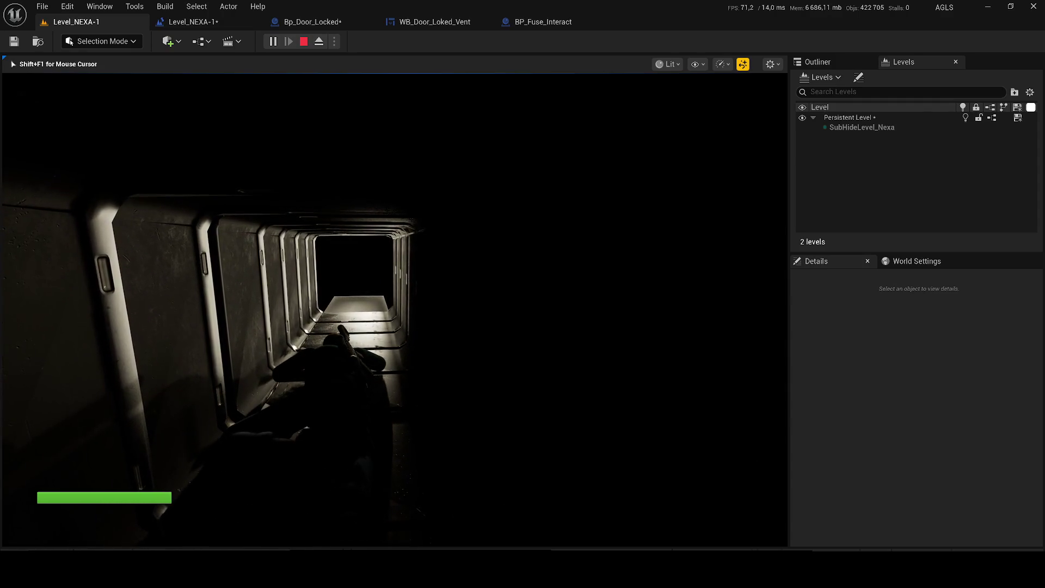
pyautogui.press('w')
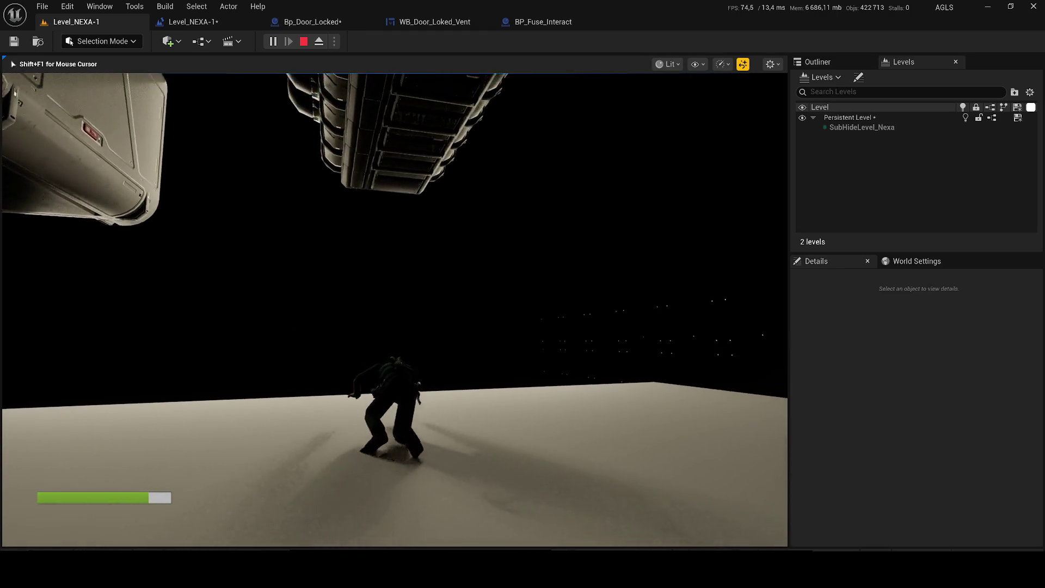
pyautogui.press('w')
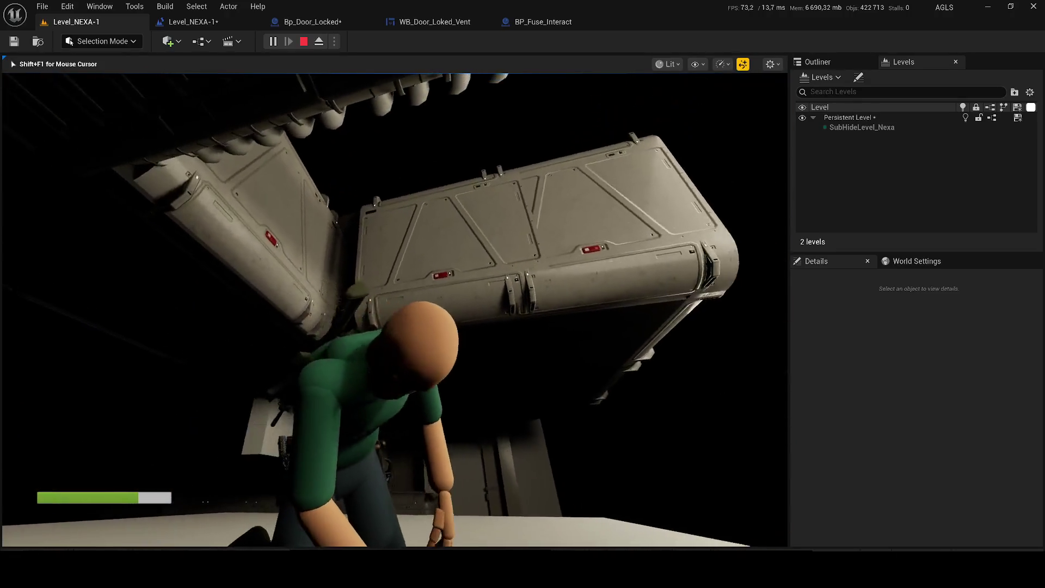
pyautogui.press('c')
pyautogui.press('w')
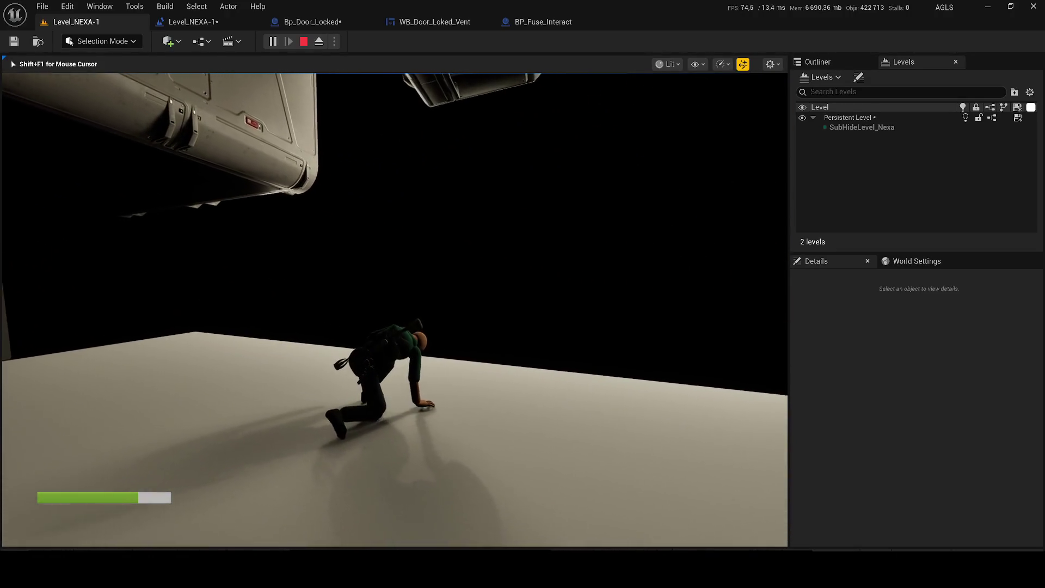
pyautogui.press('x')
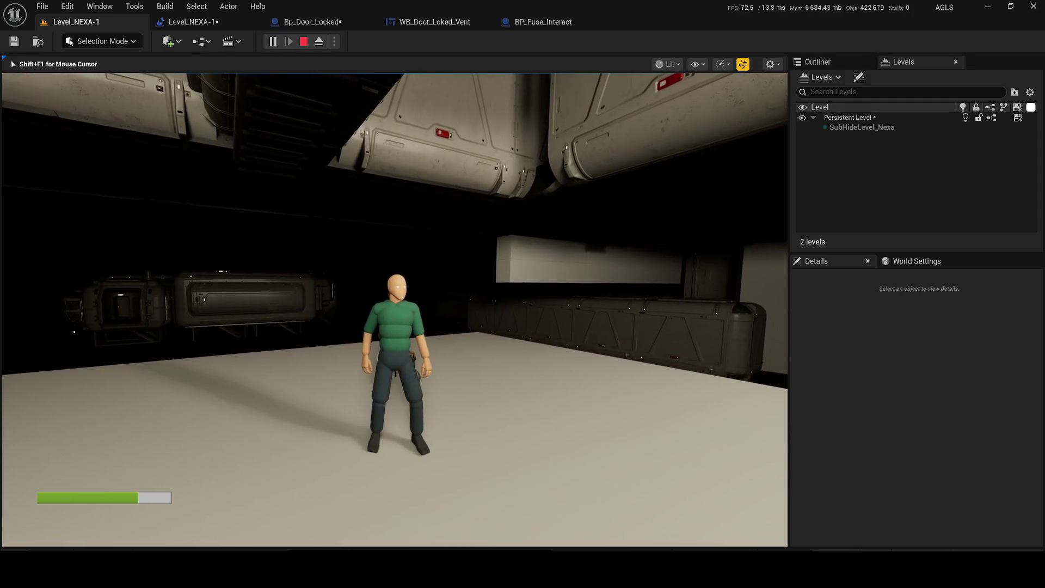
# Step: End the play session and switch the viewport to lit shading
pyautogui.press('Escape')
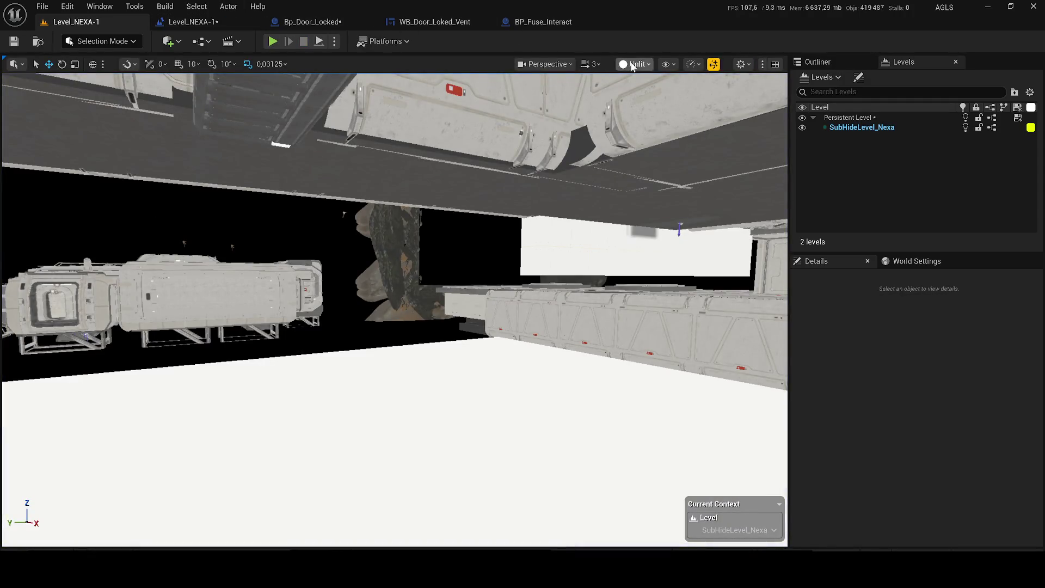
pyautogui.click(634, 63)
pyautogui.click(653, 107)
# Step: Set the post-Cube3 Delay duration to 0.5 s, compile the blueprint, save the map and return to the viewport
pyautogui.click(182, 22)
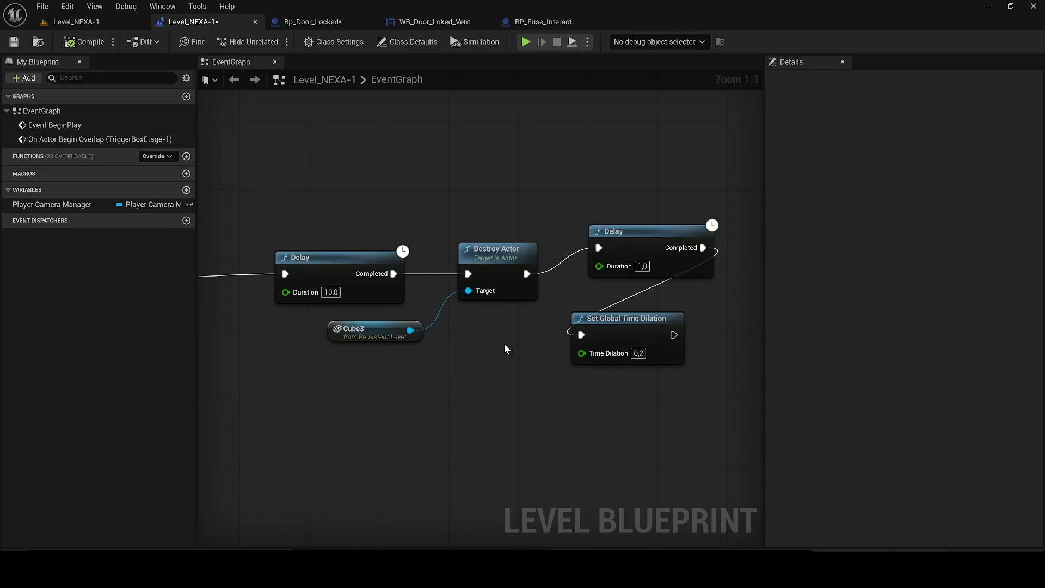
pyautogui.click(637, 354)
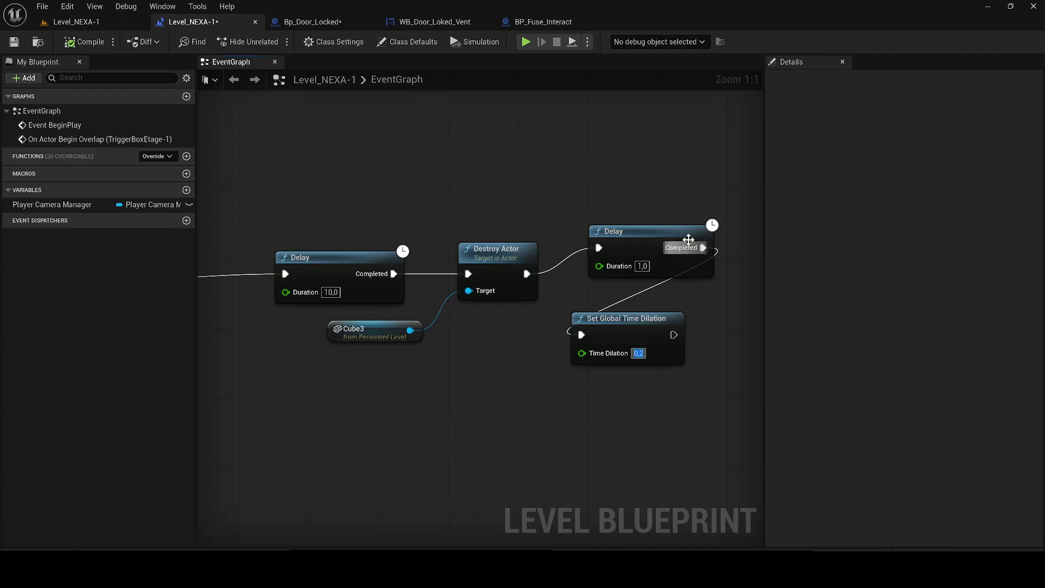
pyautogui.click(641, 266)
pyautogui.write('0,5')
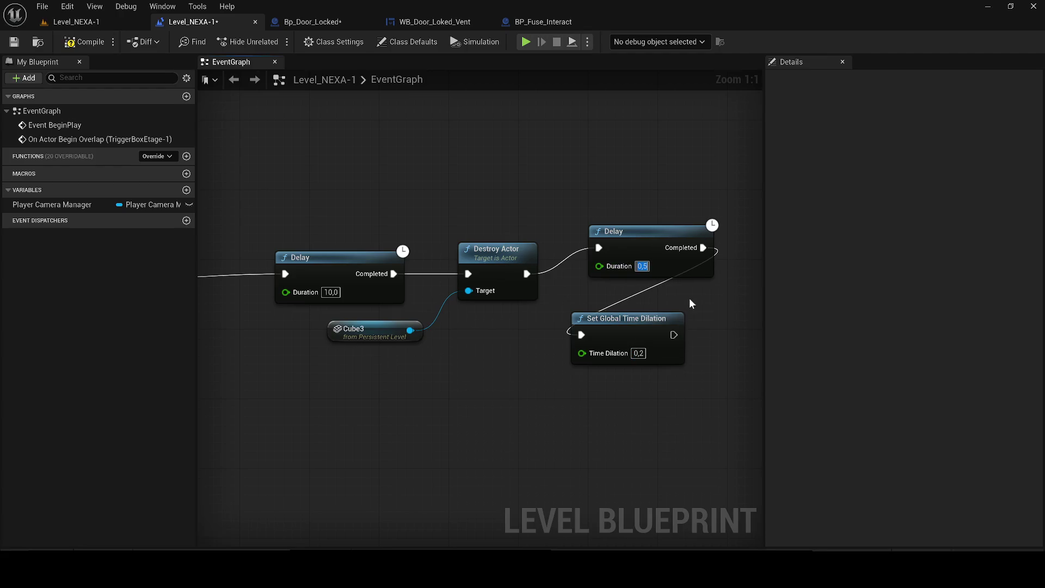
pyautogui.press('Return')
pyautogui.click(90, 43)
pyautogui.hotkey('ctrl', 's')
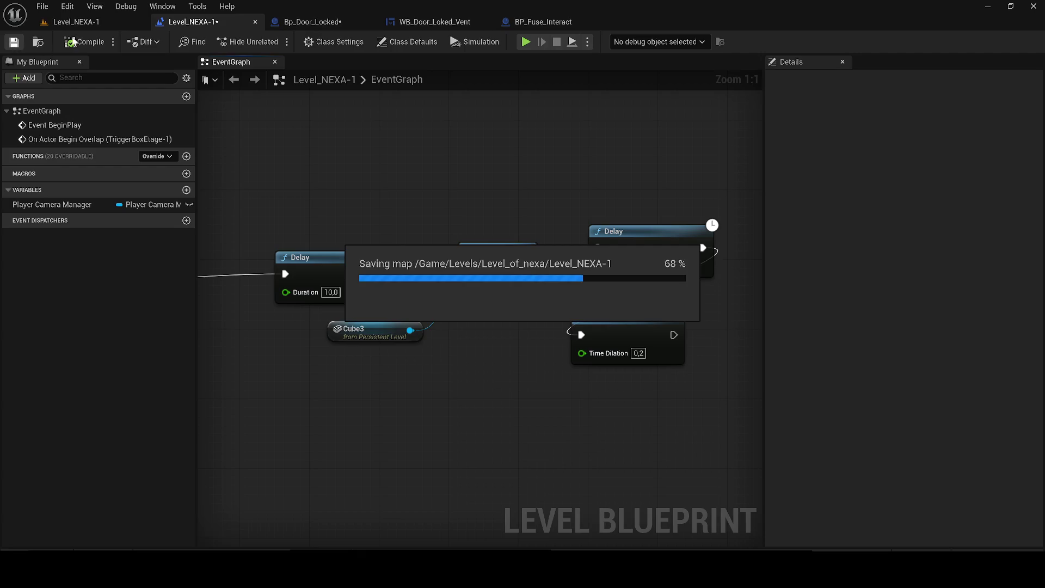
pyautogui.click(77, 21)
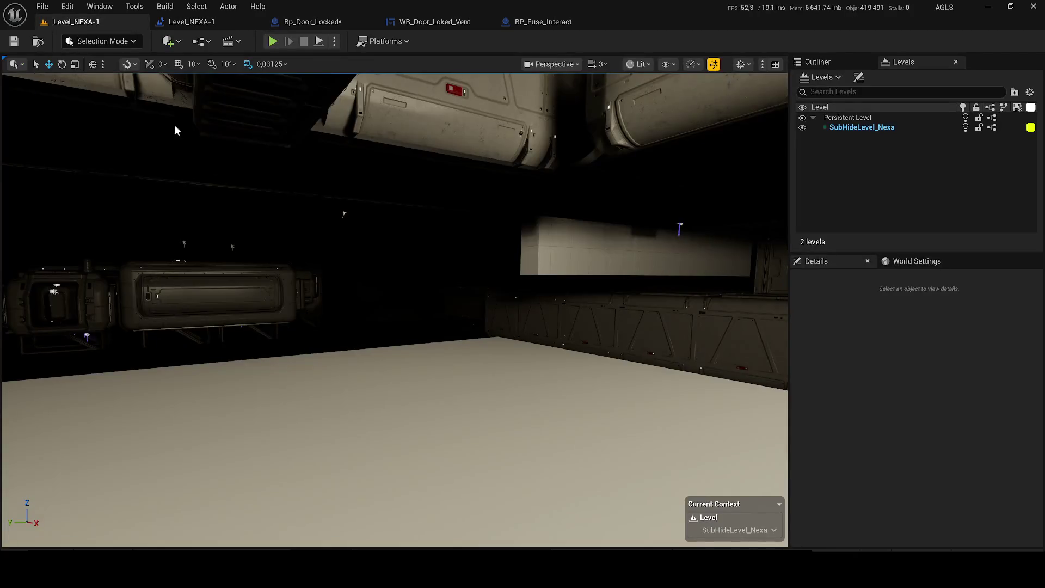
pyautogui.click(356, 285)
pyautogui.moveTo(461, 258); pyautogui.dragTo(351, 326)
pyautogui.click(331, 322)
pyautogui.scroll(-5, 534, 178)
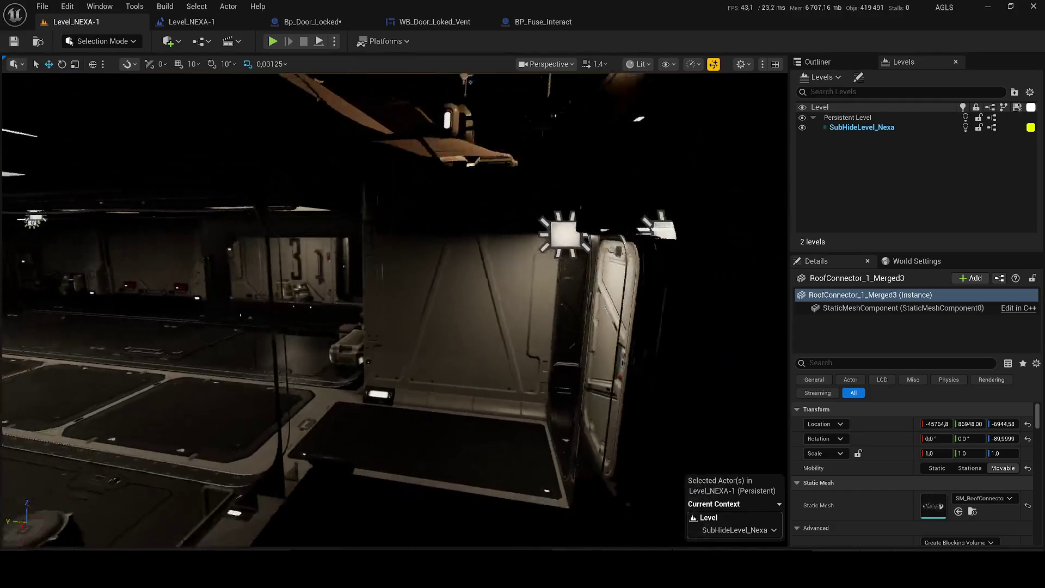
pyautogui.scroll(5, 392, 311)
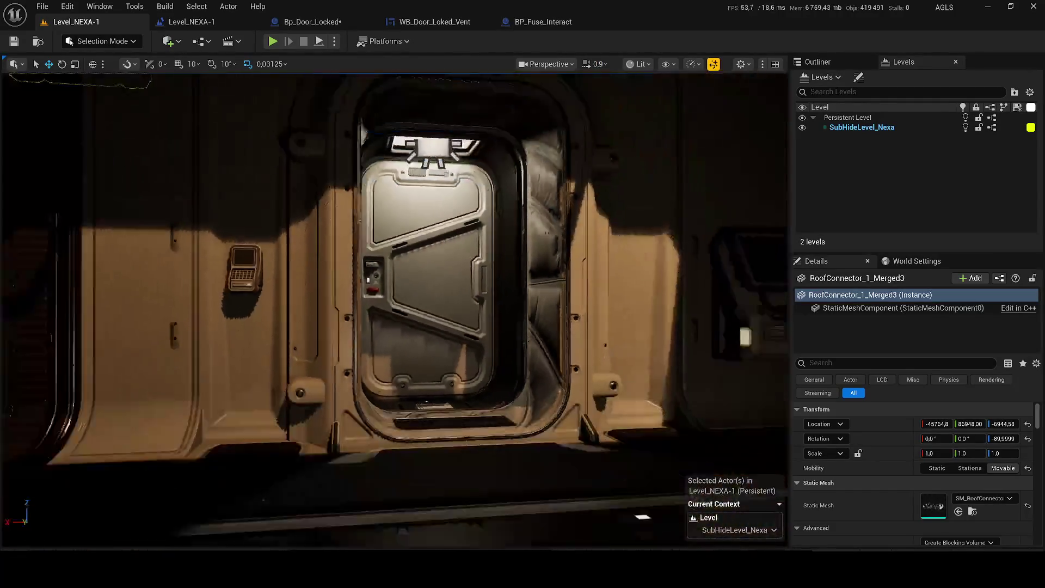
pyautogui.scroll(-5, 391, 310)
pyautogui.scroll(4, 393, 310)
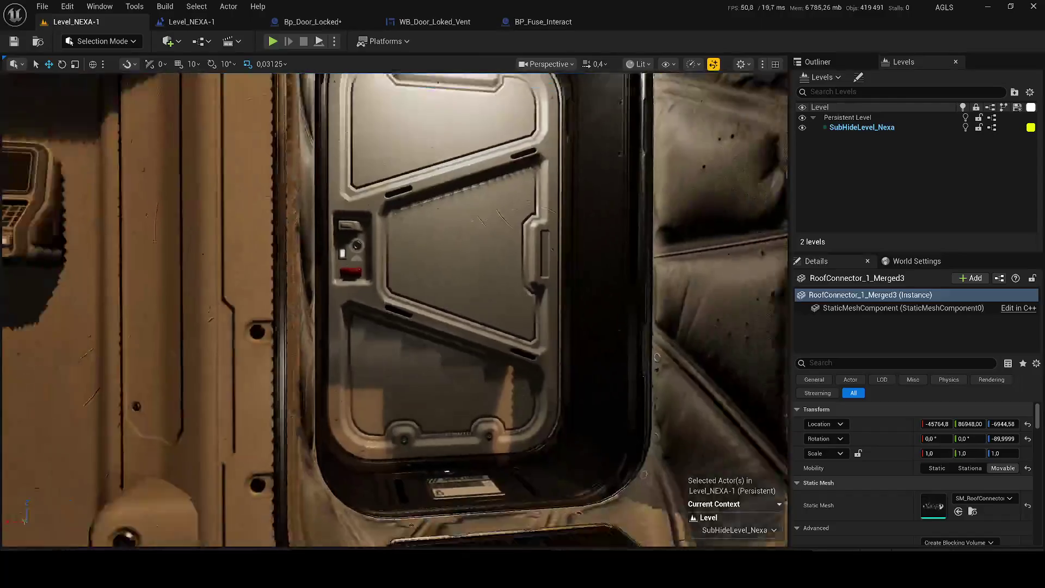
pyautogui.scroll(-4, 392, 310)
pyautogui.press('w')
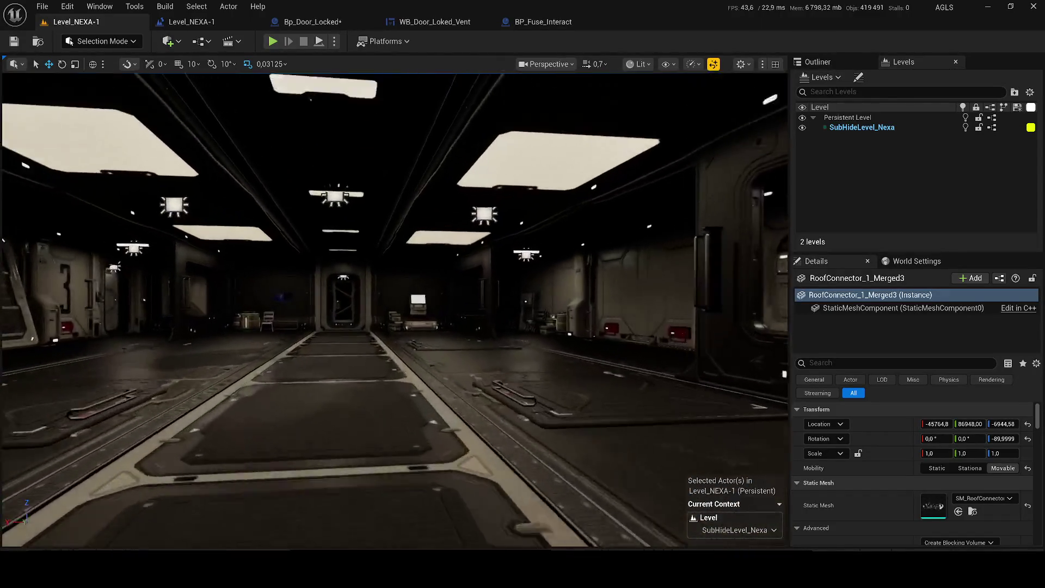
pyautogui.scroll(-3, 392, 311)
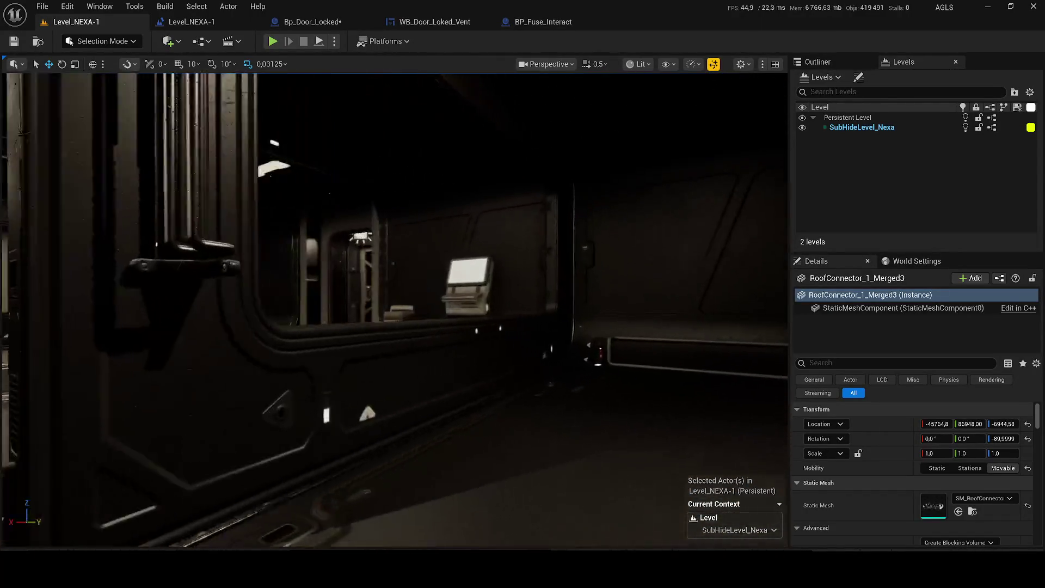
pyautogui.scroll(5, 392, 310)
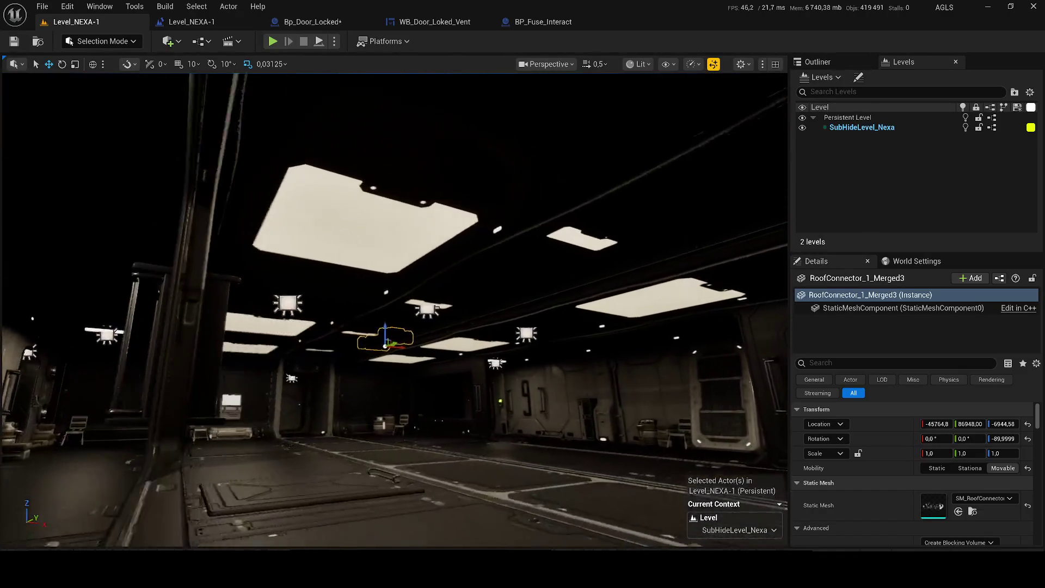
pyautogui.scroll(2, 392, 310)
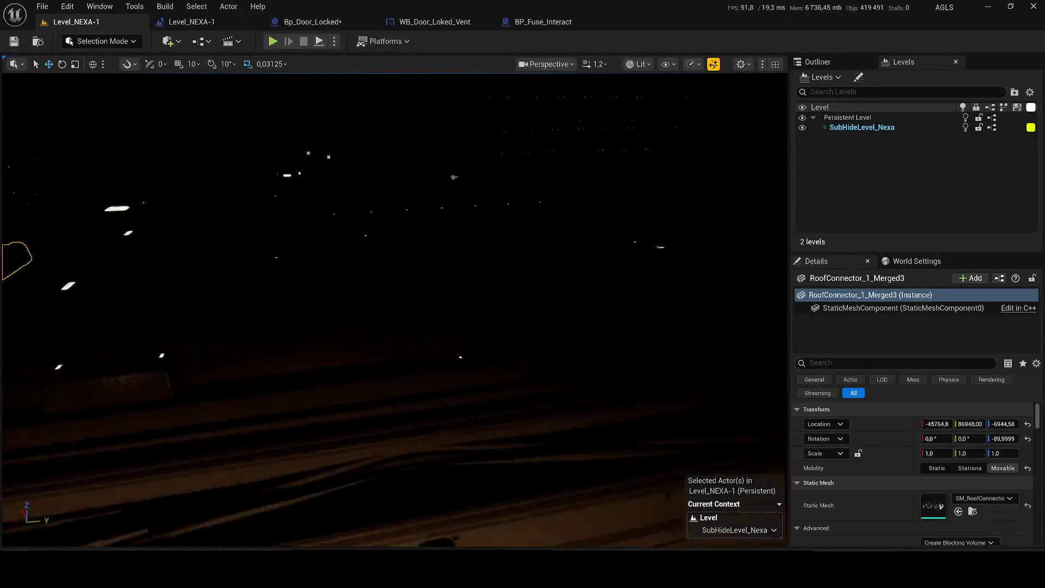
pyautogui.scroll(1, 392, 310)
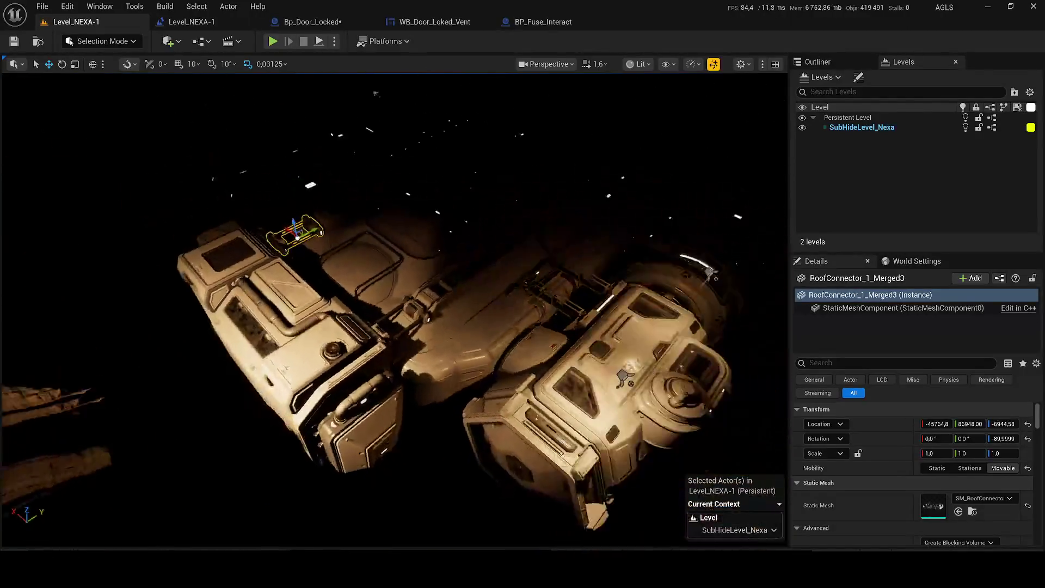
pyautogui.press('w')
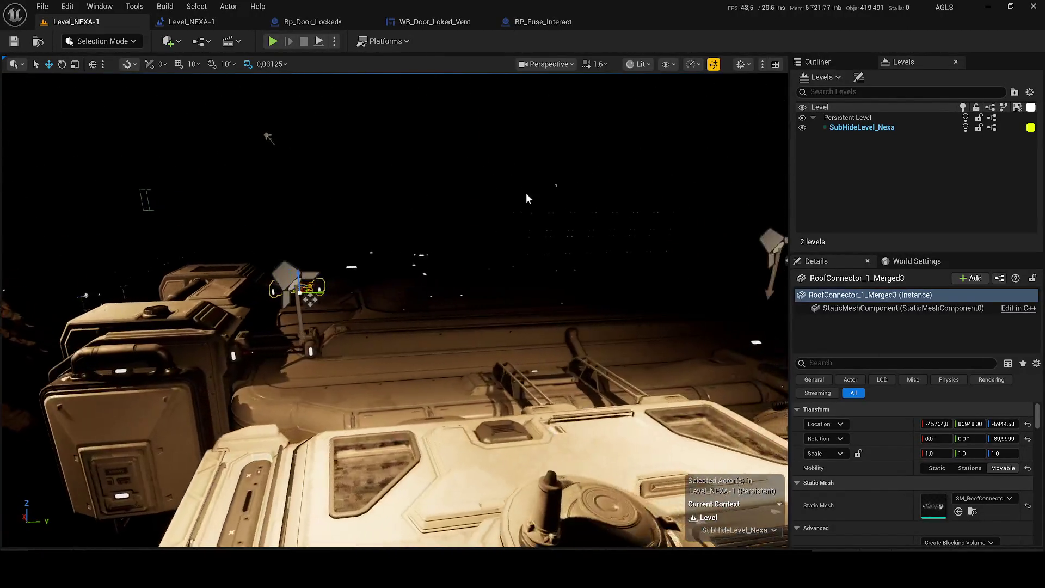
pyautogui.hotkey('alt', 'p')
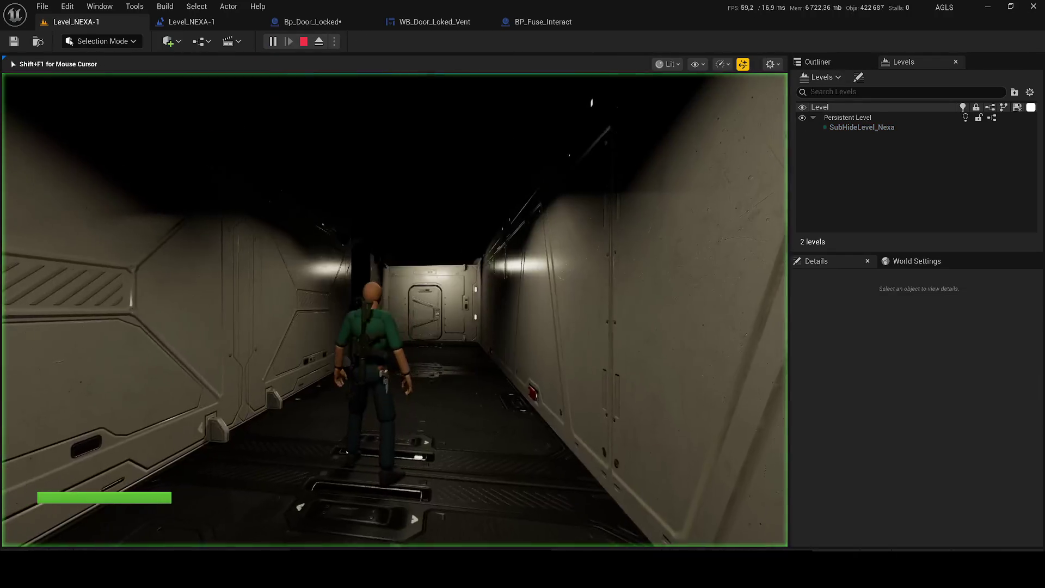
pyautogui.press('w')
pyautogui.press('w')
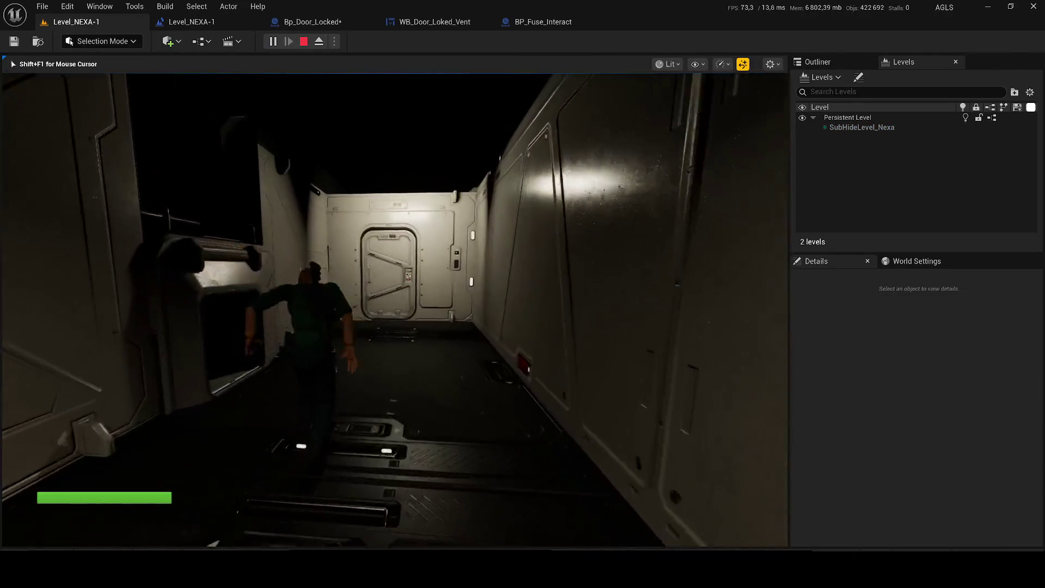
pyautogui.press('w')
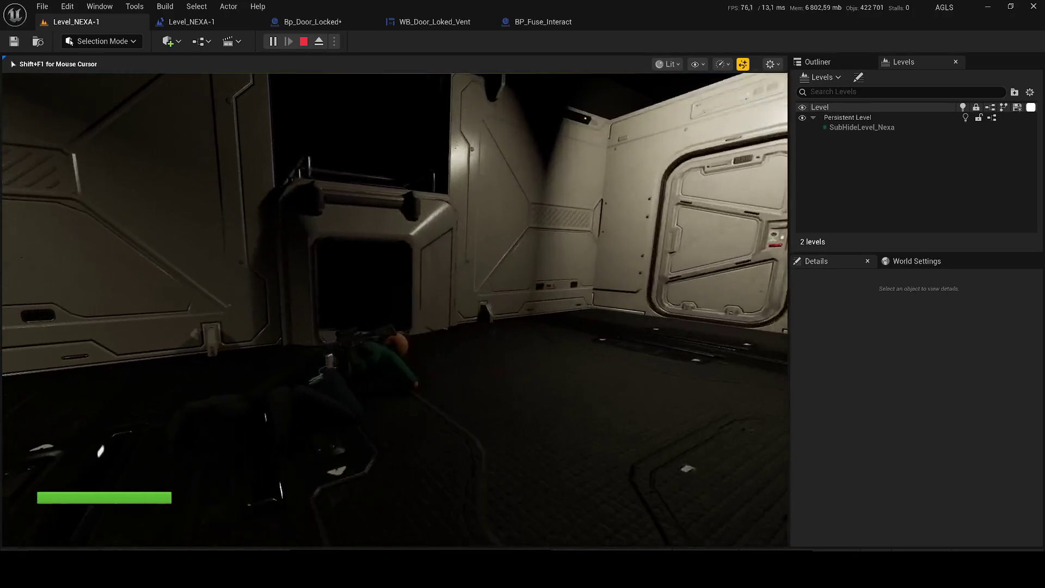
pyautogui.press('w')
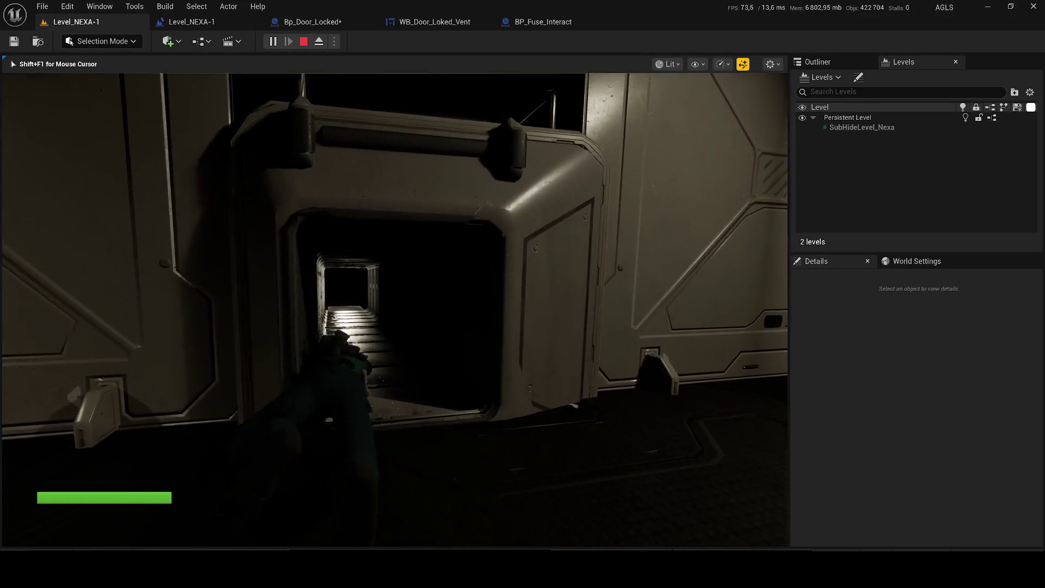
pyautogui.press('w')
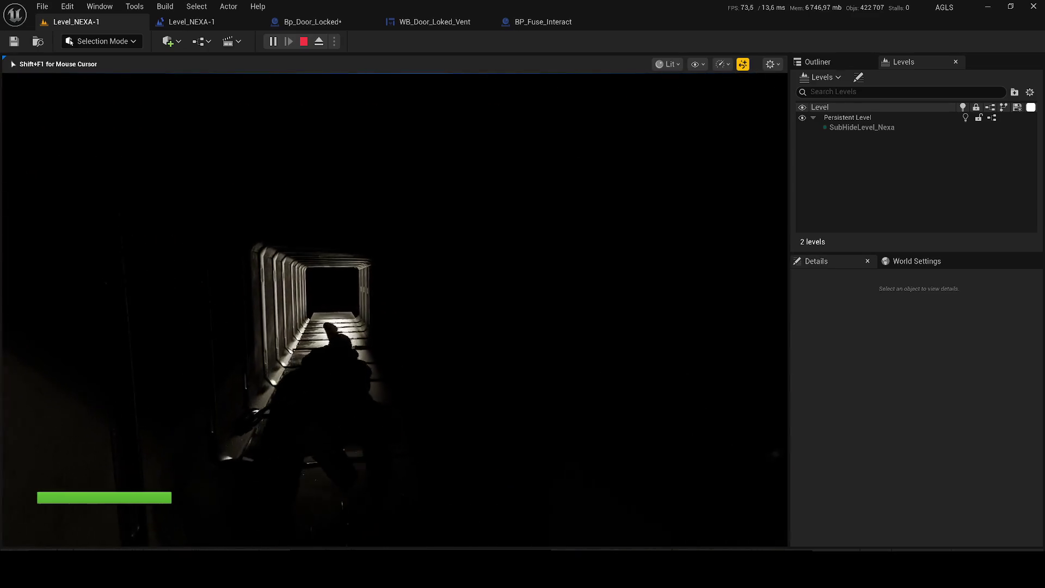
pyautogui.press('w')
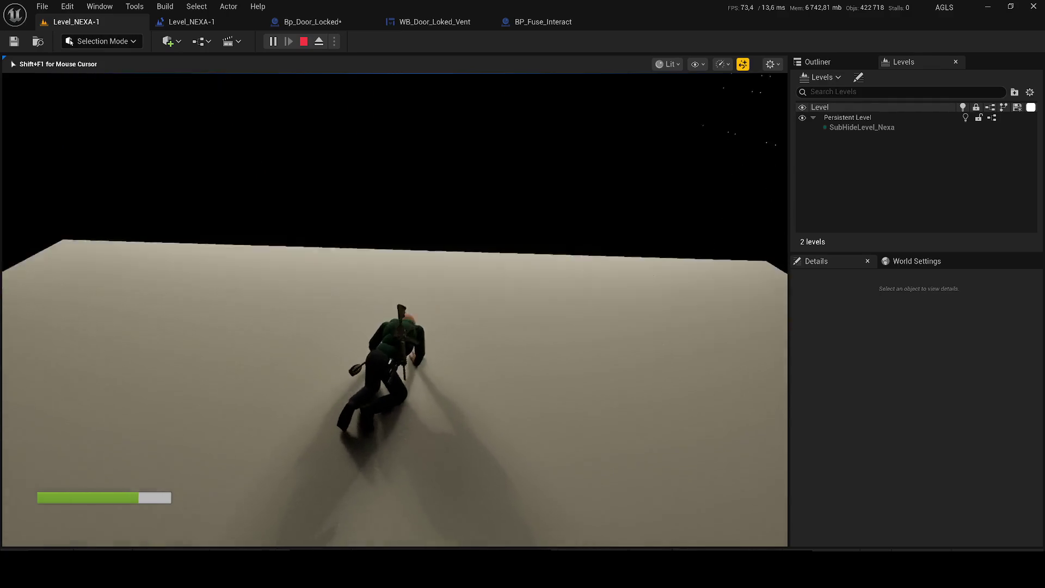
pyautogui.hotkey('shift', 'F1')
pyautogui.press('Escape')
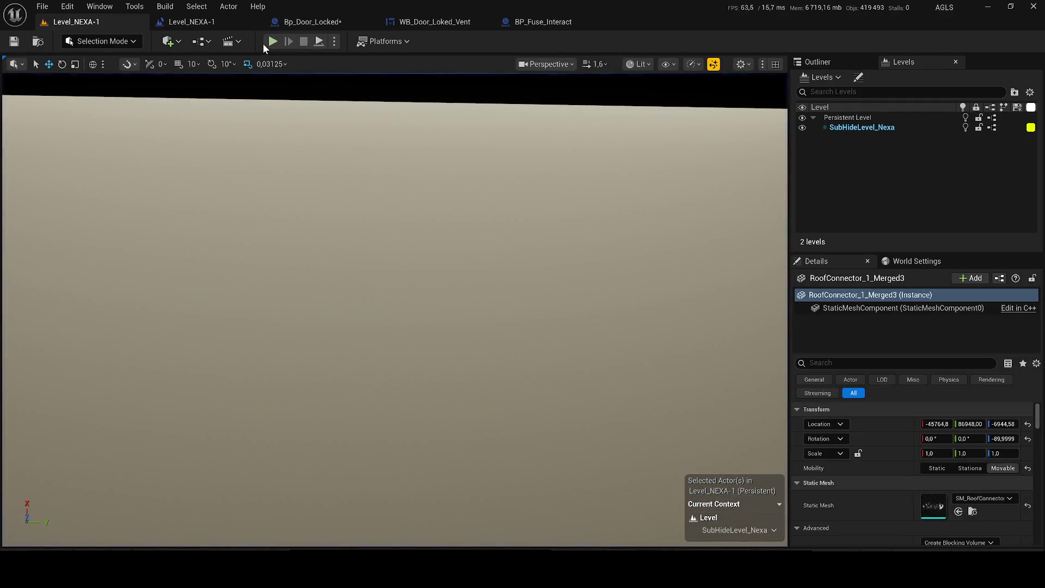
# Step: Create a level sequence with shots named 3 and save it in Cinematics/Level_Nexa
pyautogui.click(234, 42)
pyautogui.click(257, 72)
pyautogui.write('3')
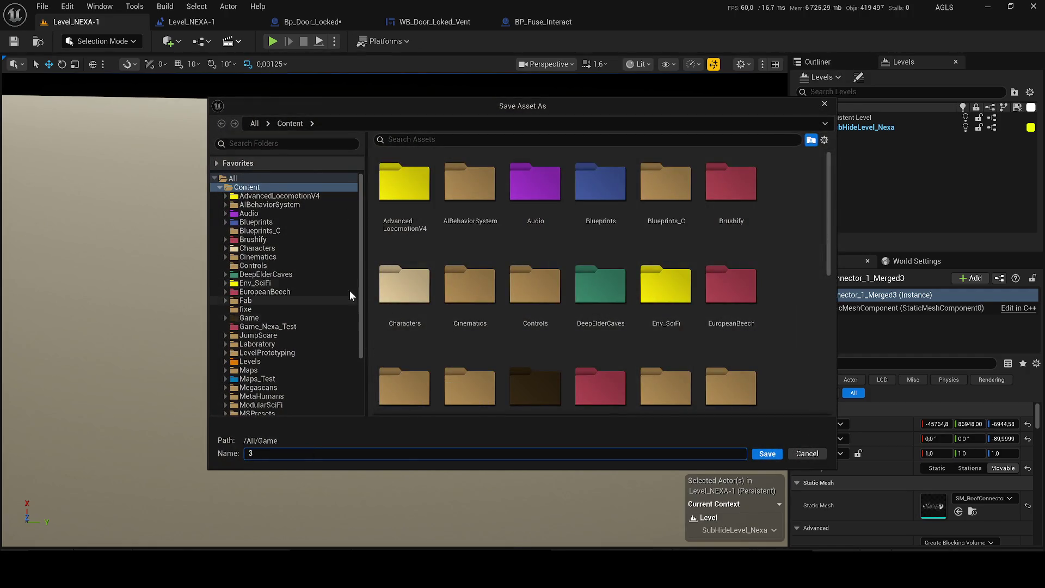
pyautogui.click(286, 256)
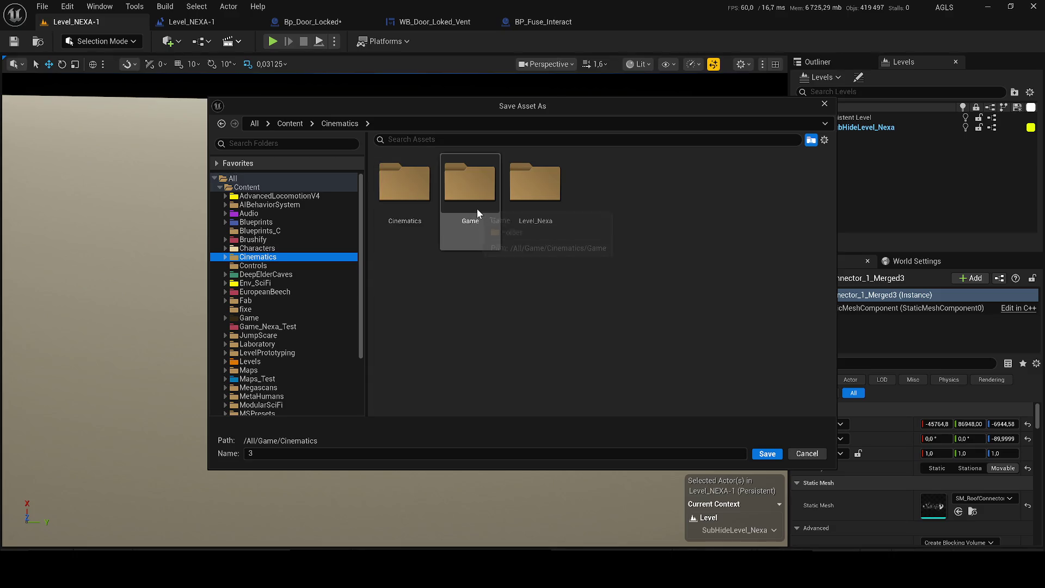
pyautogui.doubleClick(530, 207)
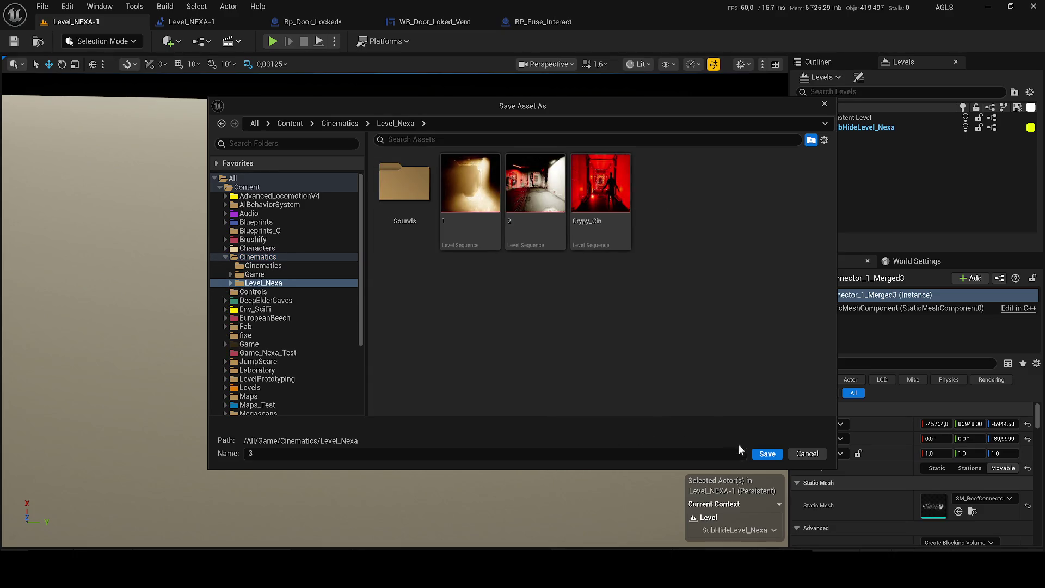
pyautogui.click(767, 453)
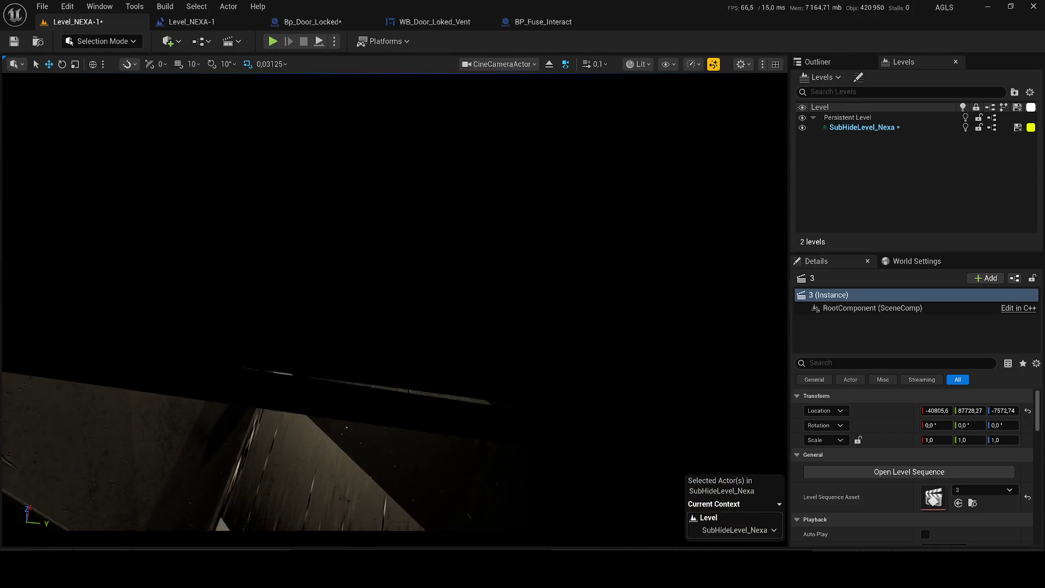
pyautogui.scroll(1, 394, 310)
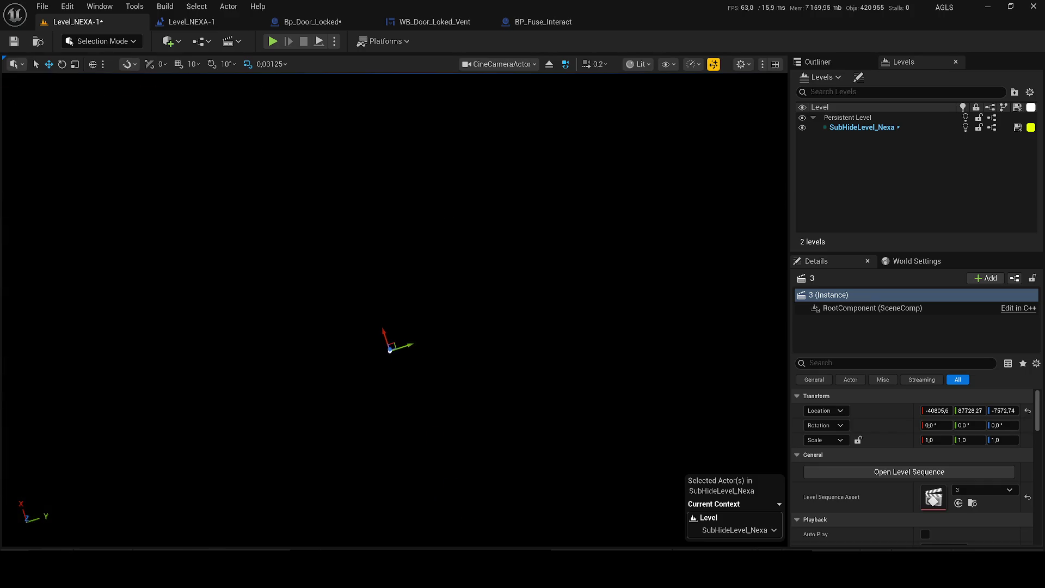
pyautogui.scroll(1, 394, 310)
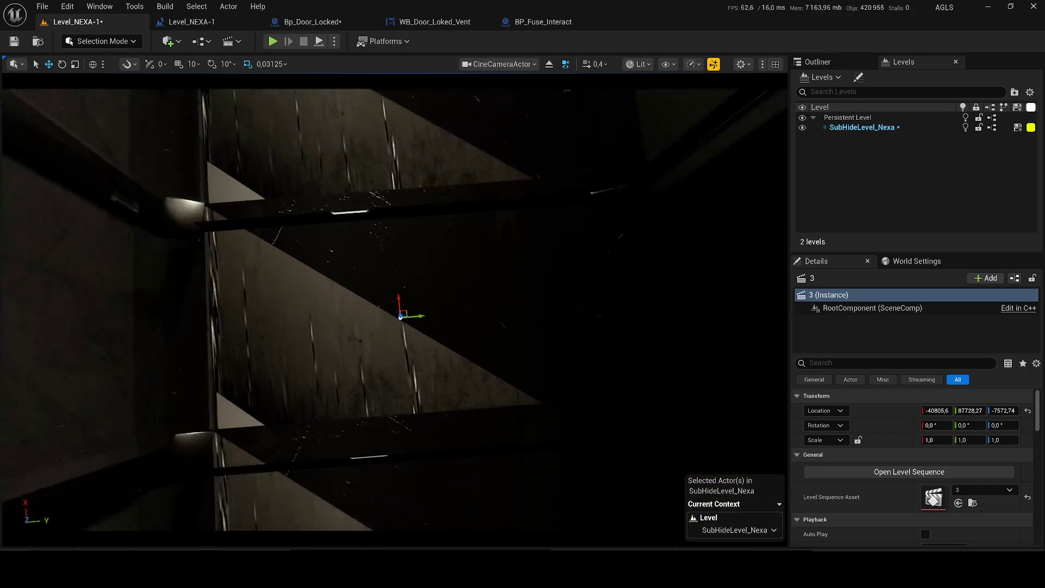
pyautogui.scroll(-2, 400, 314)
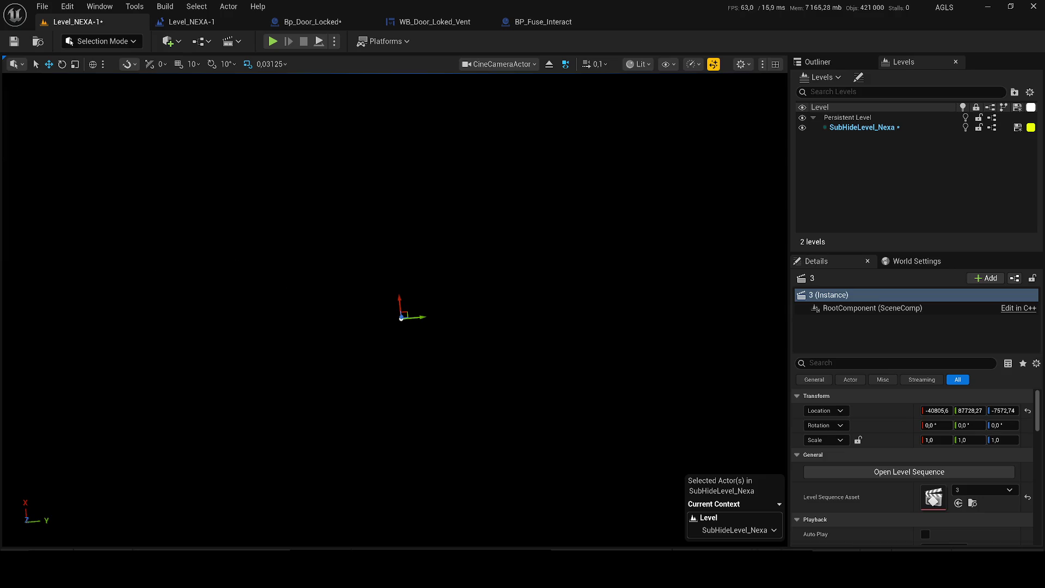
# Step: Swing and tilt the piloted cine camera toward the door panels and frame the sequence actor
pyautogui.moveTo(400, 314); pyautogui.dragTo(404, 342)
pyautogui.moveTo(316, 329); pyautogui.dragTo(316, 360)
pyautogui.press('f')
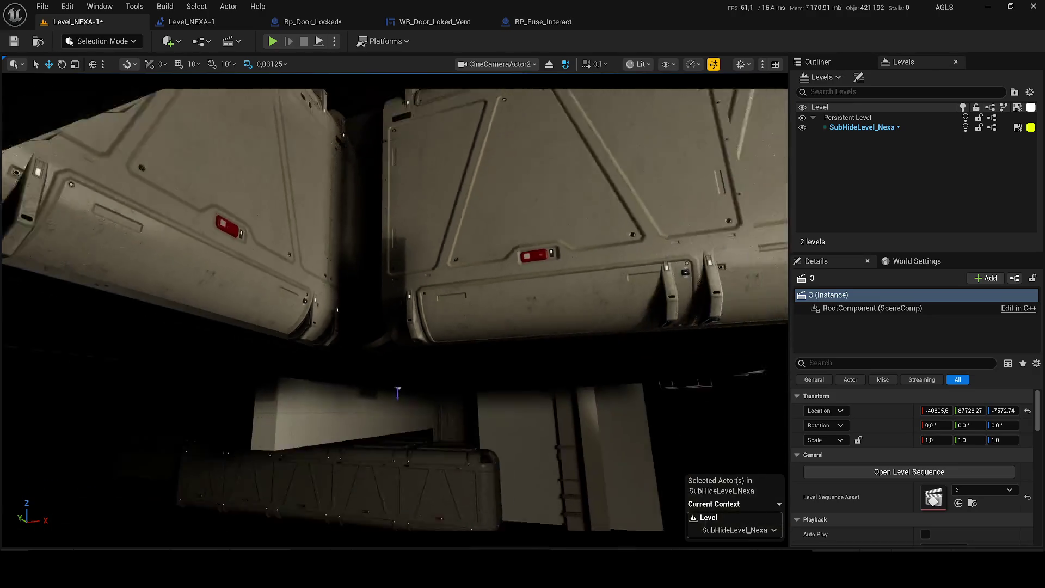
pyautogui.scroll(2, 213, 287)
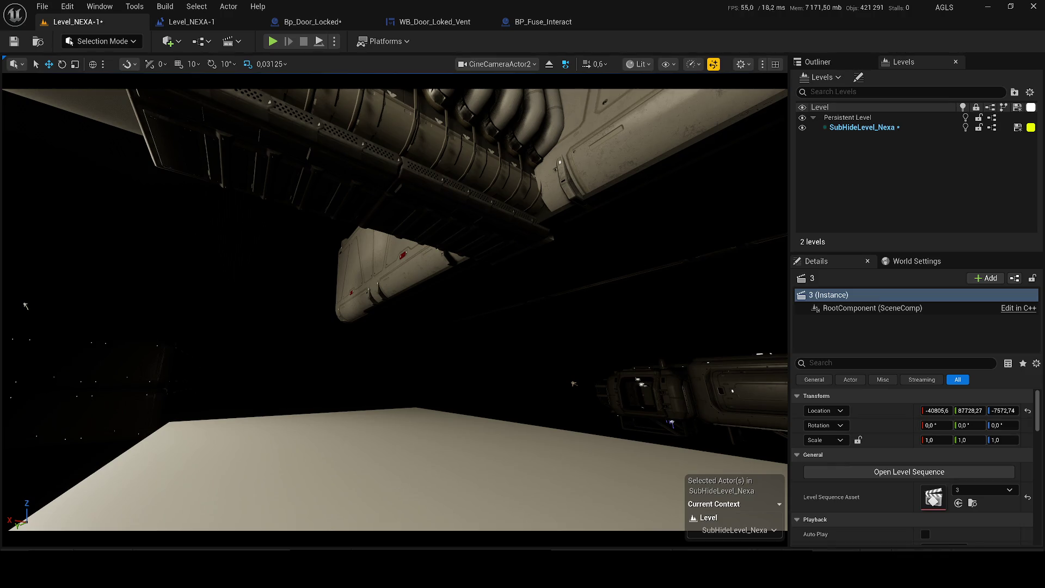
# Step: Deselect everything, stop piloting, and tilt the view down onto the floor platform beneath the hull
pyautogui.press('Escape')
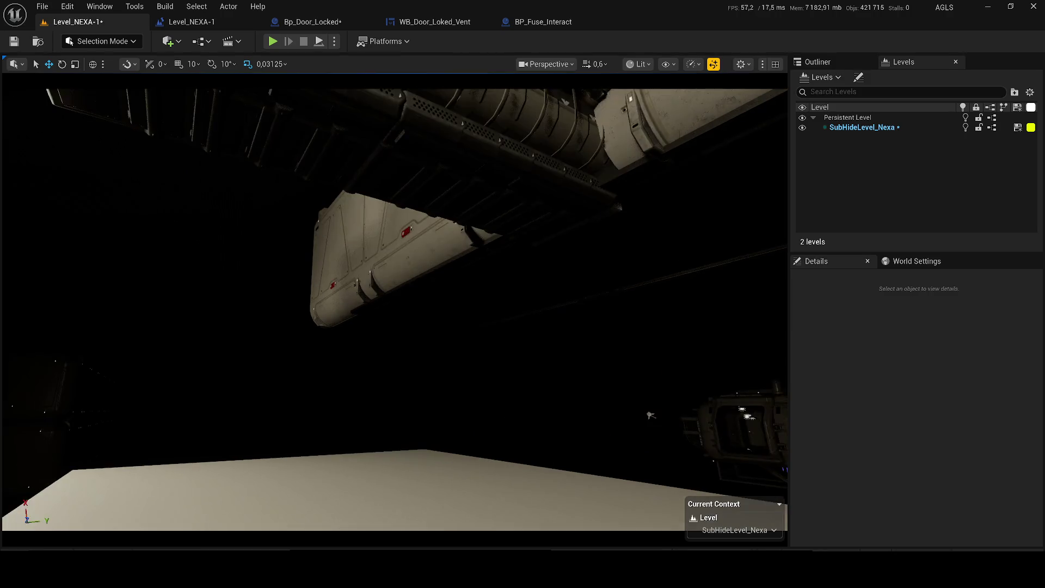
pyautogui.hotkey('alt', 'g')
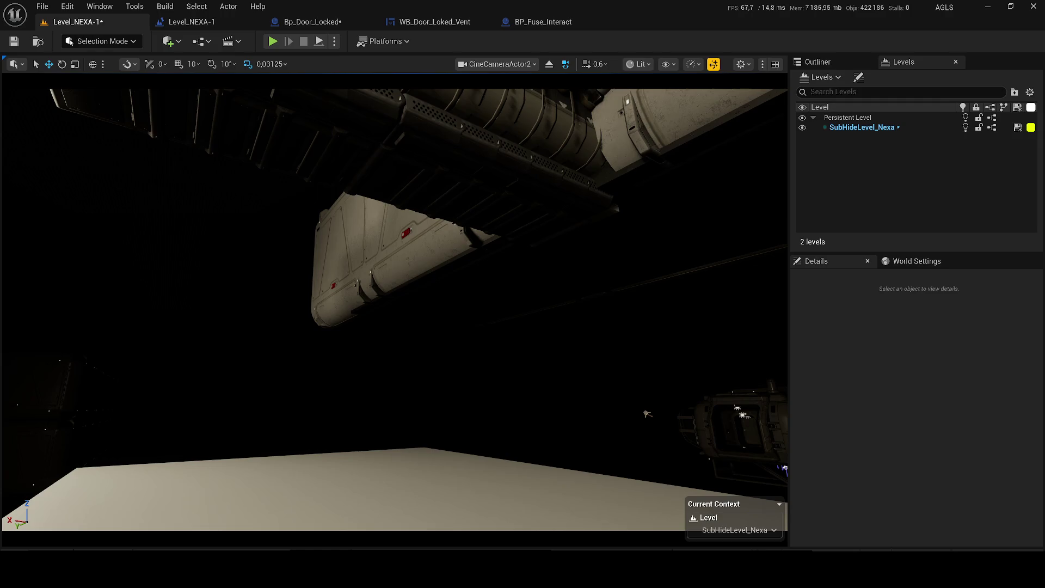
pyautogui.scroll(-2, 284, 246)
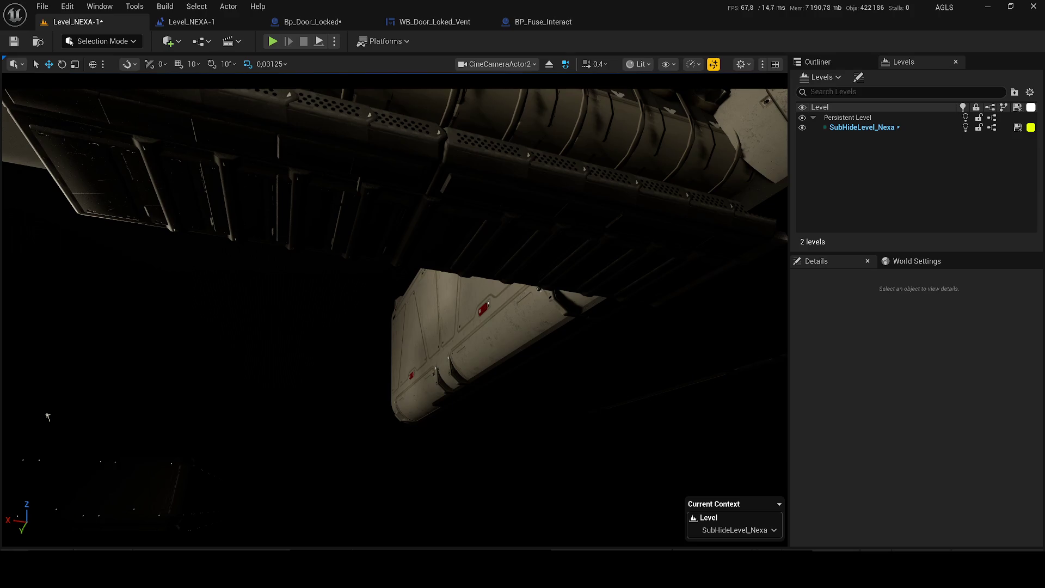
pyautogui.moveTo(47, 418)
pyautogui.mouseDown()
pyautogui.moveTo(73, 474)
pyautogui.moveTo(48, 418)
pyautogui.mouseUp()
pyautogui.moveTo(226, 279); pyautogui.dragTo(151, 270)
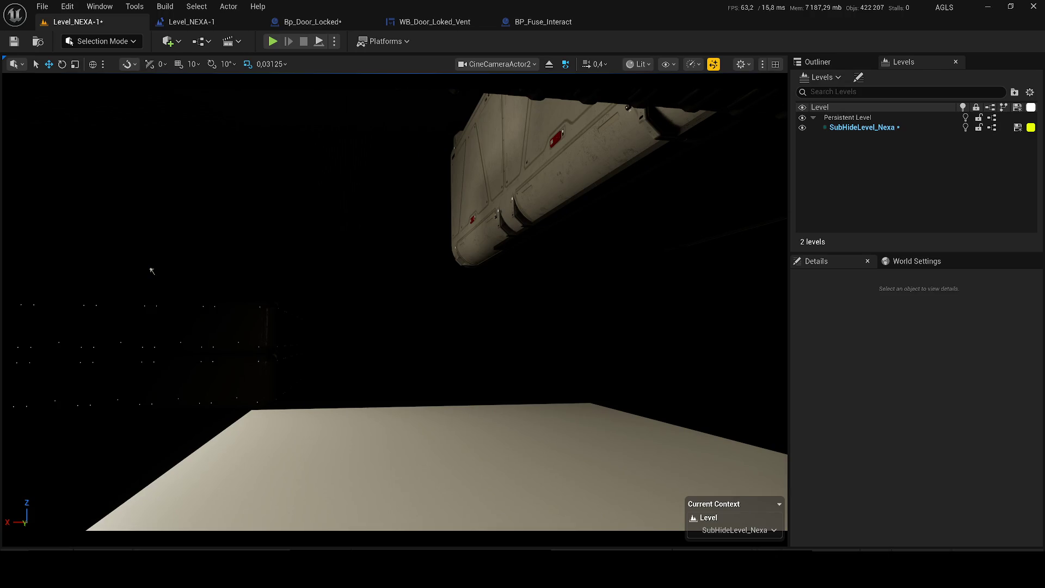
pyautogui.moveTo(317, 303); pyautogui.dragTo(93, 282)
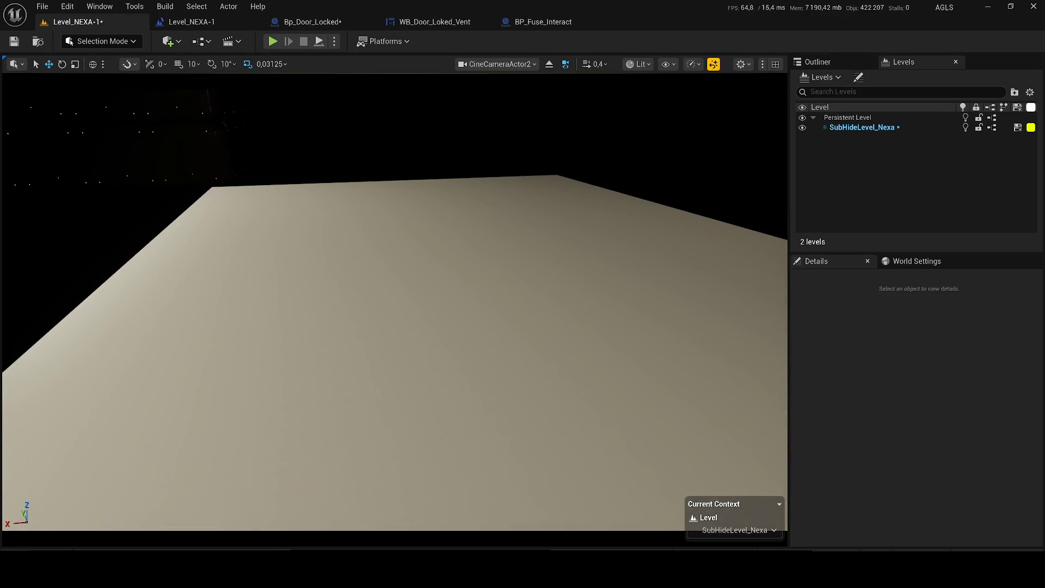
pyautogui.moveTo(391, 310); pyautogui.dragTo(391, 213)
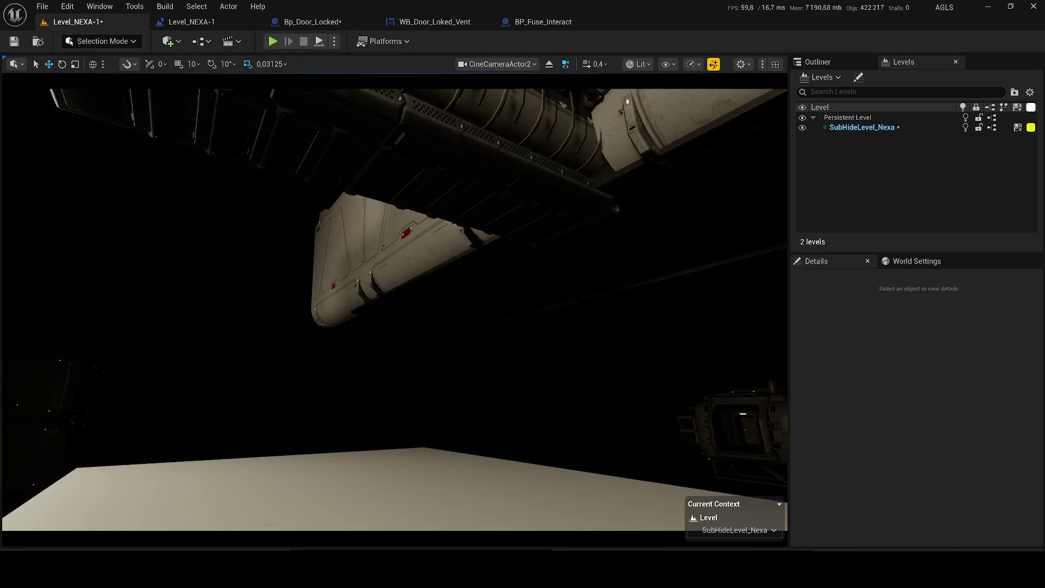
pyautogui.moveTo(391, 311)
pyautogui.mouseDown()
pyautogui.moveTo(359, 229)
pyautogui.moveTo(392, 334)
pyautogui.moveTo(392, 387)
pyautogui.mouseUp()
# Step: Select floor cube Cube19 and try a couple of materials, including a white lettered one
pyautogui.click(250, 280)
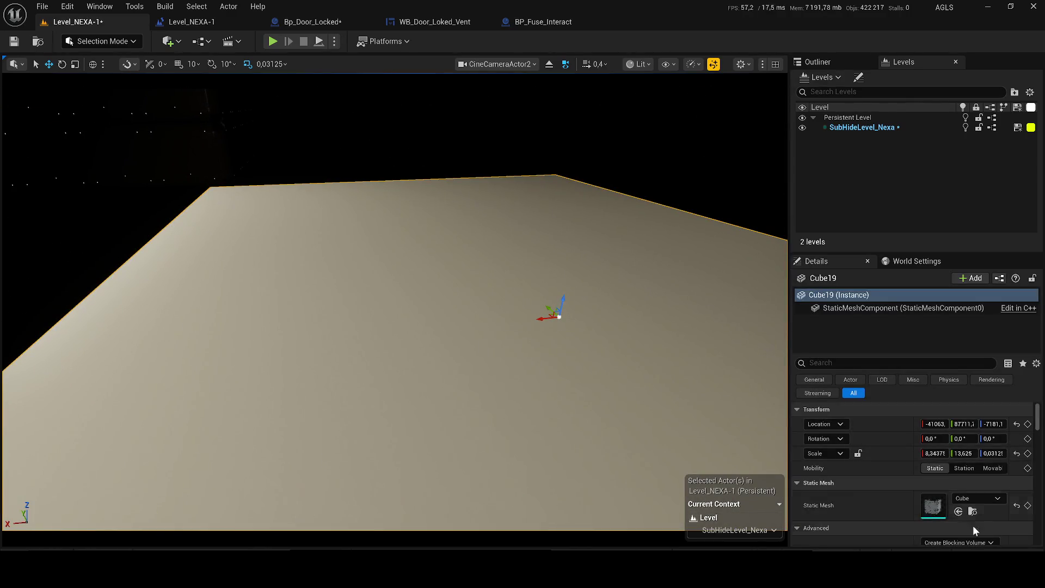
pyautogui.scroll(-2, 964, 506)
pyautogui.click(972, 504)
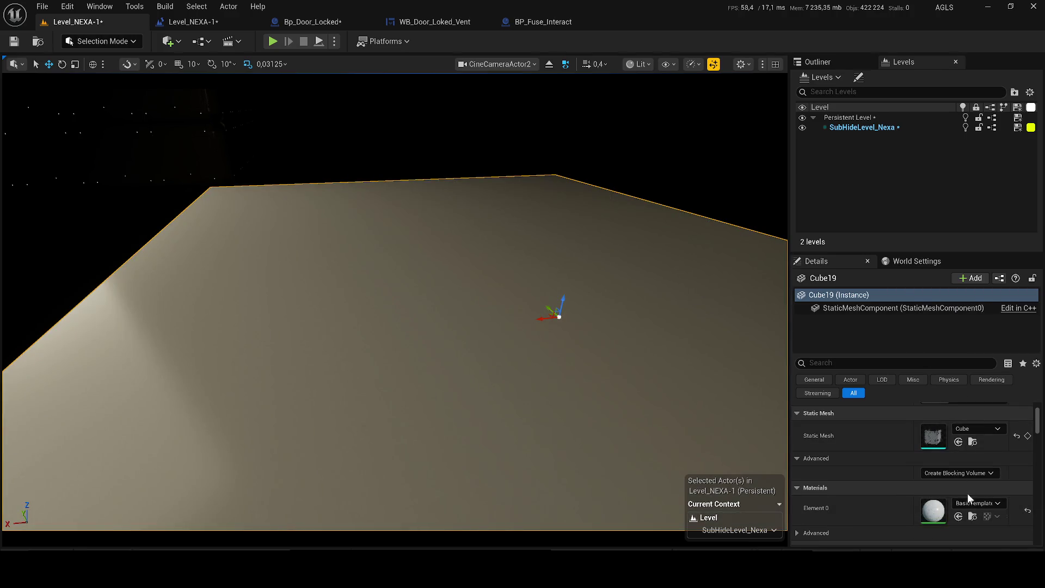
pyautogui.click(992, 504)
pyautogui.scroll(-3, 971, 434)
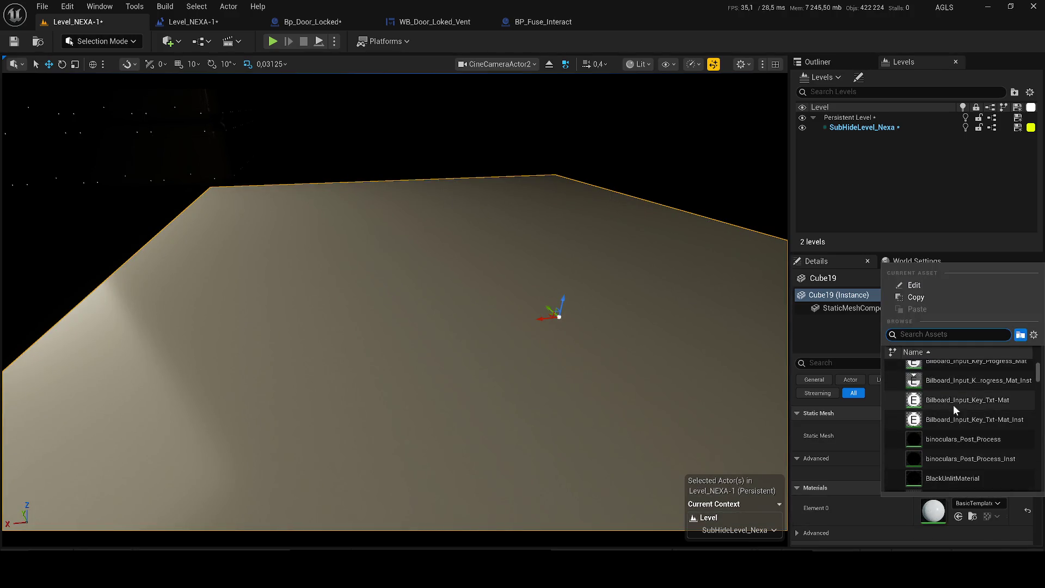
pyautogui.click(952, 404)
pyautogui.click(988, 500)
pyautogui.click(954, 379)
pyautogui.scroll(-2, 966, 423)
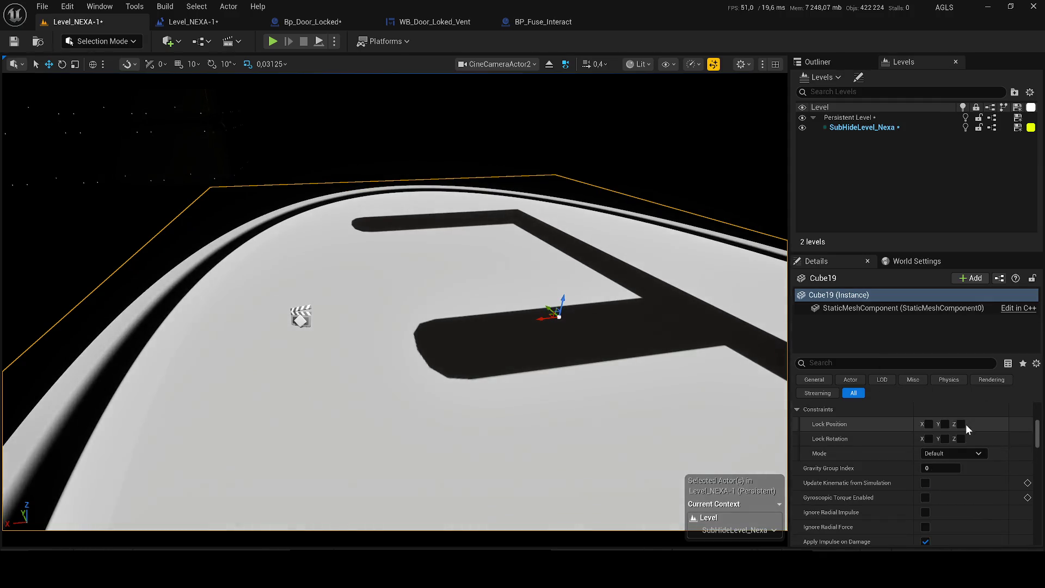
pyautogui.scroll(5, 961, 432)
# Step: Try the BoneWeight material, then settle on CASC_ModuleDisable_MAT for Cube19 and deselect it
pyautogui.click(977, 519)
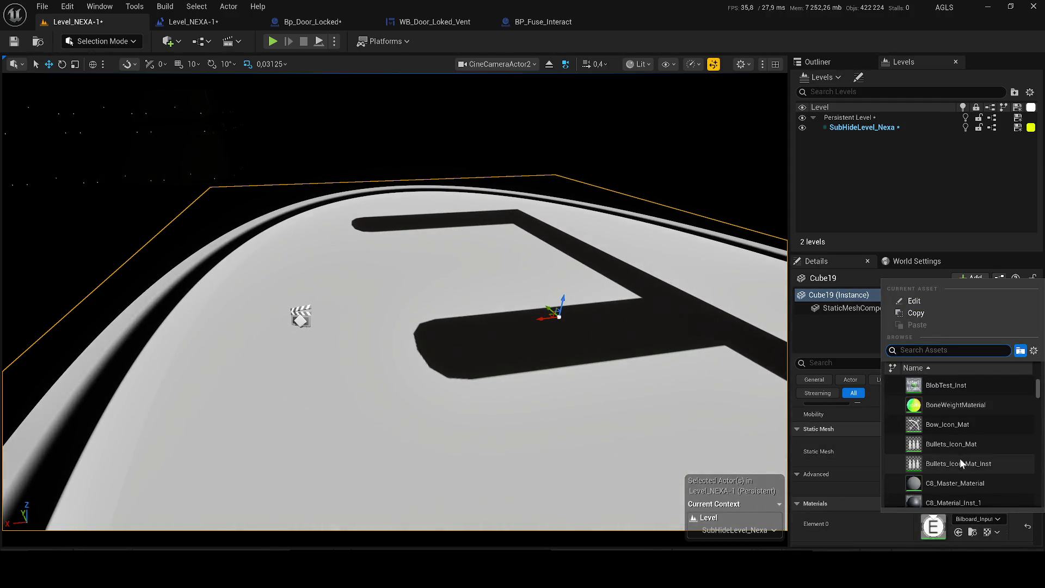
pyautogui.click(952, 402)
pyautogui.click(977, 518)
pyautogui.scroll(5, 940, 425)
pyautogui.click(965, 415)
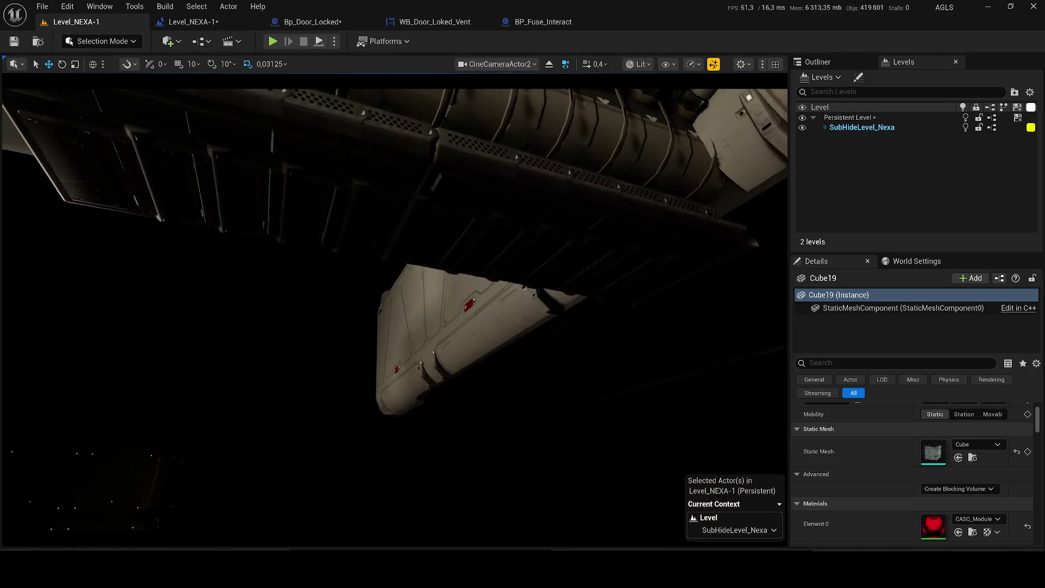
pyautogui.click(646, 414)
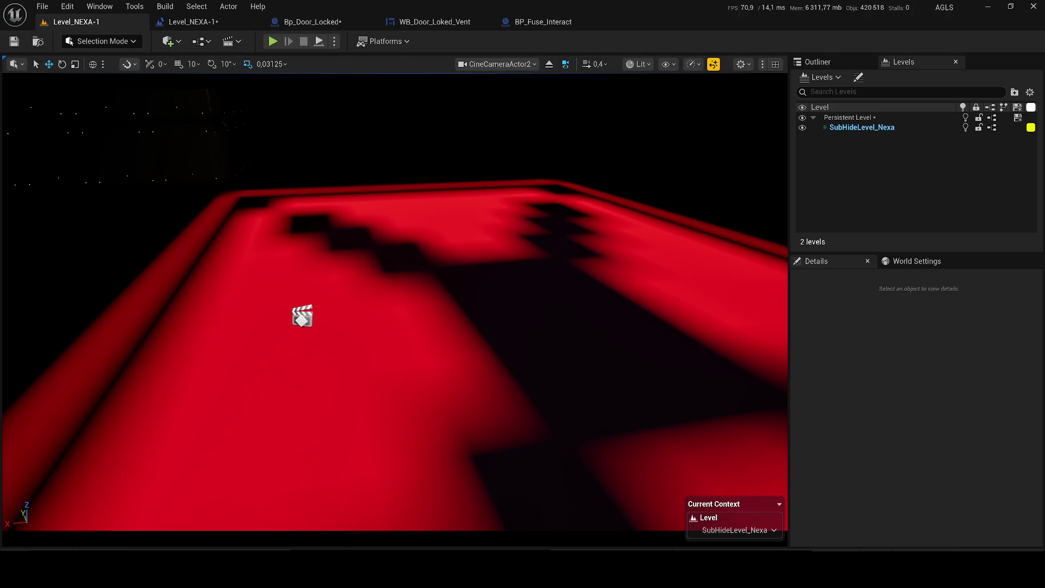
# Step: Undo the last move of sequence keys and reselect the red floor cube Cube19
pyautogui.hotkey('ctrl', 'z')
pyautogui.hotkey('ctrl', 'z')
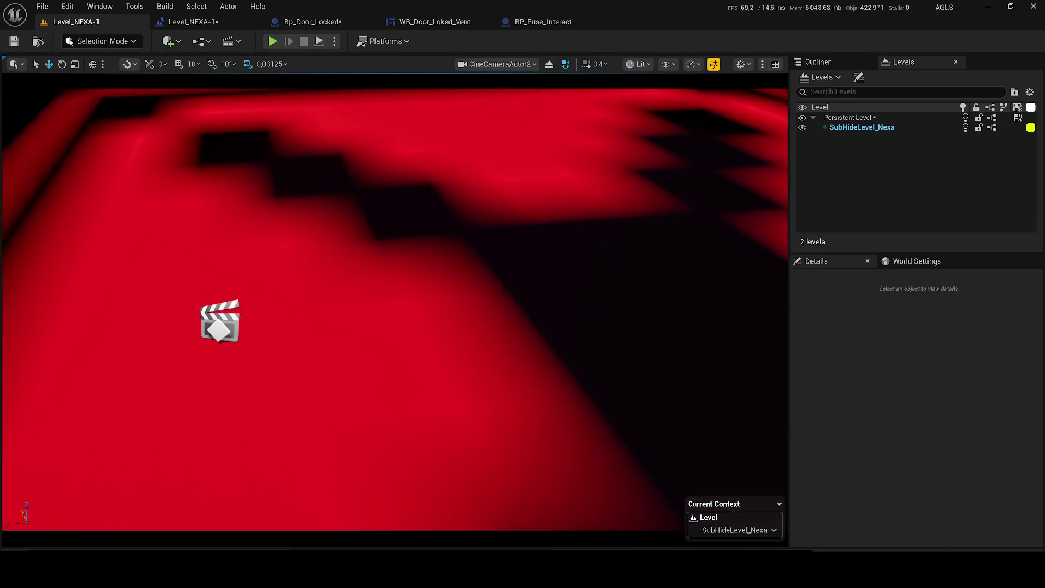
pyautogui.click(379, 331)
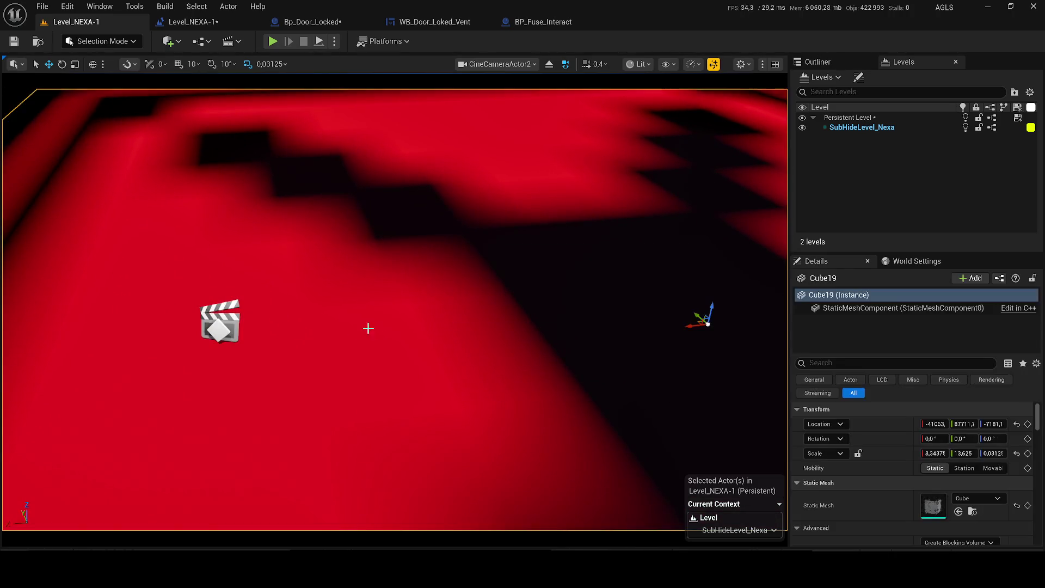
pyautogui.scroll(-2, 916, 490)
# Step: Set Cube19's Element 0 material to the dark Chest material, deselect it, and eject from CineCameraActor2
pyautogui.click(976, 434)
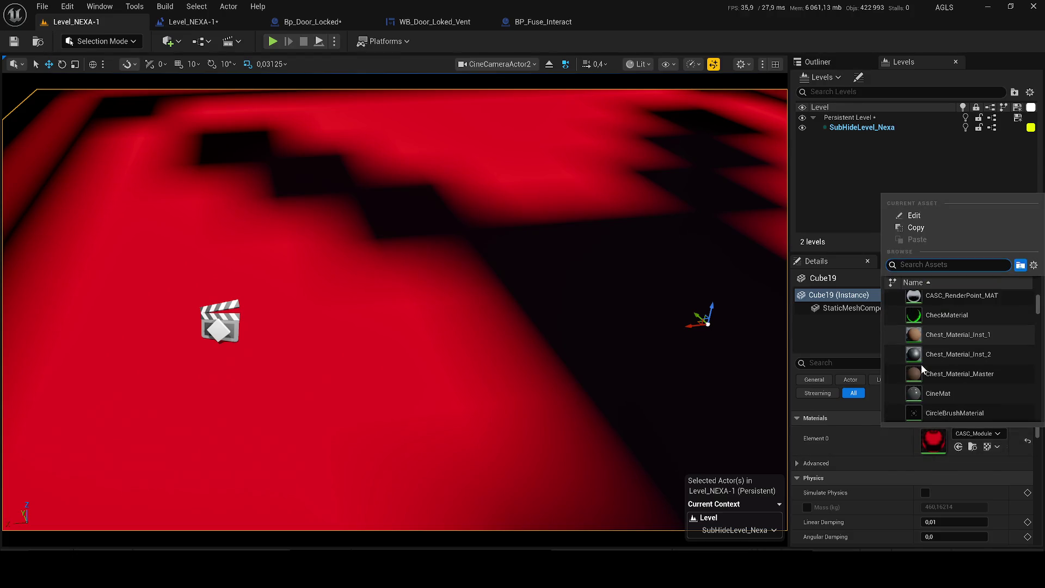
pyautogui.scroll(-1, 919, 363)
pyautogui.click(955, 371)
pyautogui.press('Escape')
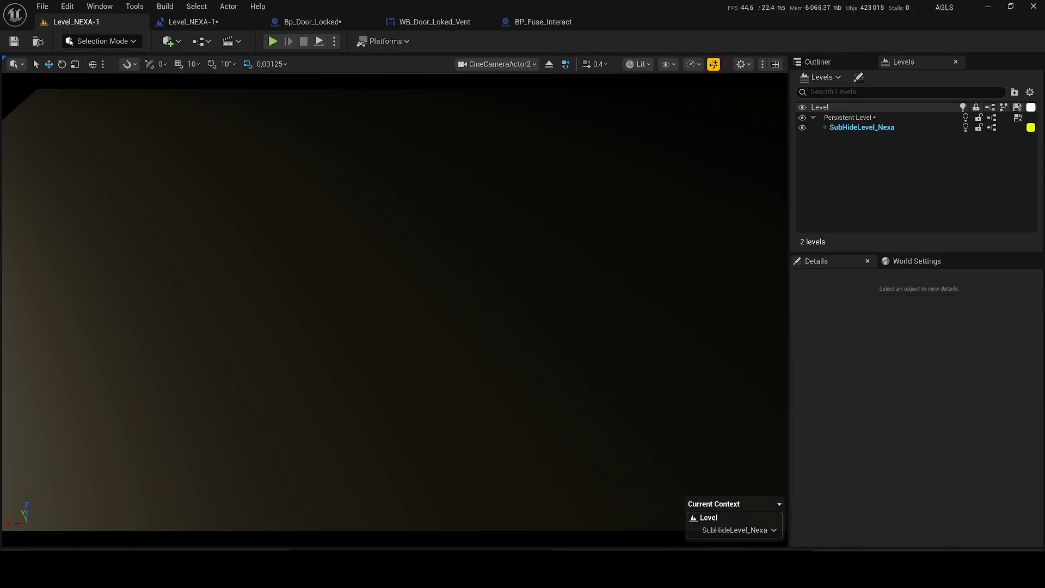
pyautogui.press('s')
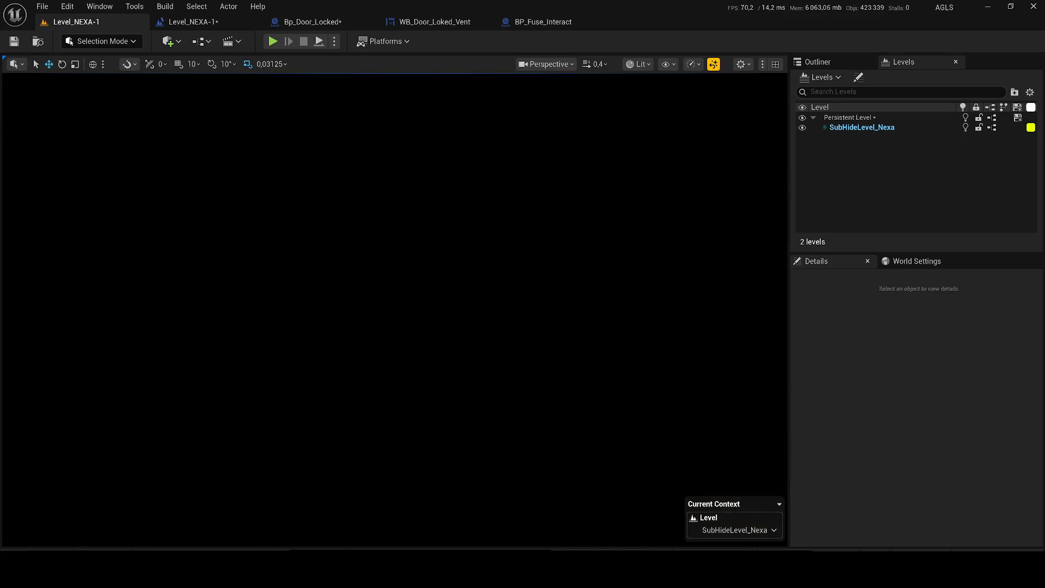
# Step: Look around the ship hull and lit floor, then fly the free view toward the ship's underside and fin
pyautogui.moveTo(46, 416); pyautogui.dragTo(46, 416)
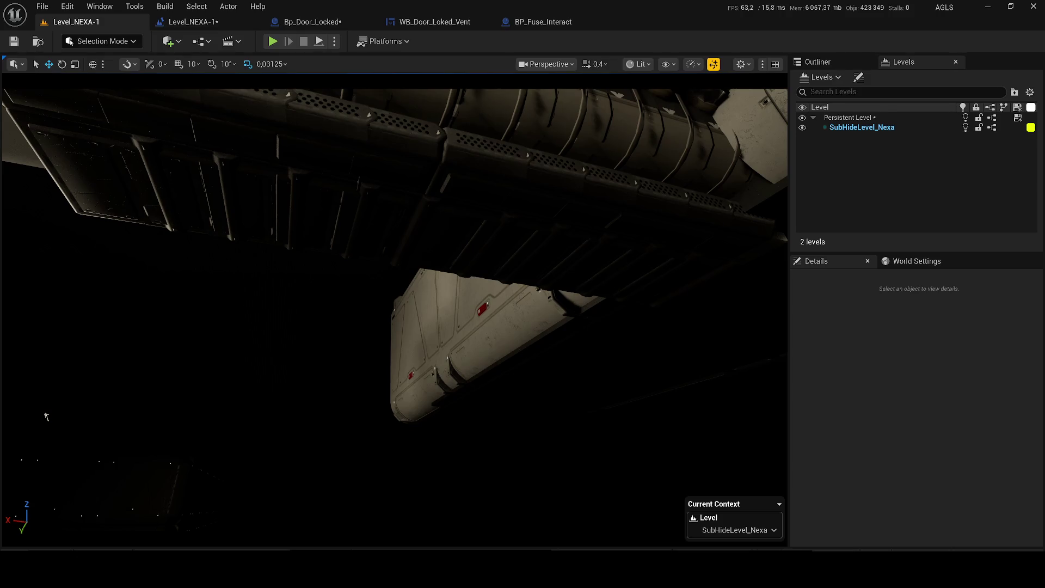
pyautogui.moveTo(46, 416); pyautogui.dragTo(46, 416)
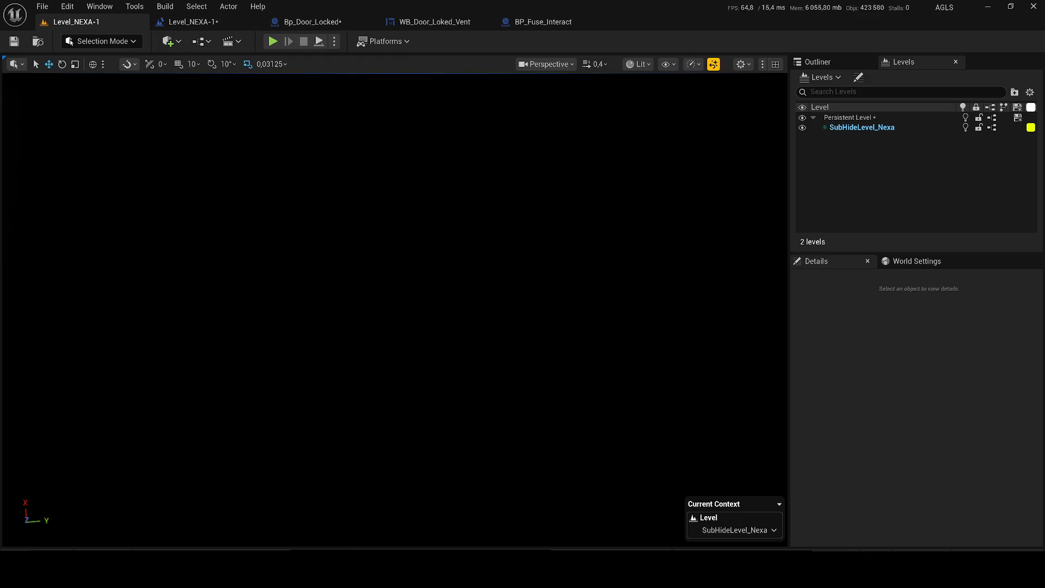
pyautogui.moveTo(46, 417); pyautogui.dragTo(46, 417)
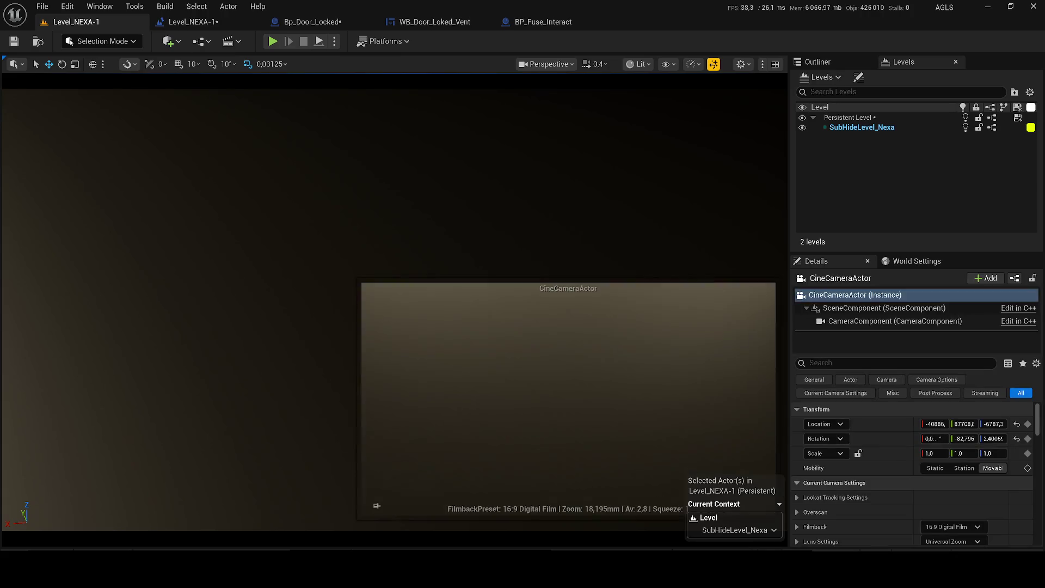
pyautogui.press('Escape')
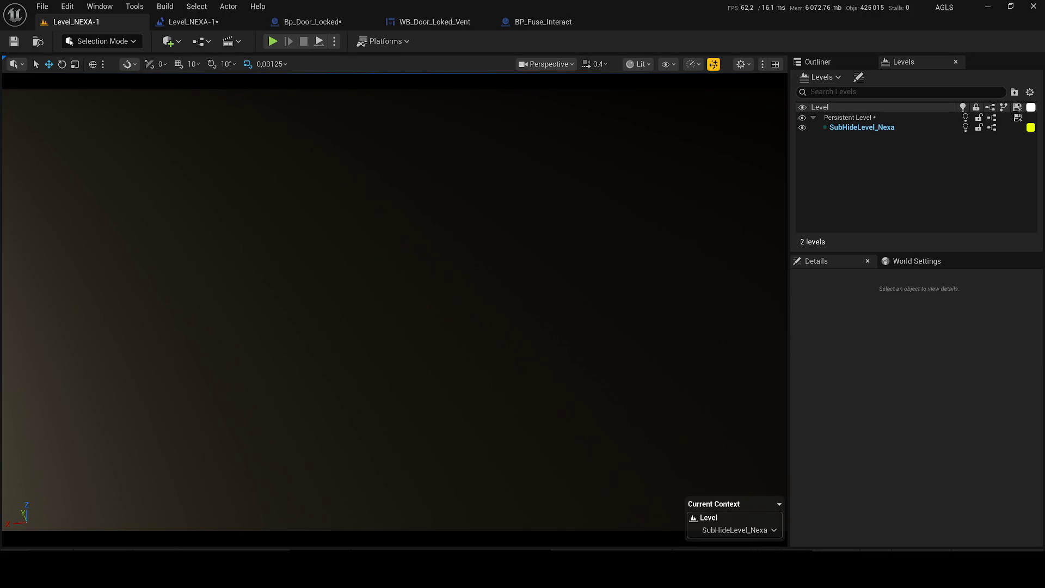
pyautogui.press('s')
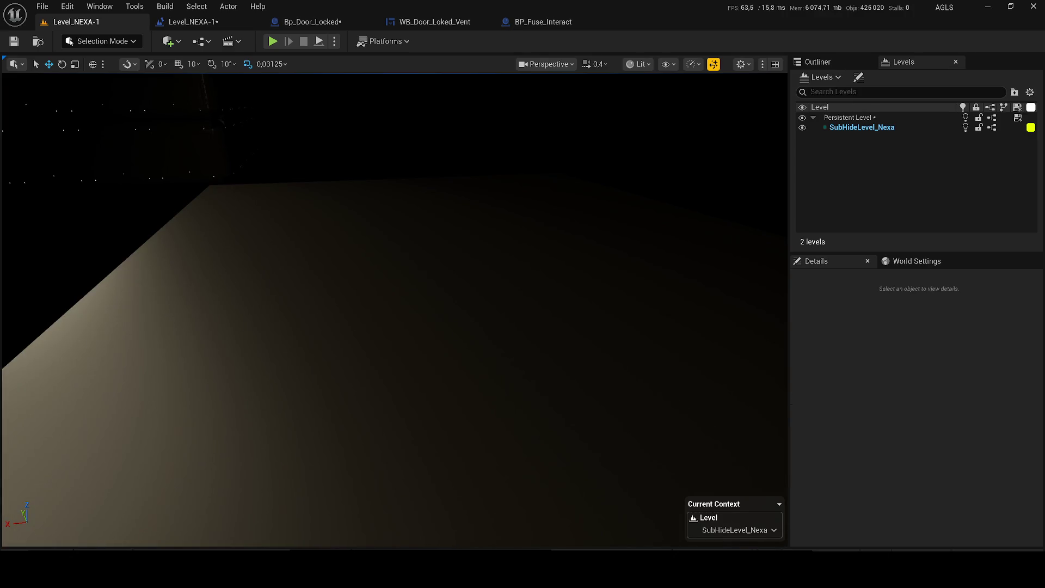
pyautogui.press('w')
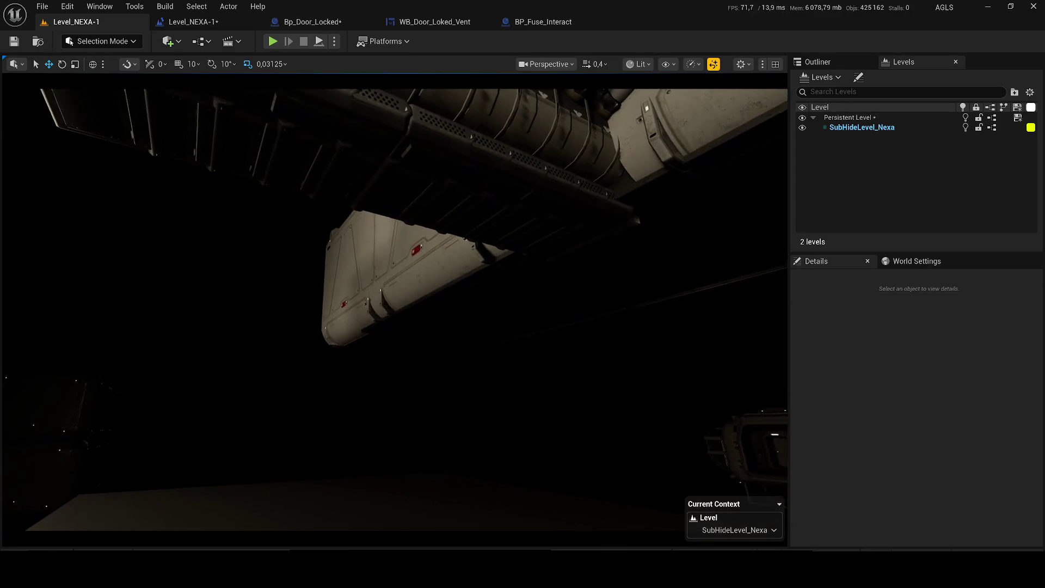
pyautogui.press('w')
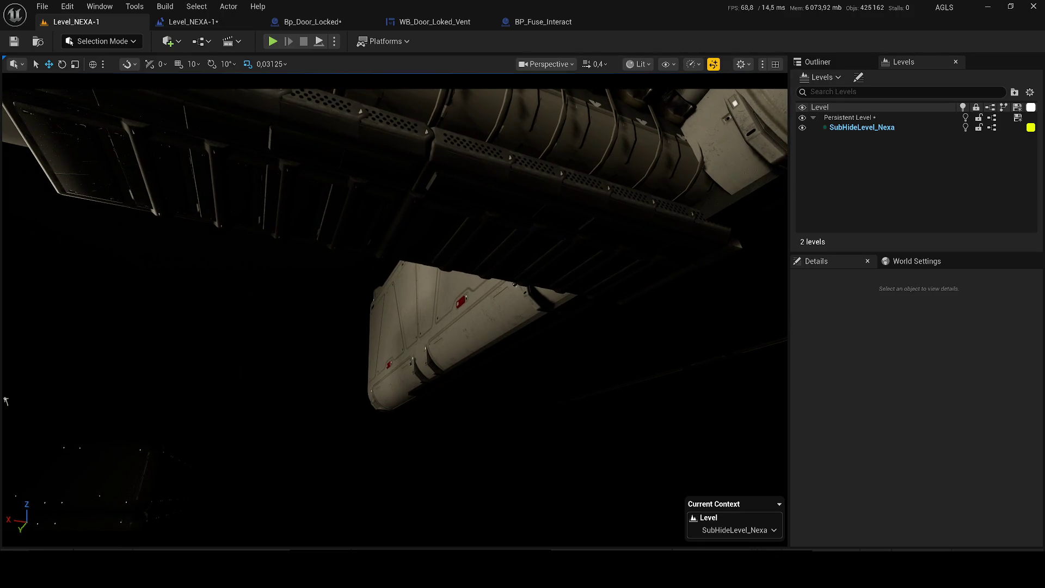
pyautogui.press('w')
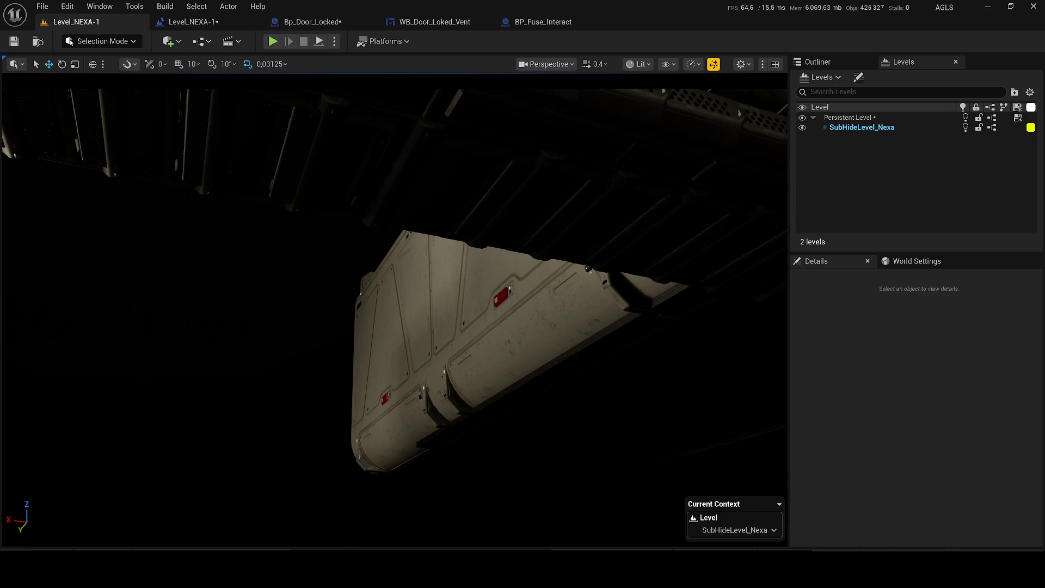
# Step: Pilot CineCameraActor2 with WASD/QE to reframe its shot close on the spaceship fin
pyautogui.press('w')
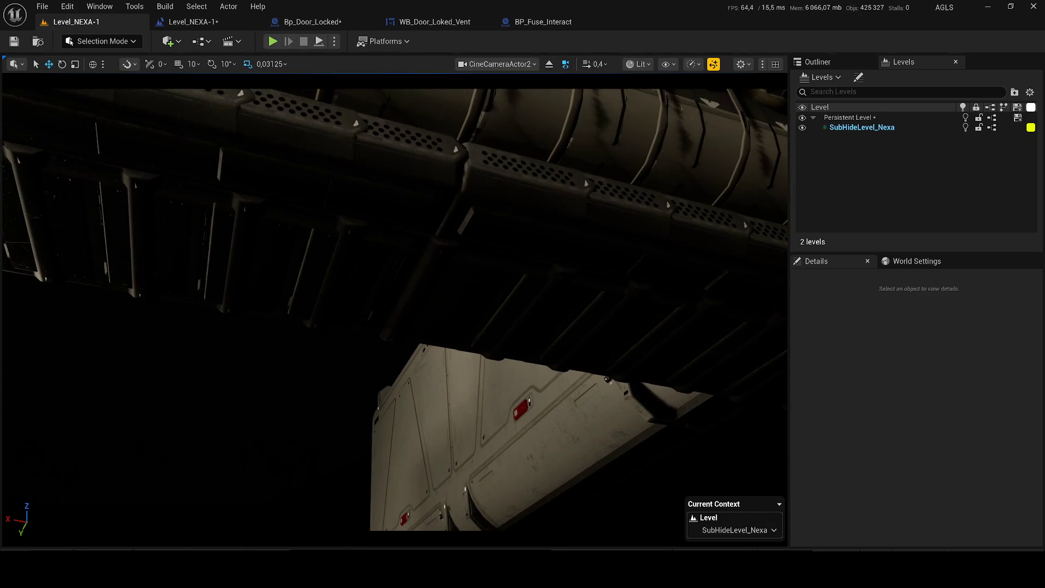
pyautogui.press('w')
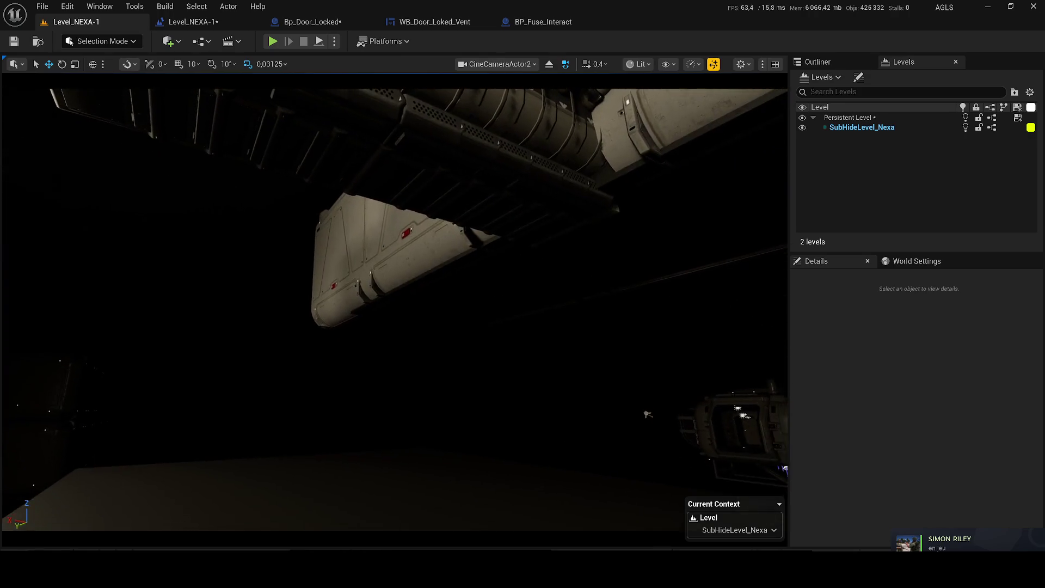
pyautogui.press('w')
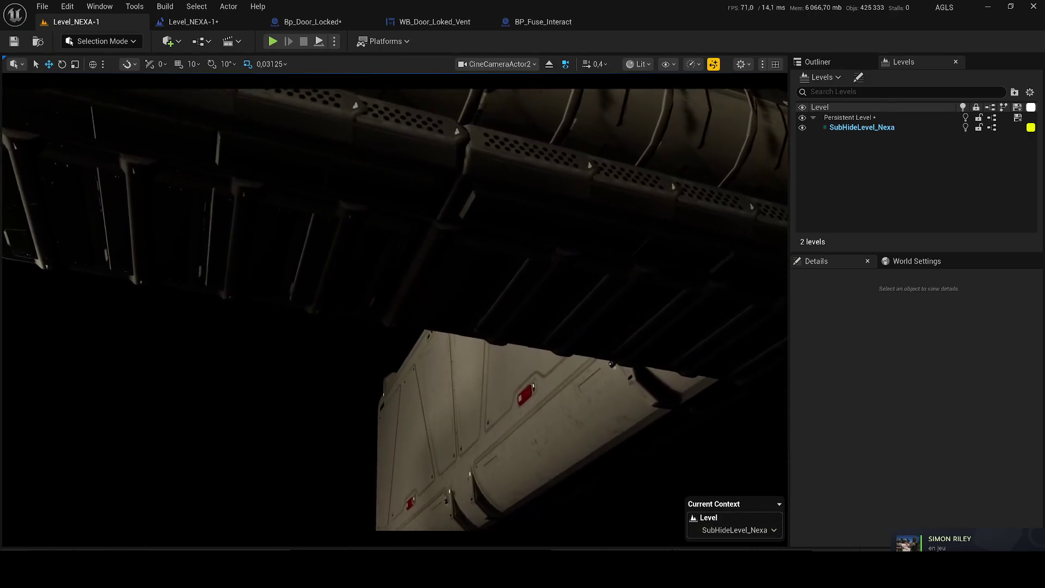
pyautogui.press('w')
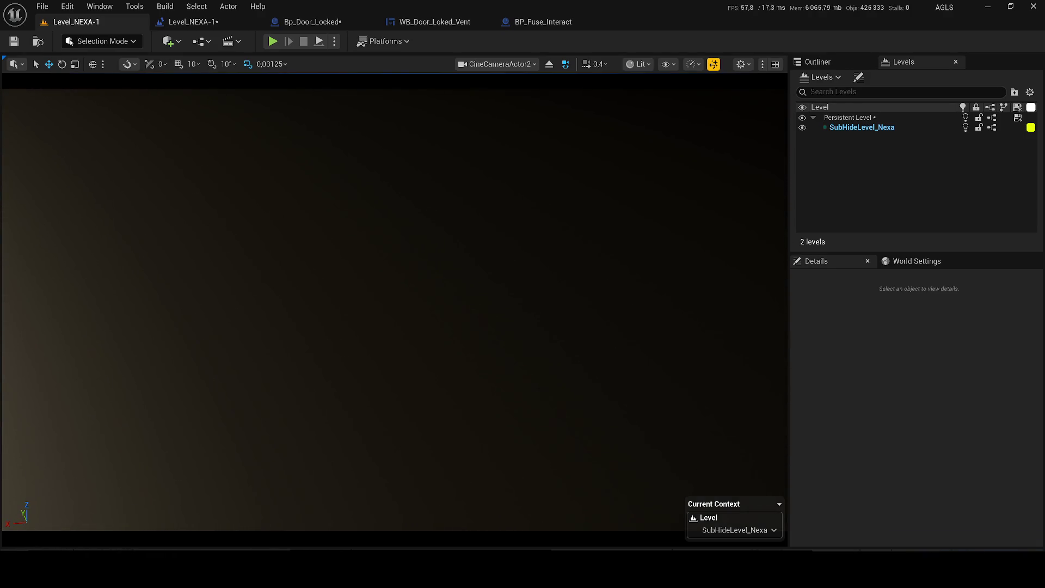
pyautogui.press('w')
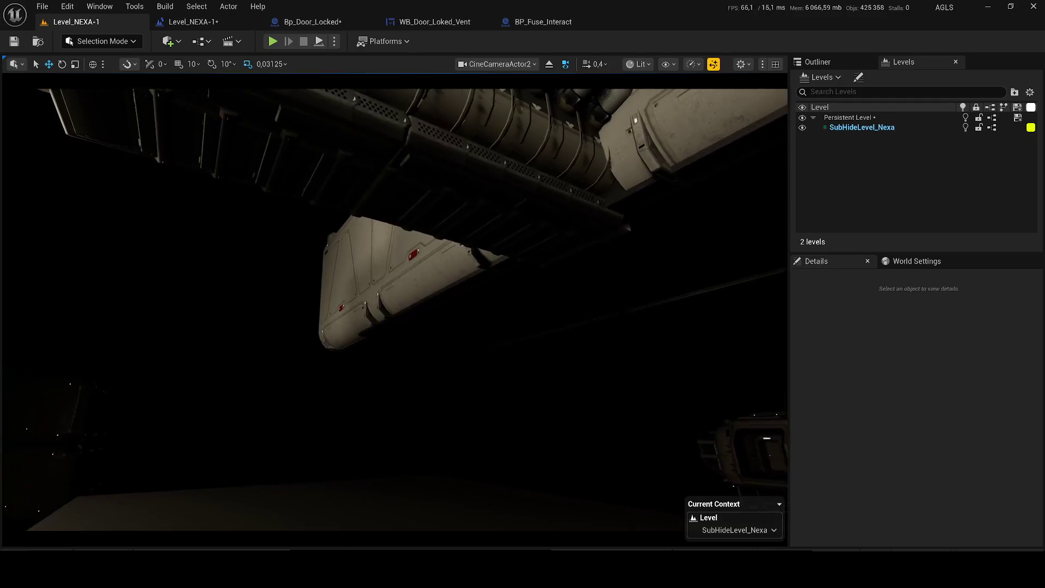
pyautogui.press('w')
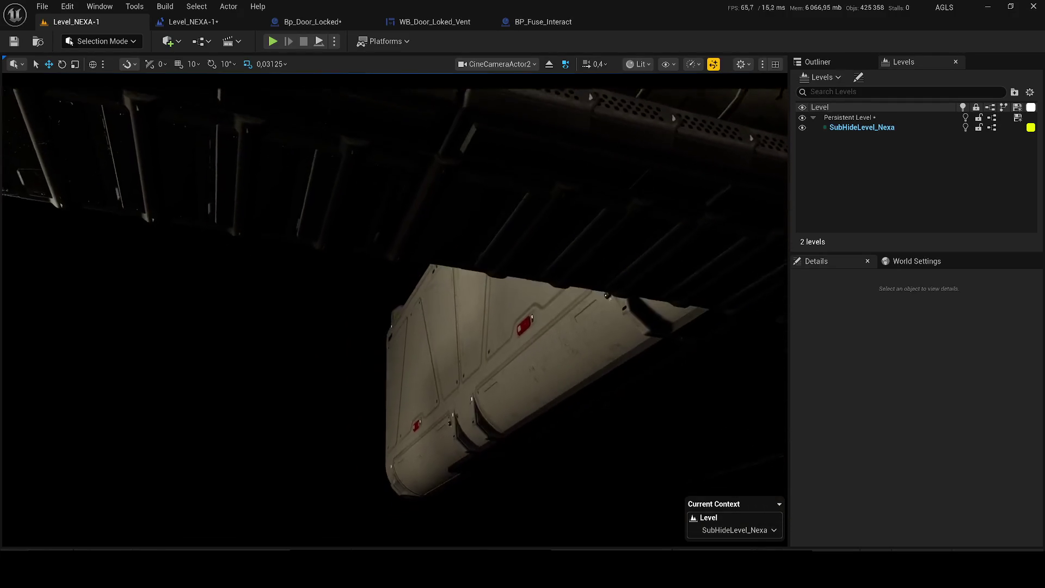
pyautogui.press('w')
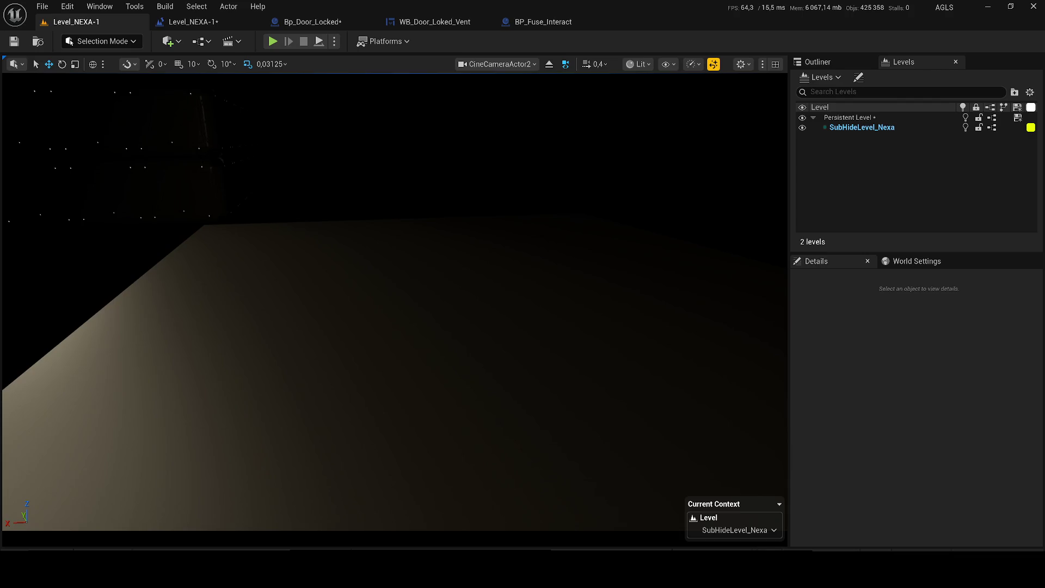
pyautogui.press('w')
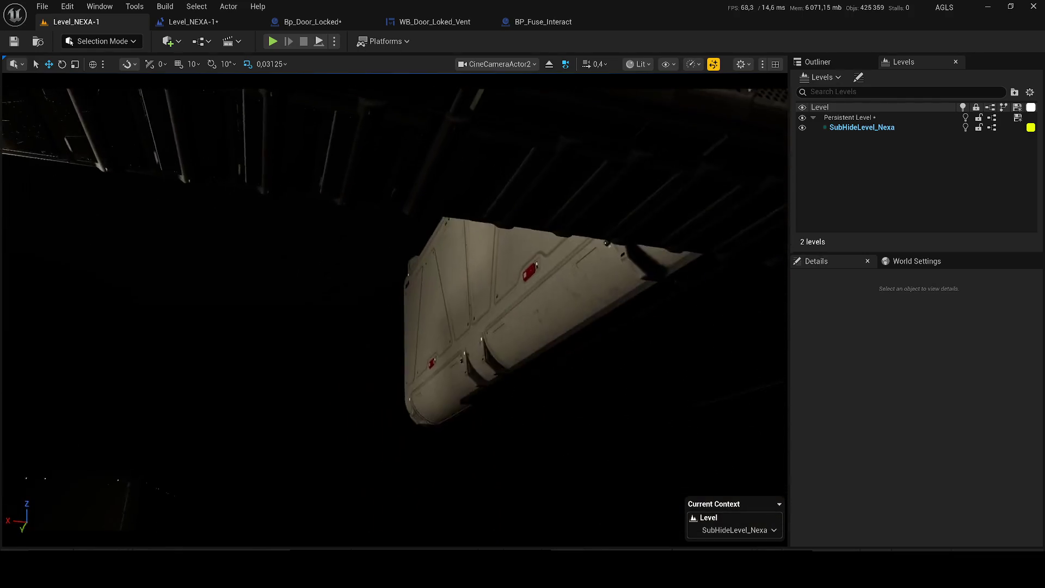
pyautogui.press('w')
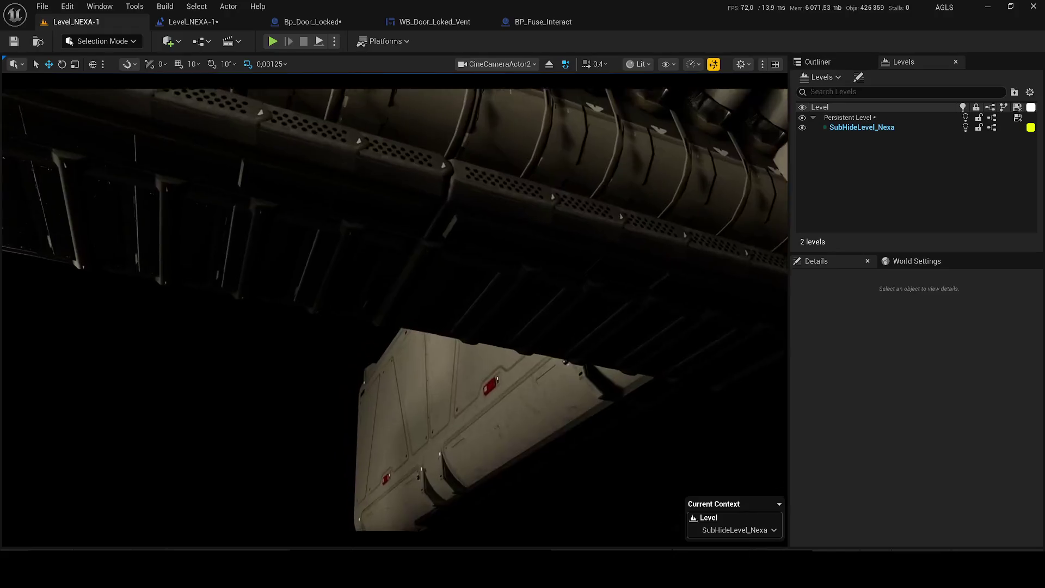
pyautogui.press('q')
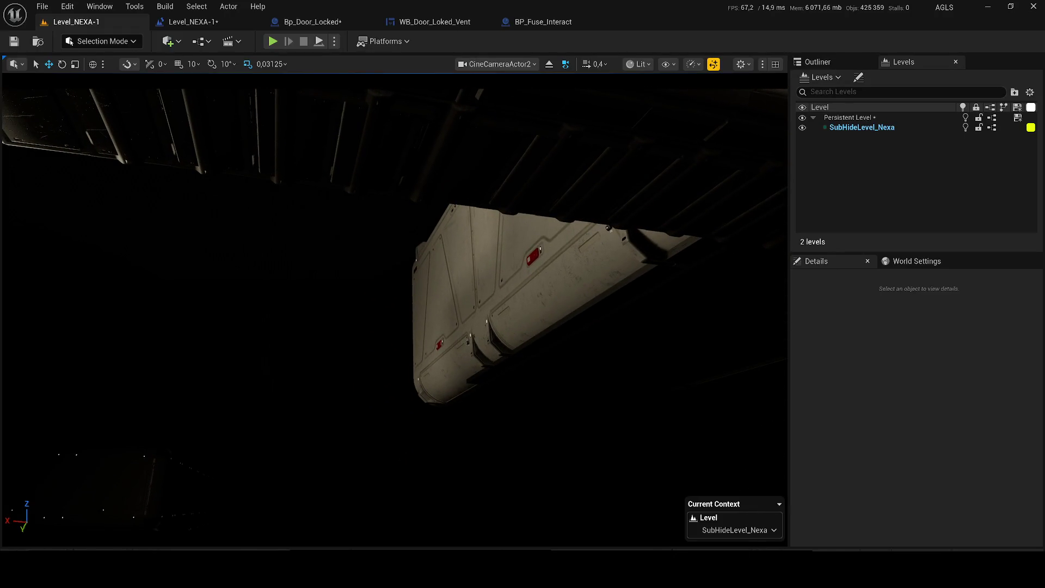
# Step: Stop piloting the cine camera and fly the Perspective view up toward the ceiling pipes
pyautogui.press('s')
pyautogui.press('s')
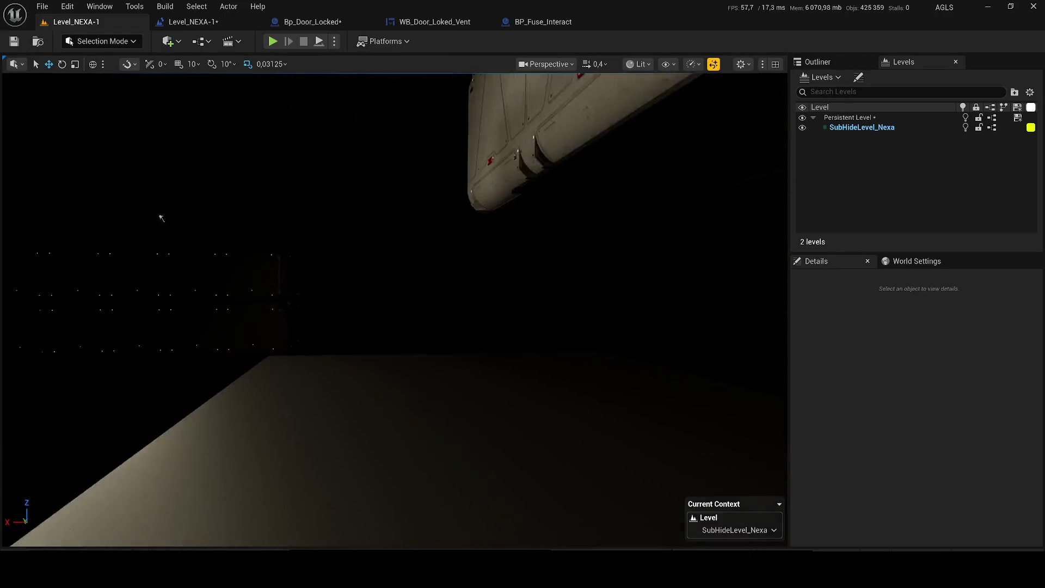
pyautogui.press('s')
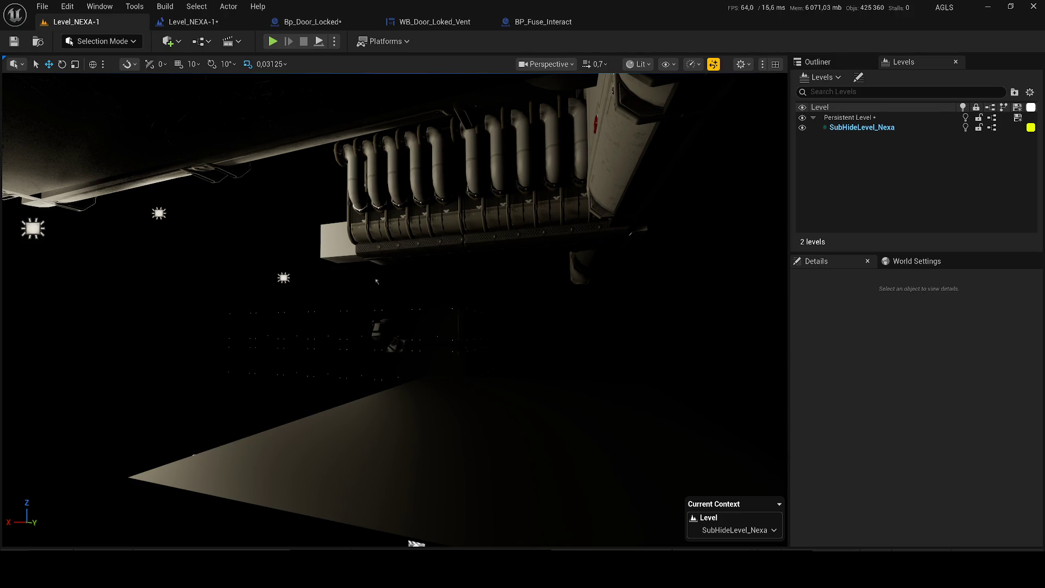
# Step: Save the Level_NEXA-1 map from the Level Blueprint tab and return to the level viewport
pyautogui.click(154, 26)
pyautogui.click(14, 45)
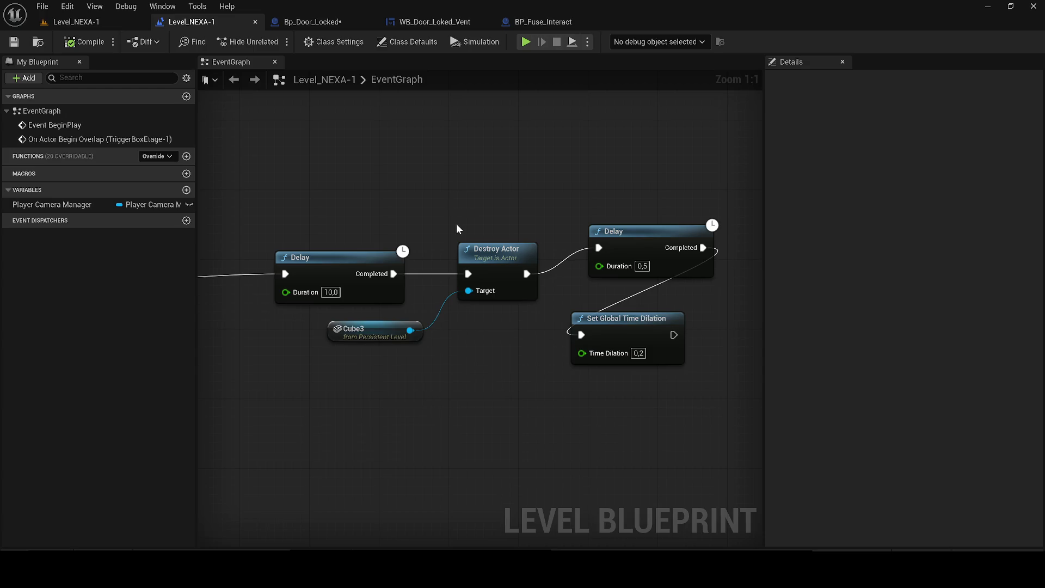
pyautogui.scroll(-2, 456, 223)
pyautogui.scroll(-1, 490, 229)
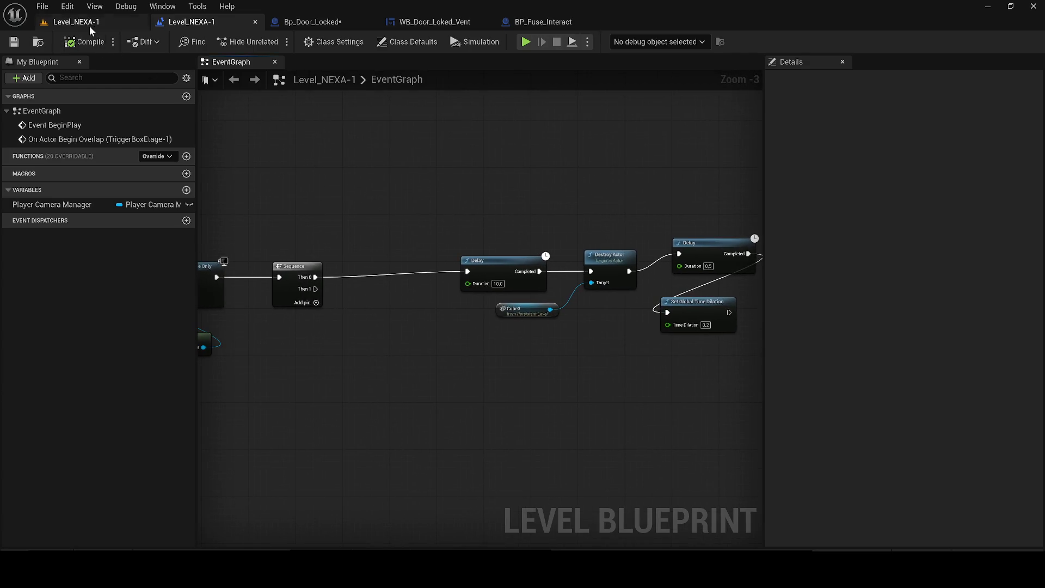
pyautogui.click(89, 25)
pyautogui.moveTo(470, 188)
pyautogui.mouseDown()
pyautogui.moveTo(457, 221)
pyautogui.moveTo(462, 210)
pyautogui.mouseUp()
pyautogui.scroll(2, 470, 187)
pyautogui.scroll(-1, 470, 188)
pyautogui.scroll(1, 470, 187)
pyautogui.scroll(1, 470, 188)
# Step: Switch the viewport to Unlit mode and select the green block Cube271, flying toward it
pyautogui.click(641, 64)
pyautogui.click(653, 119)
pyautogui.scroll(1, 470, 188)
pyautogui.click(462, 211)
pyautogui.scroll(2, 462, 211)
pyautogui.moveTo(372, 245); pyautogui.dragTo(378, 316)
pyautogui.scroll(-2, 372, 245)
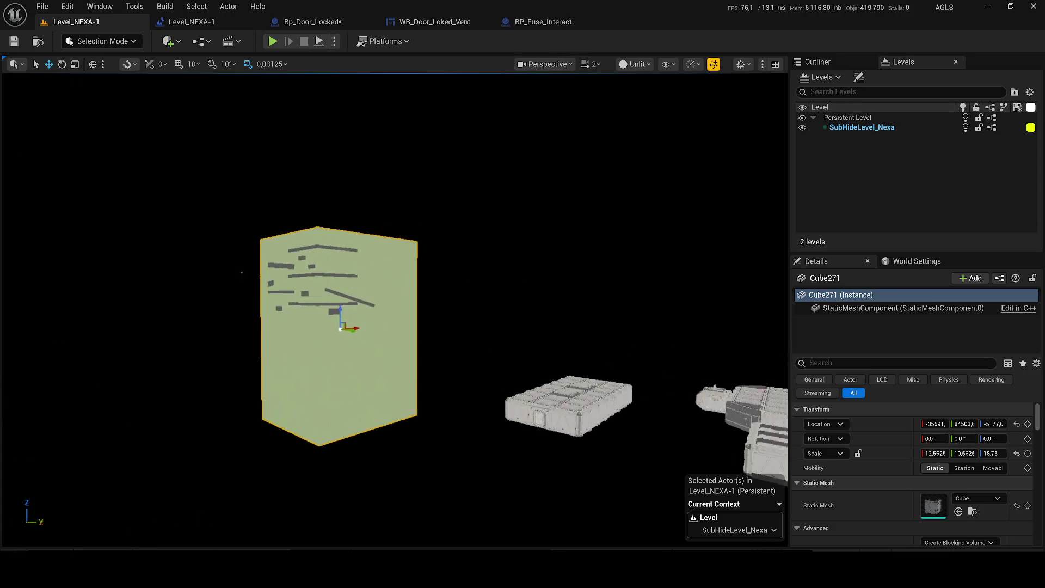
pyautogui.scroll(1, 378, 316)
# Step: Shift-select the six platform bars on the green block and focus the view on them with F
pyautogui.keyDown('ctrl'); pyautogui.click(381, 346); pyautogui.keyUp('ctrl')
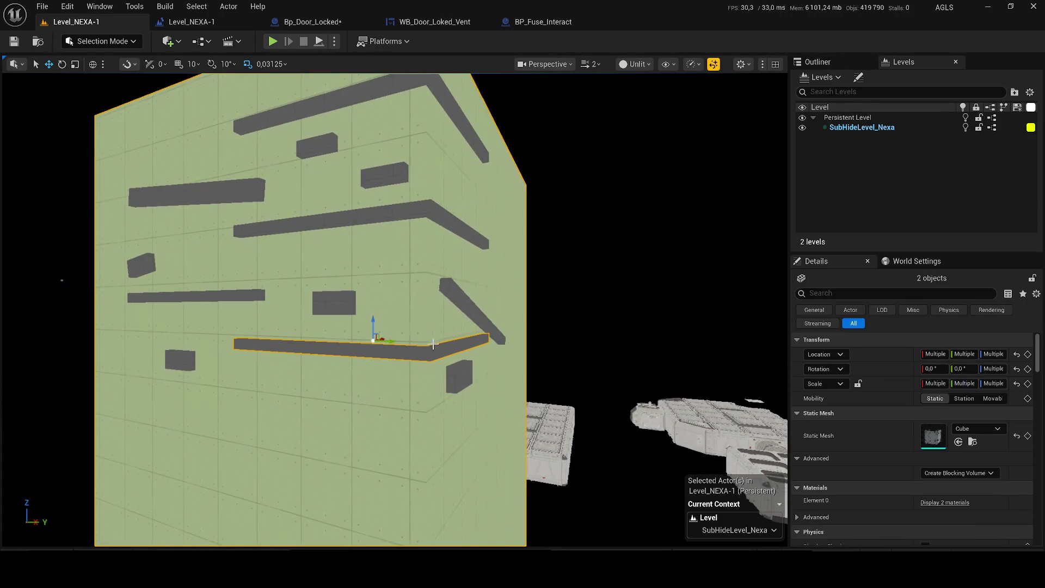
pyautogui.keyDown('ctrl'); pyautogui.click(457, 297); pyautogui.keyUp('ctrl')
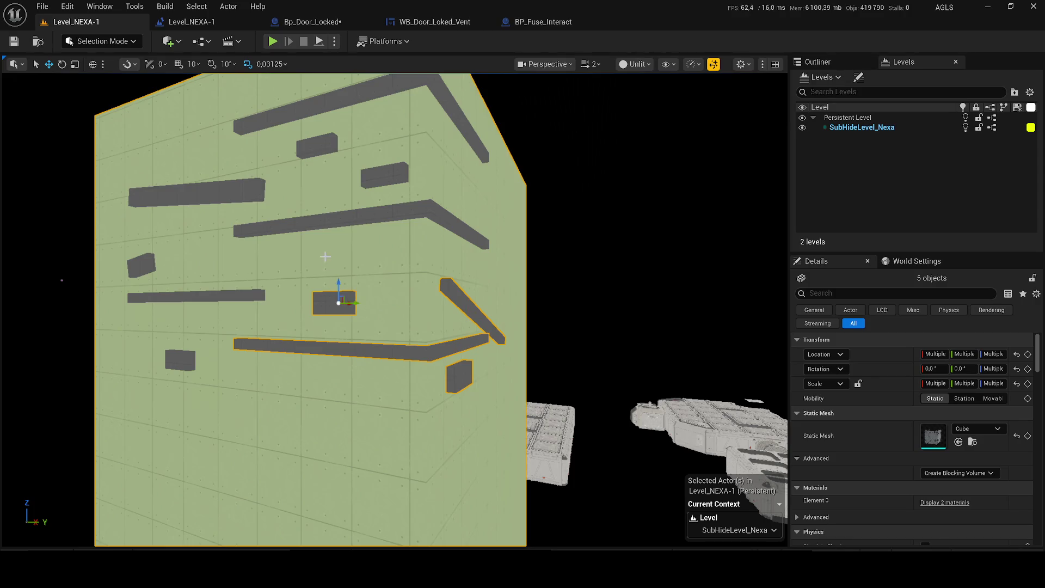
pyautogui.keyDown('ctrl'); pyautogui.click(319, 228); pyautogui.keyUp('ctrl')
pyautogui.keyDown('ctrl'); pyautogui.click(290, 118); pyautogui.keyUp('ctrl')
pyautogui.keyDown('ctrl'); pyautogui.click(191, 198); pyautogui.keyUp('ctrl')
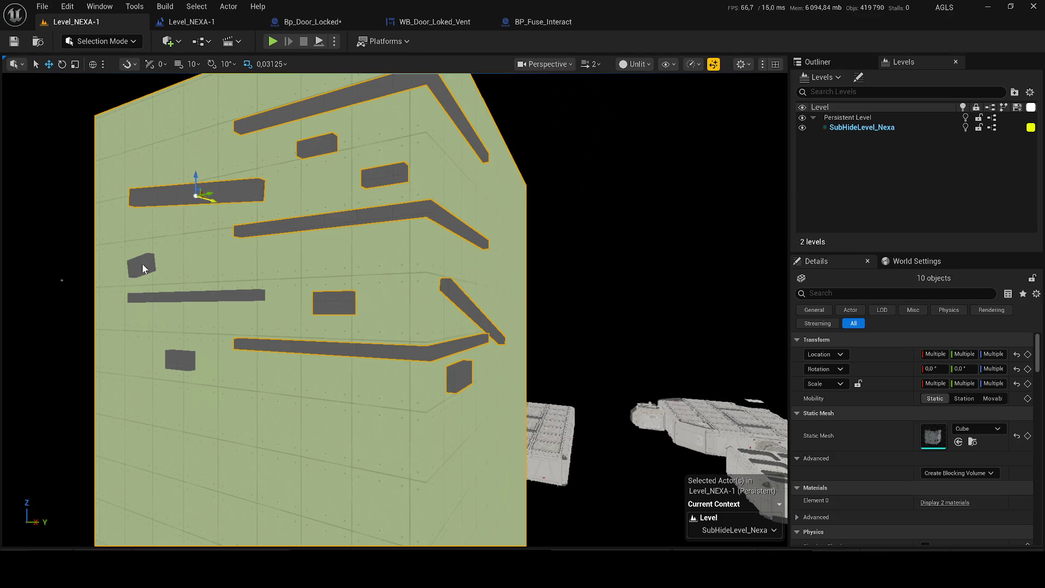
pyautogui.keyDown('ctrl'); pyautogui.click(147, 300); pyautogui.keyUp('ctrl')
pyautogui.moveTo(183, 357); pyautogui.dragTo(315, 291)
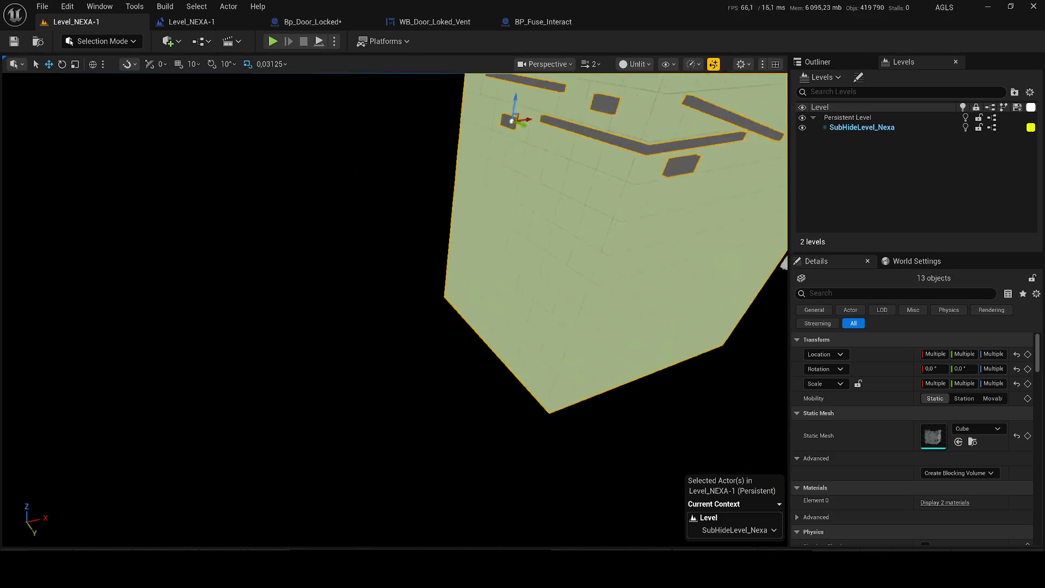
pyautogui.scroll(1, 392, 310)
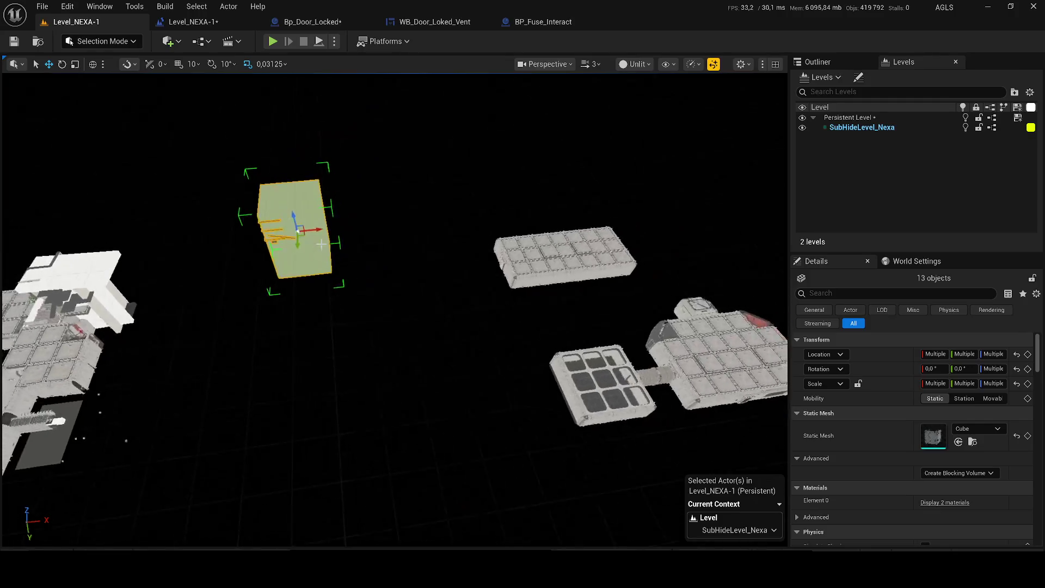
pyautogui.moveTo(600, 170)
pyautogui.mouseDown()
pyautogui.moveTo(372, 186)
pyautogui.moveTo(416, 195)
pyautogui.mouseUp()
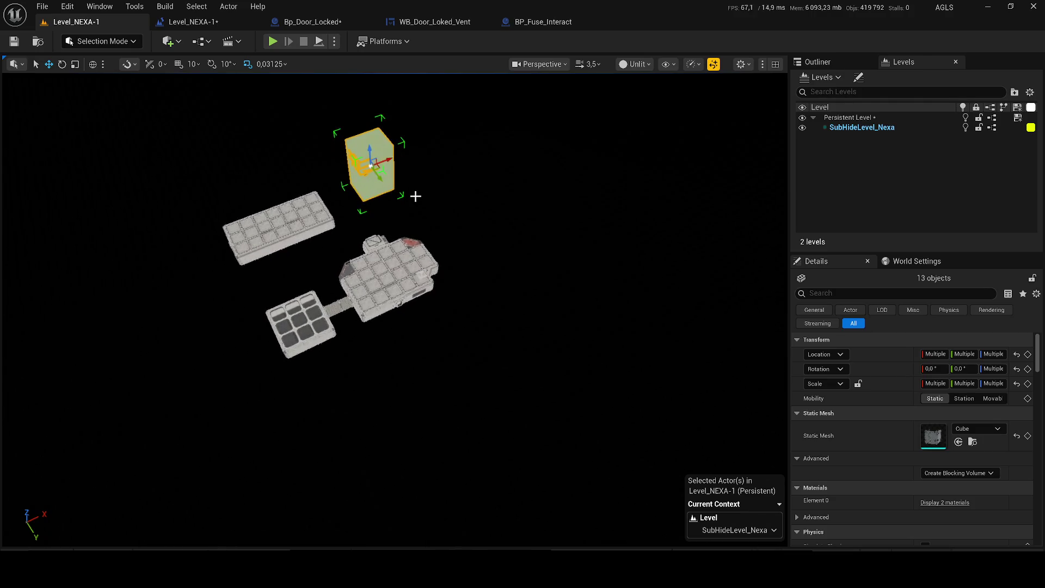
pyautogui.press('f')
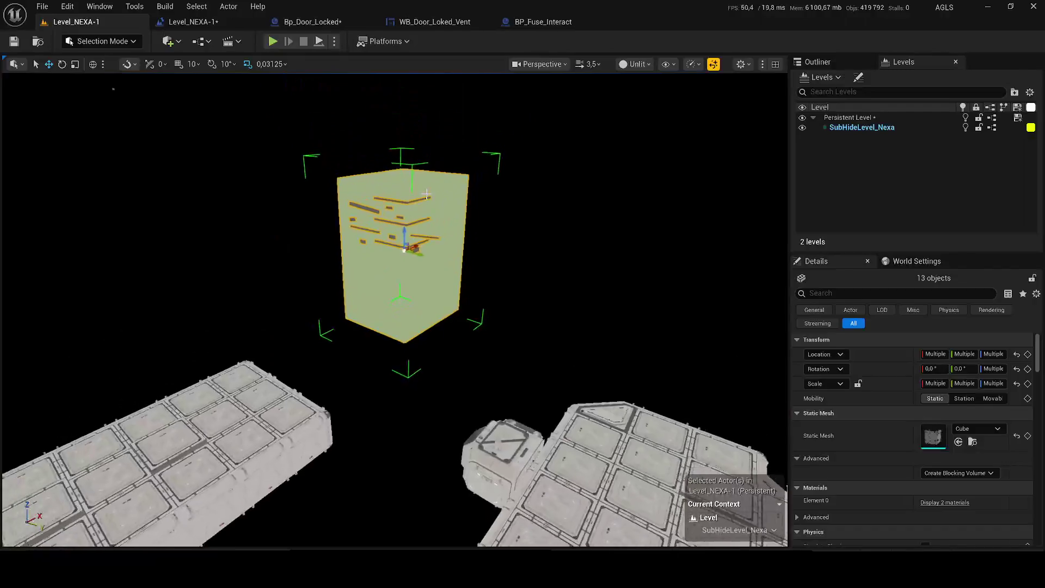
# Step: Save the changed packages via Save Selected and switch to the Outliner actor list
pyautogui.click(616, 412)
pyautogui.hotkey('ctrl', 'shift', 's')
pyautogui.click(616, 412)
pyautogui.click(849, 62)
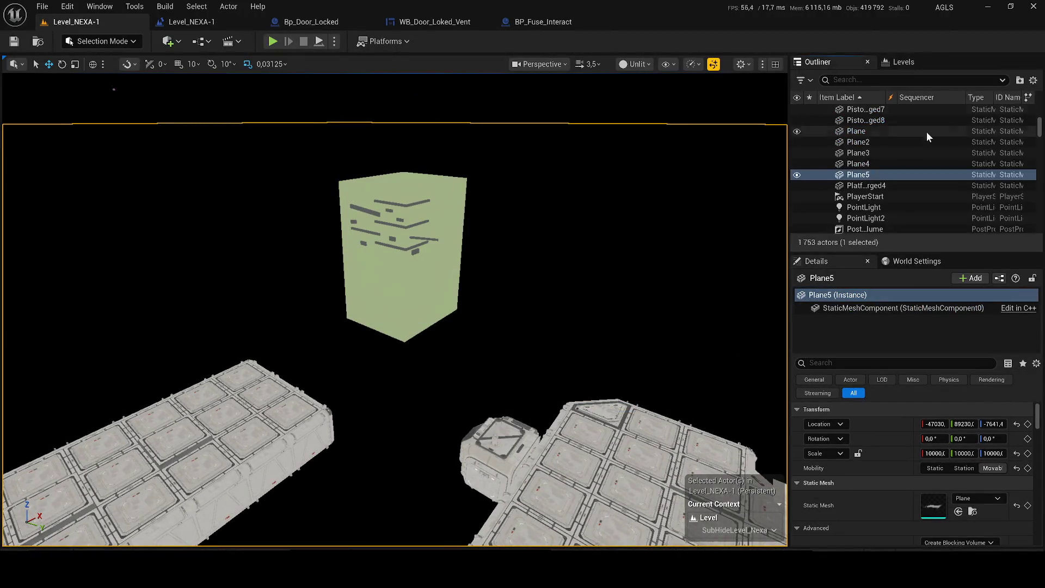
pyautogui.scroll(5, 1041, 148)
# Step: Select the Decort folder, fly under and inside the ship, then return the viewport to Lit shading
pyautogui.click(854, 121)
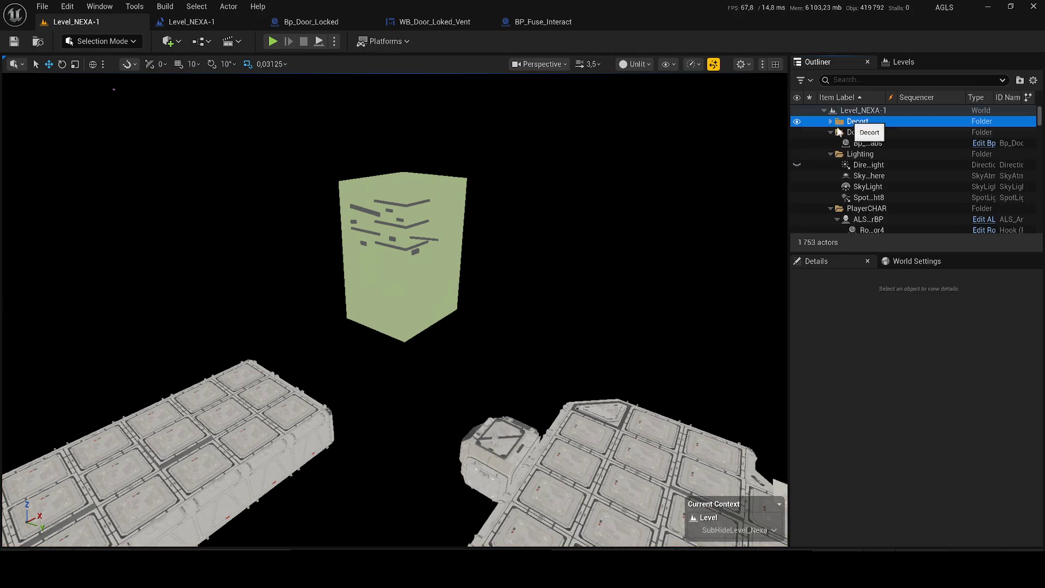
pyautogui.moveTo(494, 333)
pyautogui.mouseDown()
pyautogui.moveTo(515, 358)
pyautogui.moveTo(310, 263)
pyautogui.mouseUp()
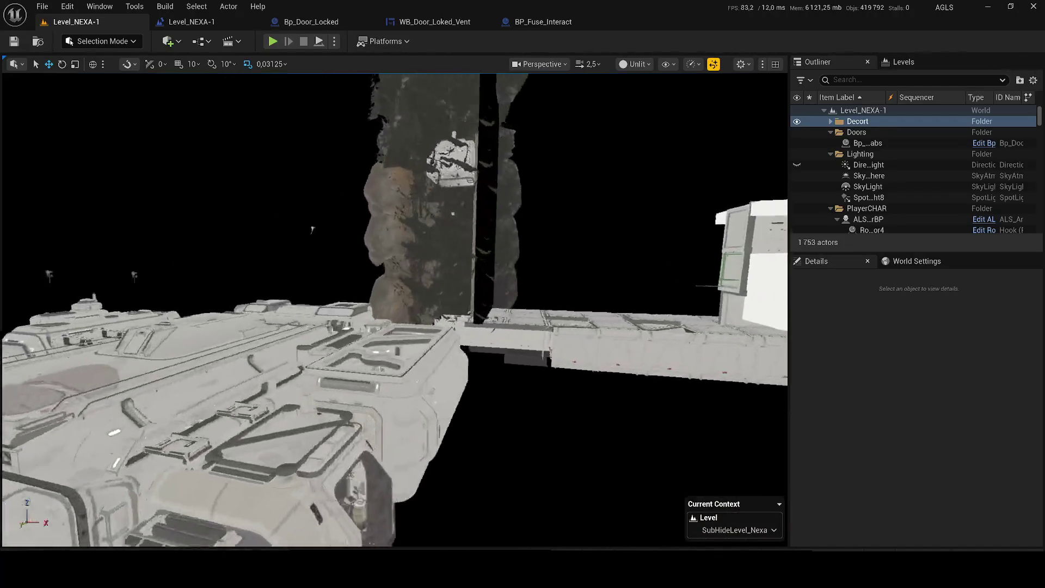
pyautogui.scroll(-1, 311, 263)
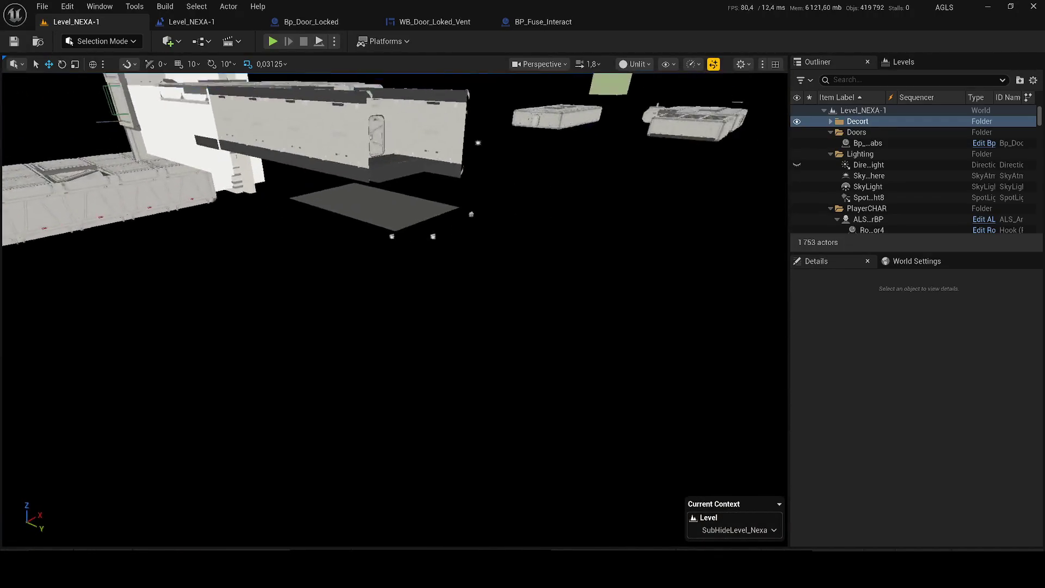
pyautogui.scroll(-2, 565, 332)
pyautogui.moveTo(310, 262)
pyautogui.mouseDown()
pyautogui.moveTo(566, 332)
pyautogui.moveTo(519, 210)
pyautogui.mouseUp()
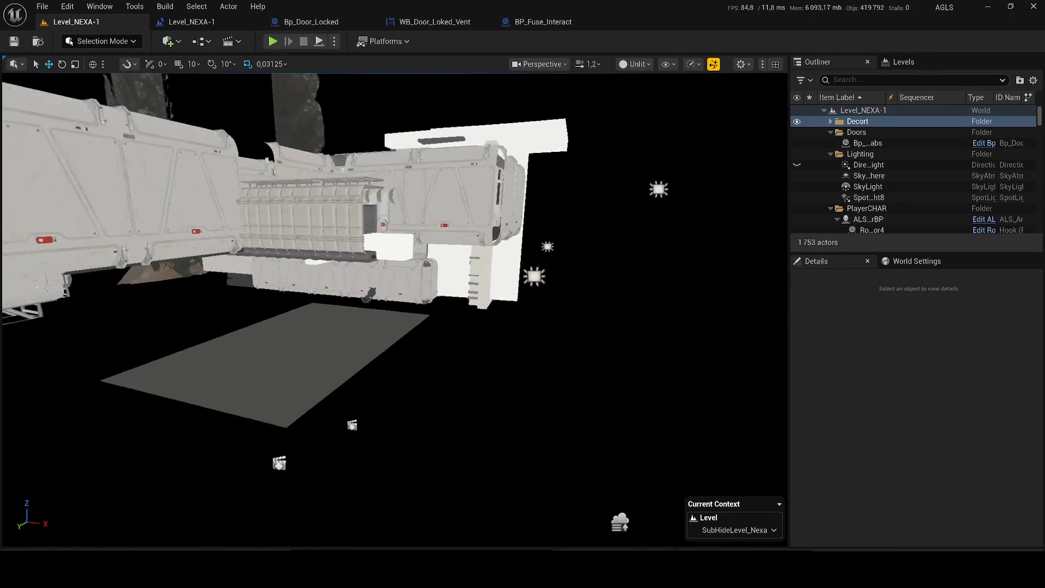
pyautogui.moveTo(519, 211); pyautogui.dragTo(561, 227)
pyautogui.click(637, 64)
pyautogui.click(649, 107)
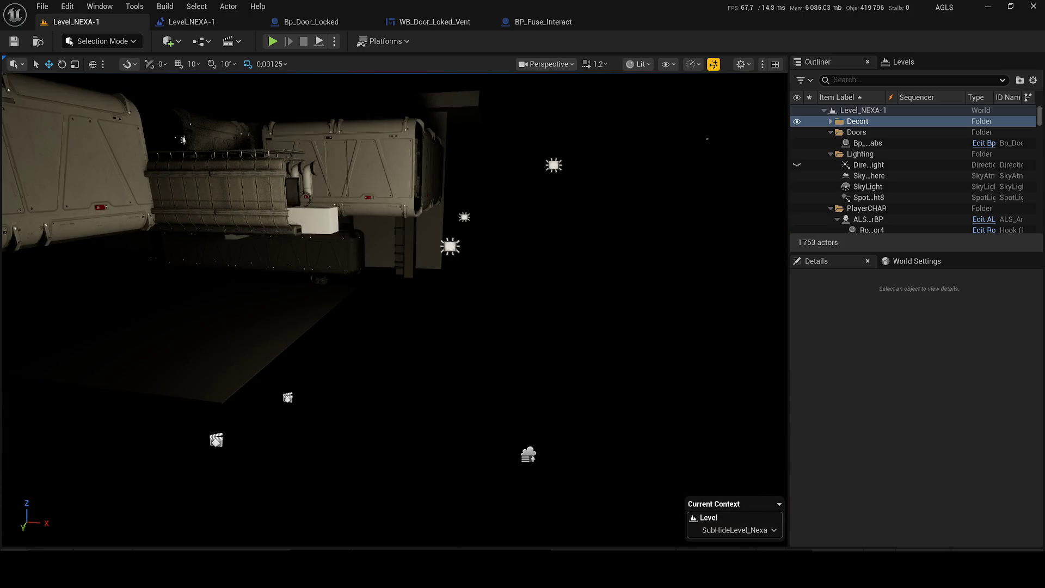
pyautogui.moveTo(183, 140); pyautogui.dragTo(657, 428)
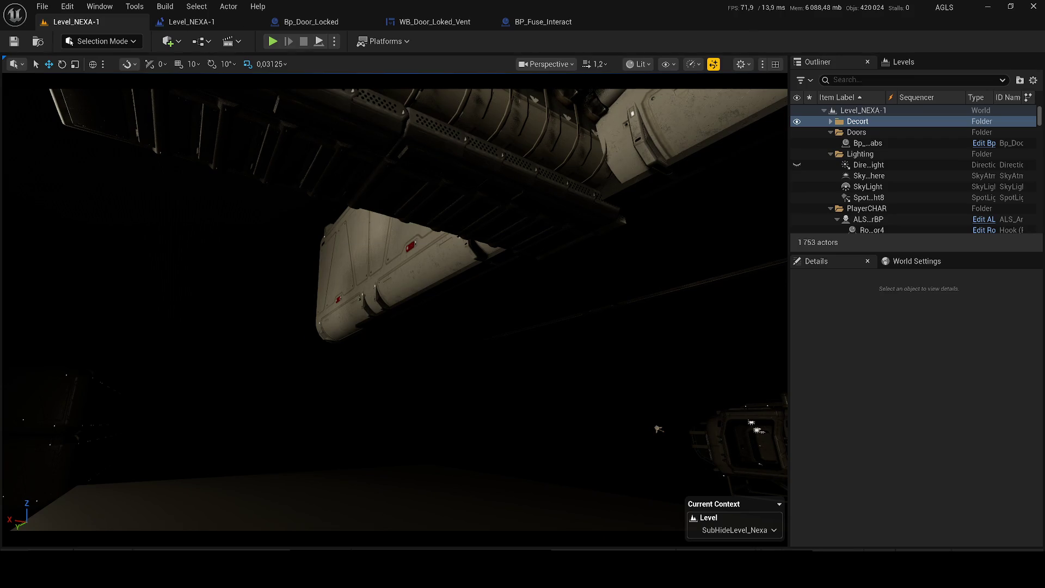
pyautogui.moveTo(658, 428)
pyautogui.mouseDown()
pyautogui.moveTo(611, 355)
pyautogui.moveTo(604, 425)
pyautogui.mouseUp()
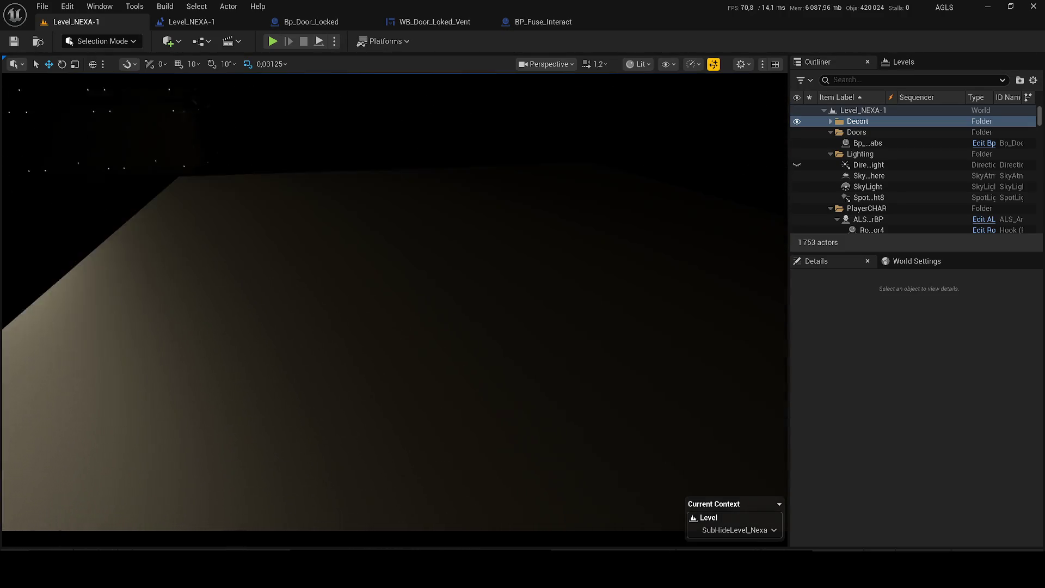
pyautogui.moveTo(604, 424)
pyautogui.mouseDown()
pyautogui.moveTo(8, 222)
pyautogui.moveTo(183, 139)
pyautogui.mouseUp()
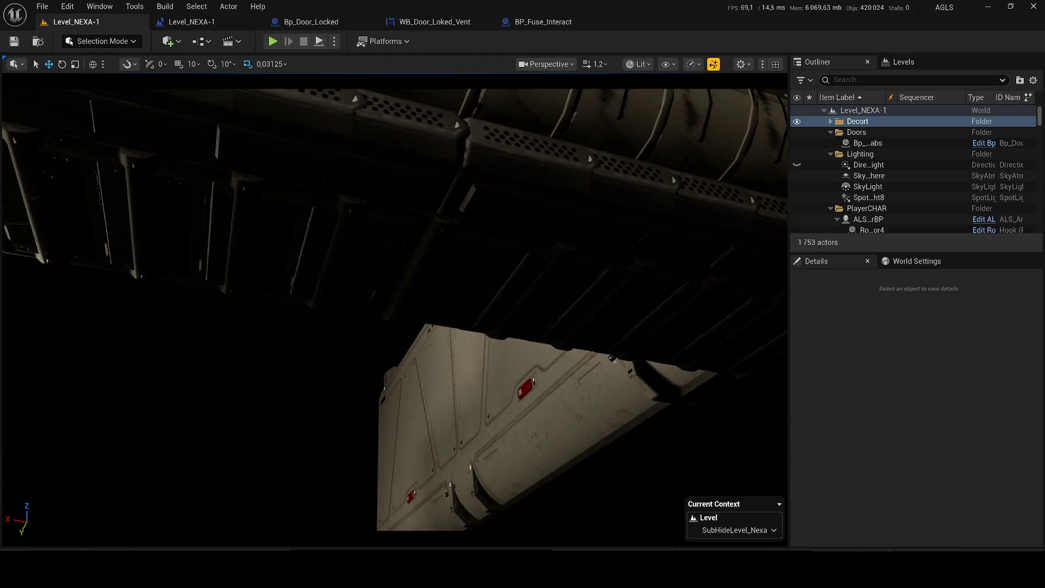
pyautogui.moveTo(183, 140)
pyautogui.mouseDown()
pyautogui.moveTo(651, 420)
pyautogui.moveTo(653, 375)
pyautogui.mouseUp()
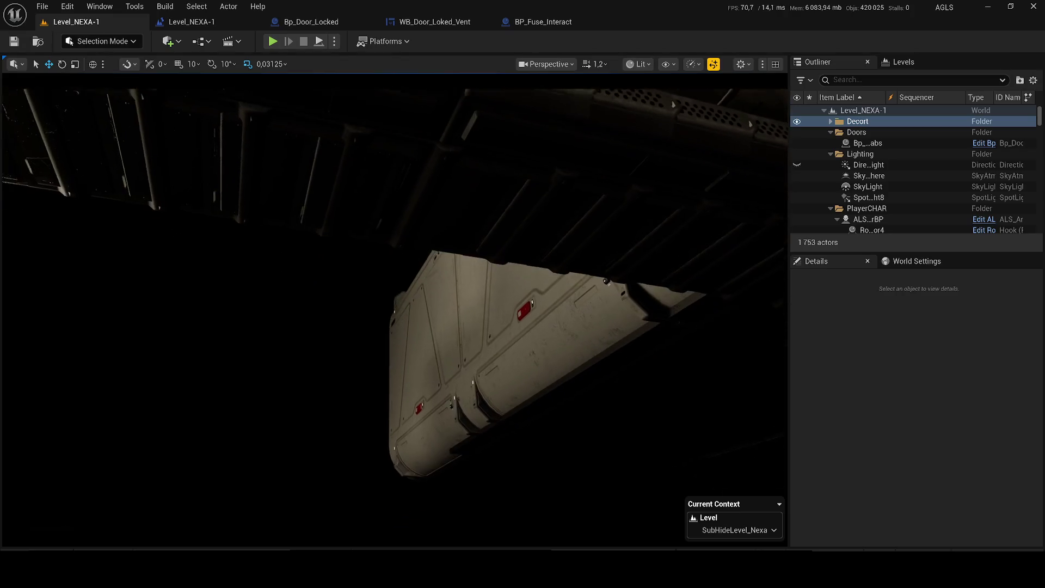
pyautogui.moveTo(653, 376)
pyautogui.mouseDown()
pyautogui.moveTo(653, 506)
pyautogui.moveTo(654, 343)
pyautogui.moveTo(653, 498)
pyautogui.mouseUp()
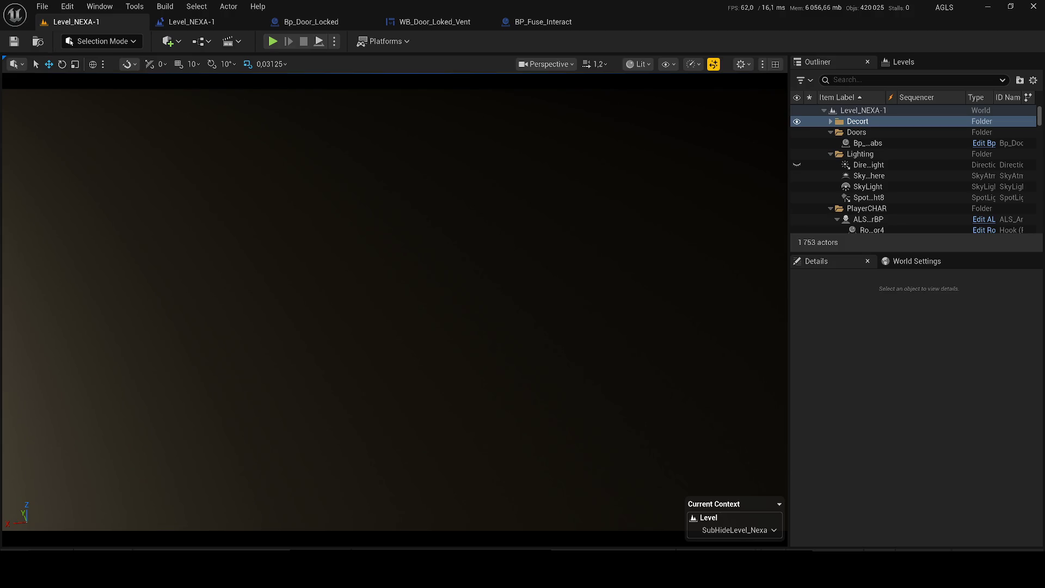
pyautogui.moveTo(653, 498)
pyautogui.mouseDown()
pyautogui.moveTo(653, 392)
pyautogui.moveTo(653, 457)
pyautogui.mouseUp()
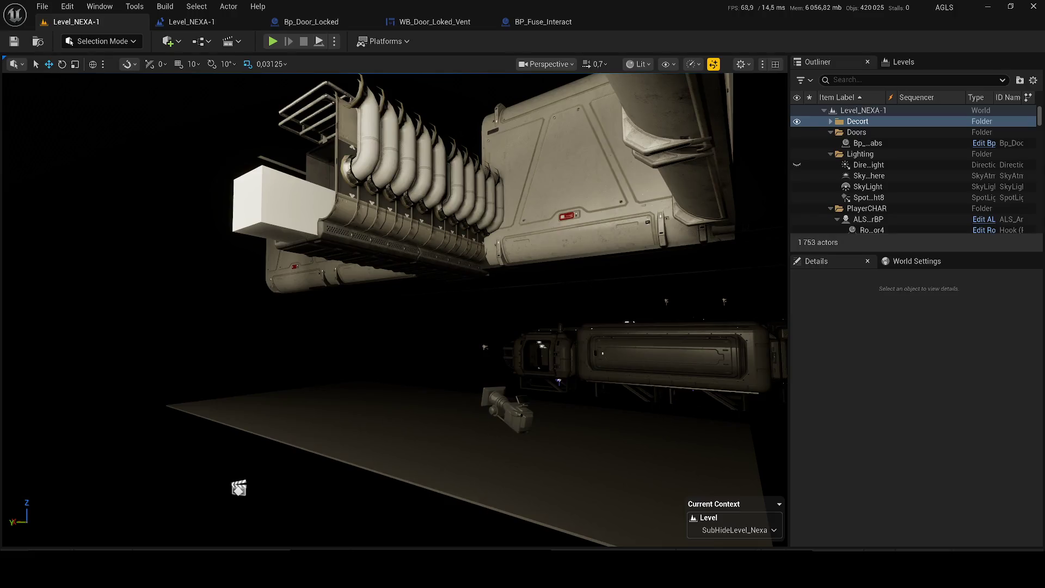
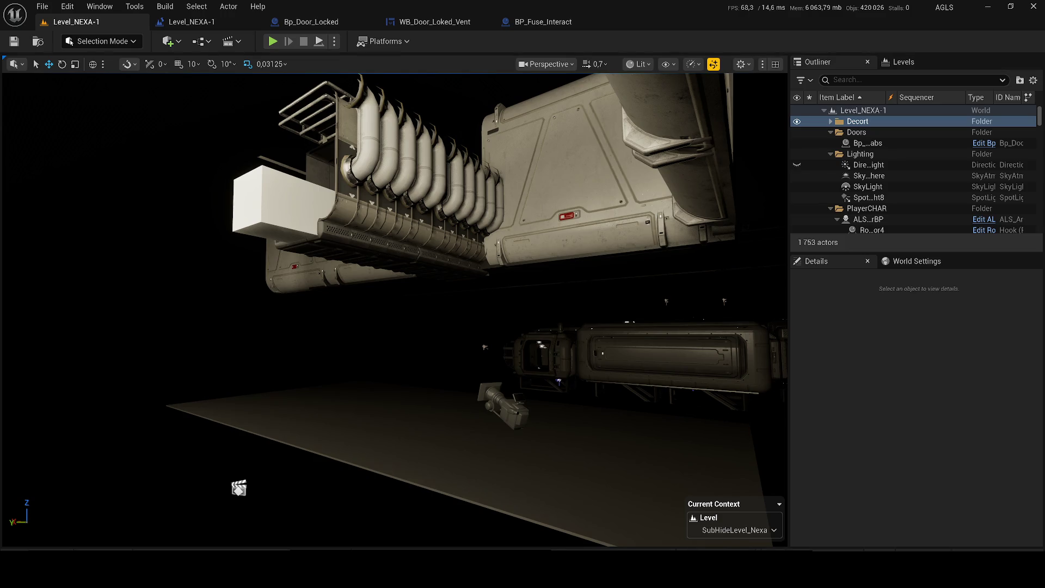
# Step: Fly under the structure and select the SM_Construction_19 wall piece, readying the editor mode list
pyautogui.press('w')
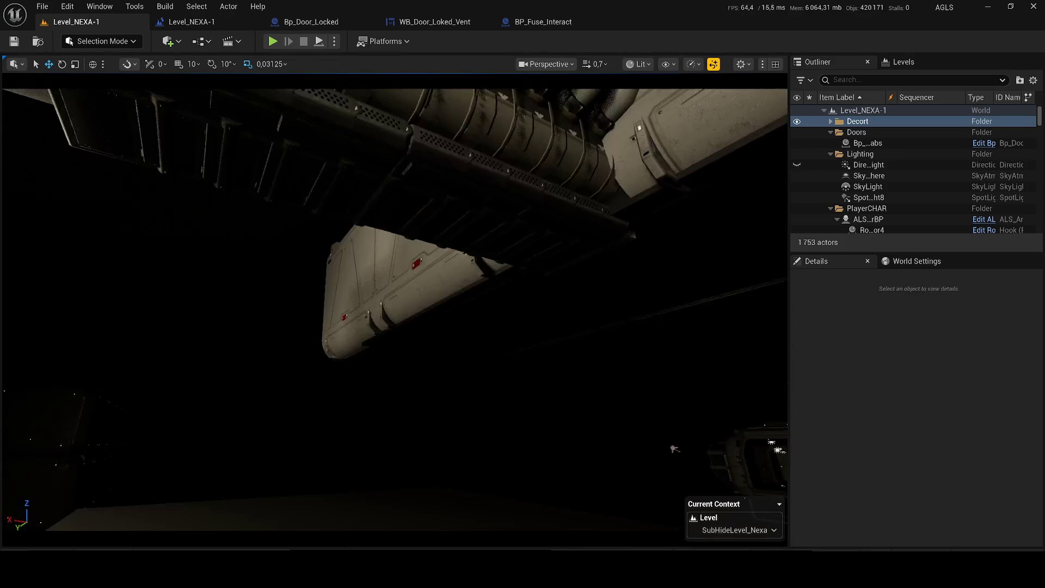
pyautogui.press('w')
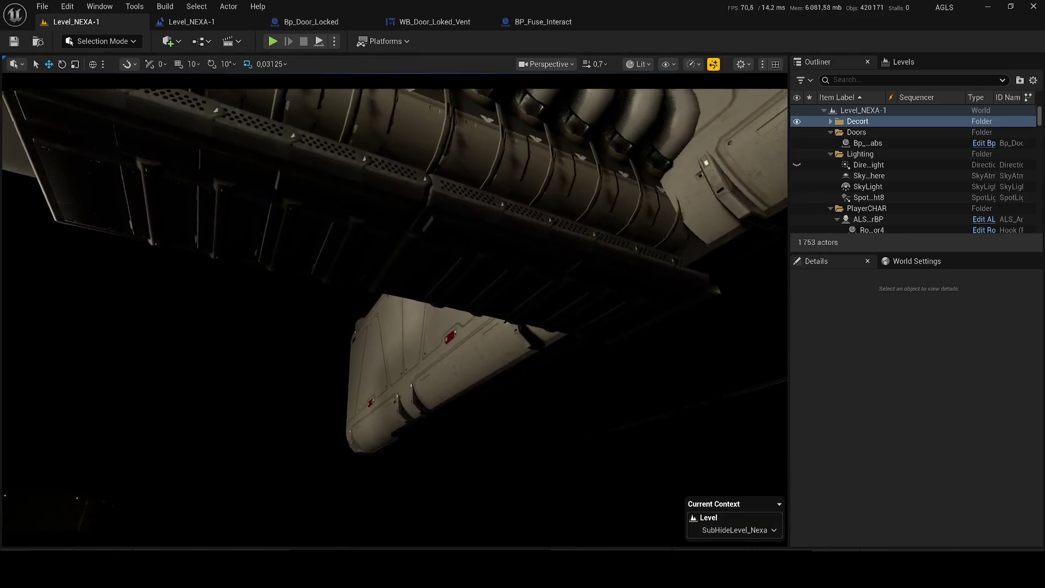
pyautogui.click(397, 188)
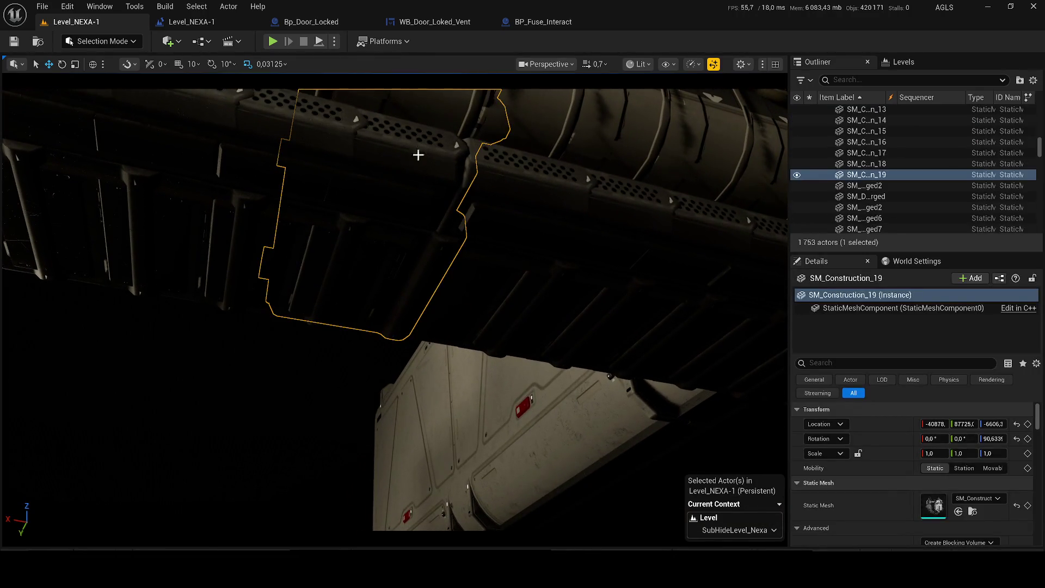
pyautogui.click(118, 41)
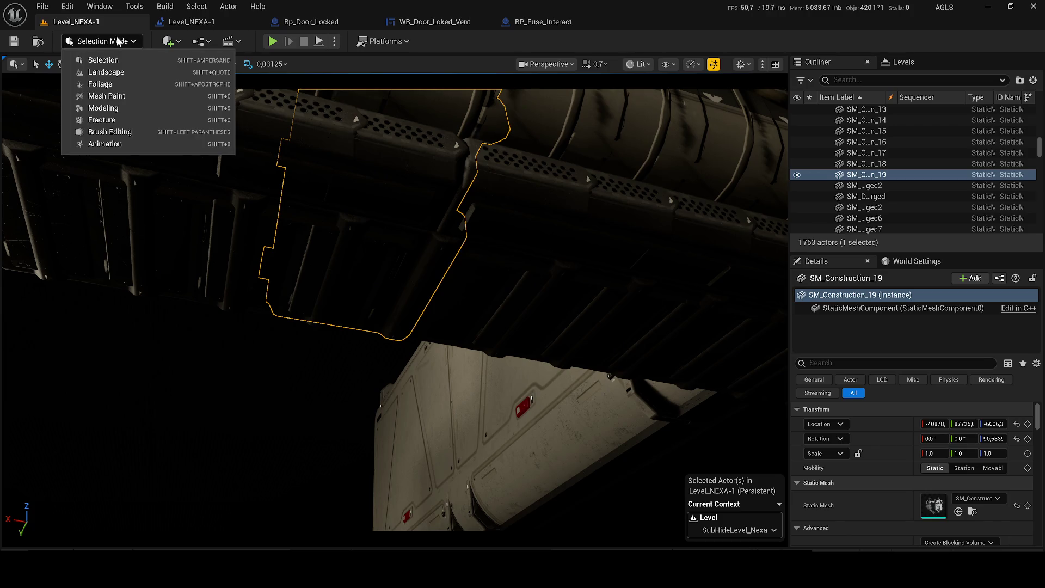
# Step: Enter Fracture Mode and start a new geometry collection from SM_Construction_19
pyautogui.click(140, 122)
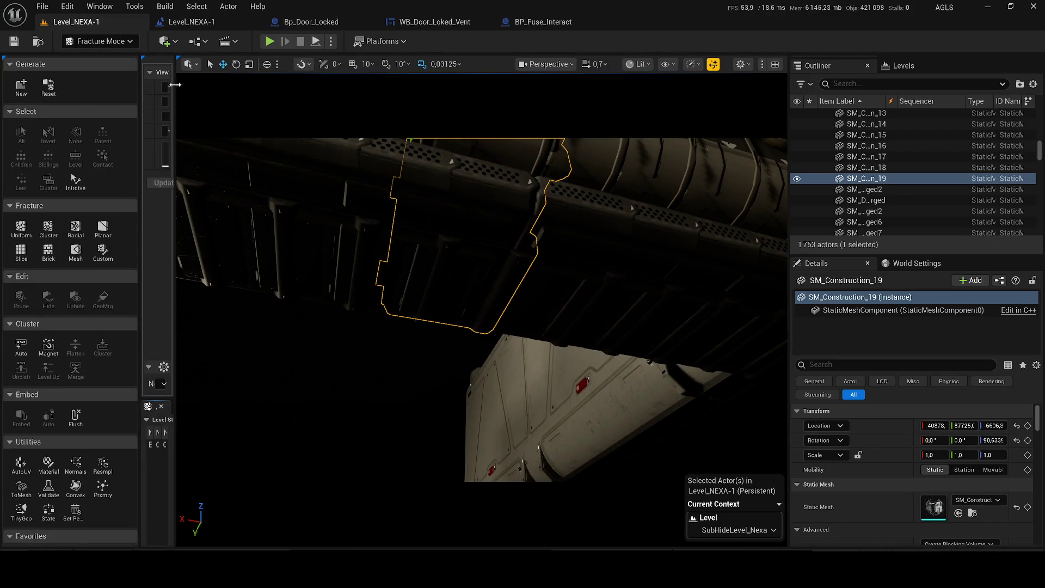
pyautogui.moveTo(174, 85); pyautogui.dragTo(277, 81)
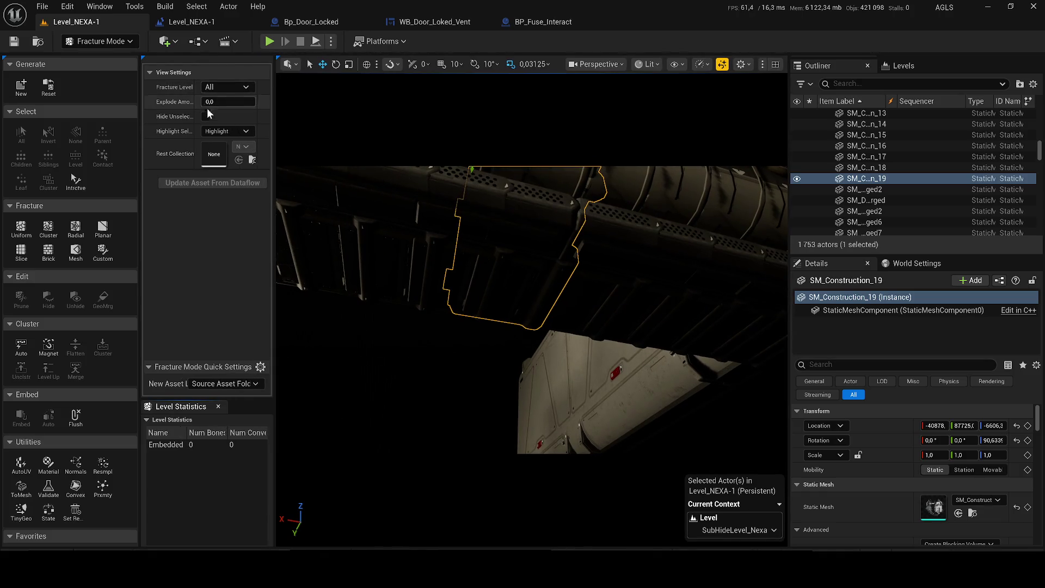
pyautogui.click(31, 93)
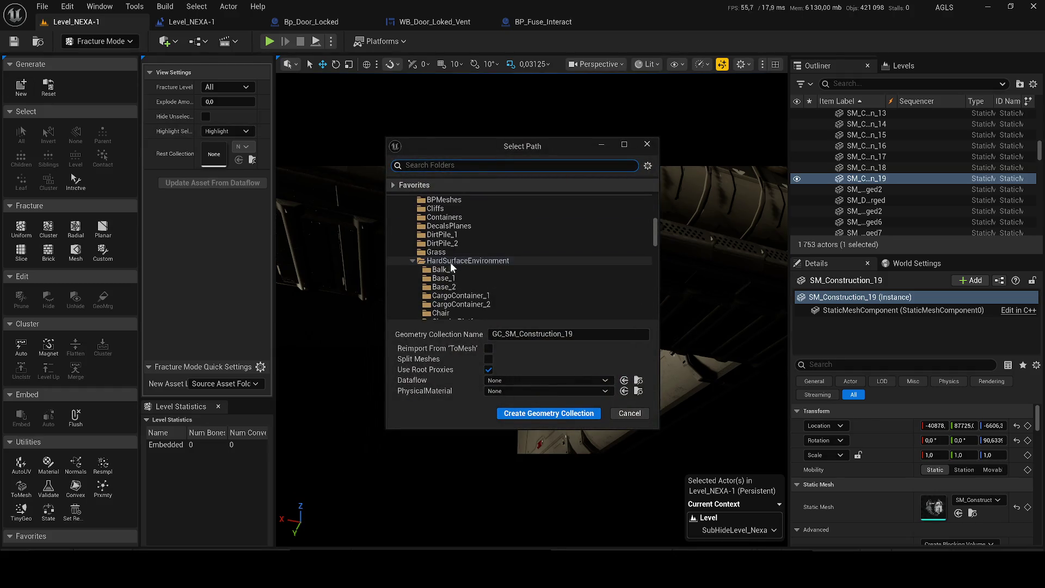
pyautogui.scroll(-5, 531, 271)
# Step: Create GC_SM_Construction_19 in a new Fractures folder under Game
pyautogui.click(552, 275)
pyautogui.moveTo(656, 238); pyautogui.dragTo(656, 175)
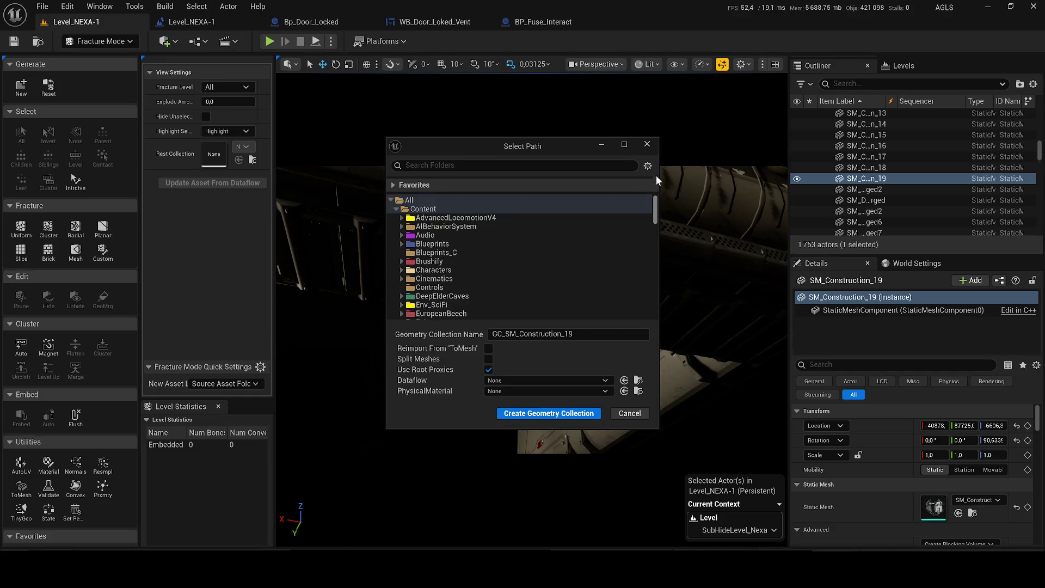
pyautogui.scroll(-2, 422, 281)
pyautogui.click(402, 271)
pyautogui.scroll(-2, 494, 289)
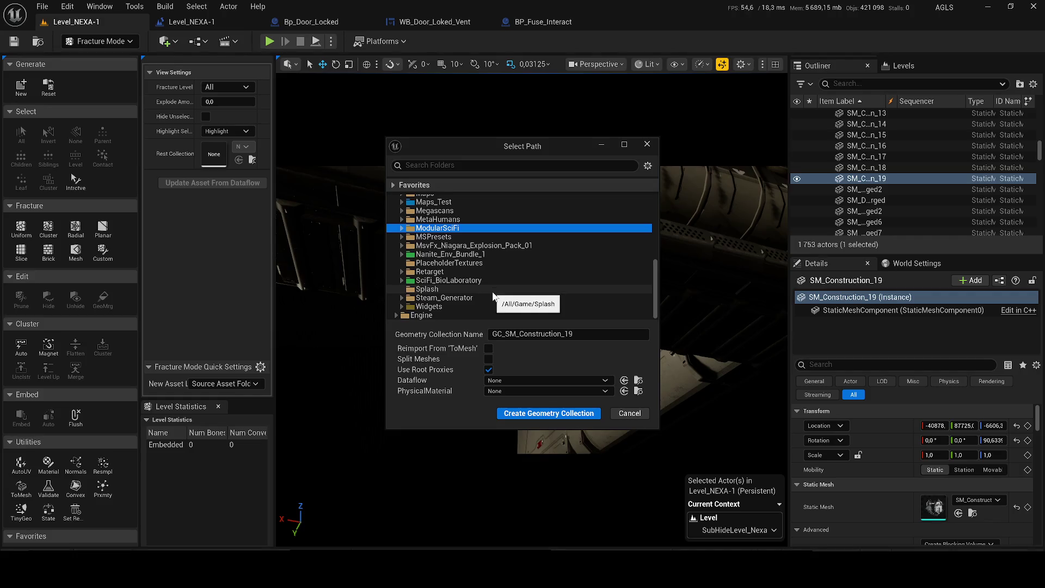
pyautogui.scroll(10, 470, 282)
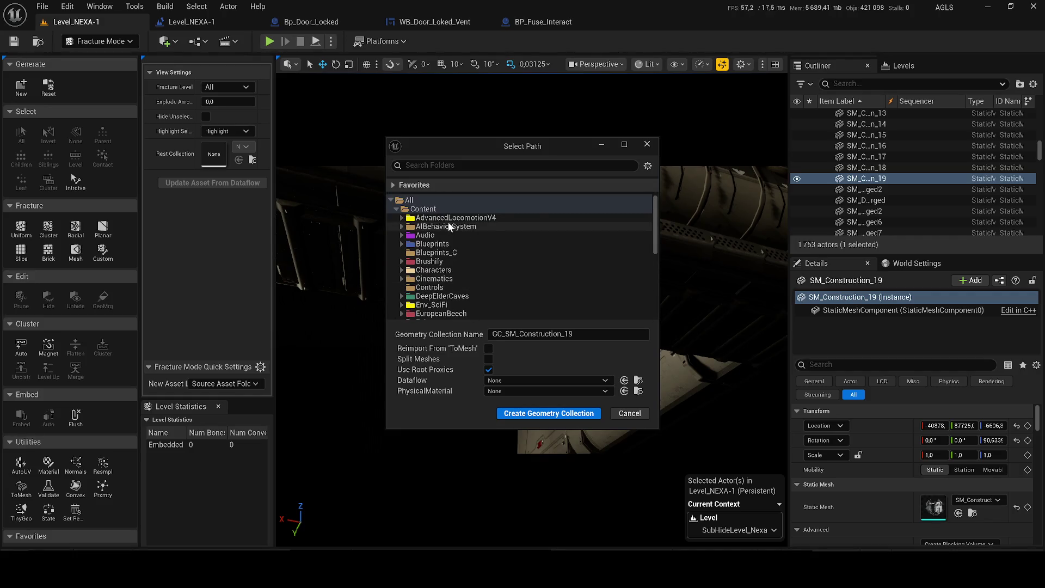
pyautogui.scroll(-4, 479, 238)
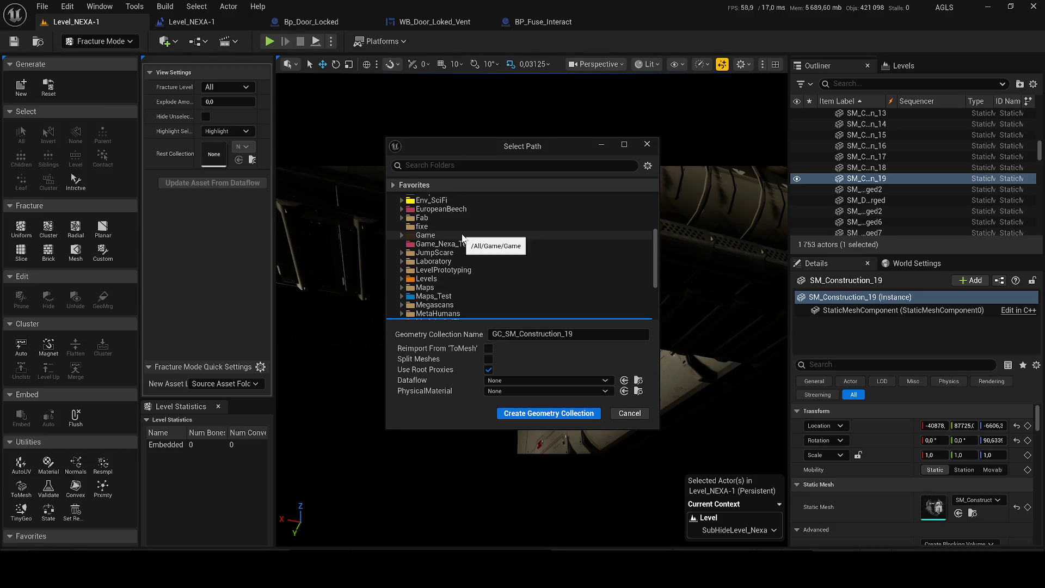
pyautogui.click(407, 237)
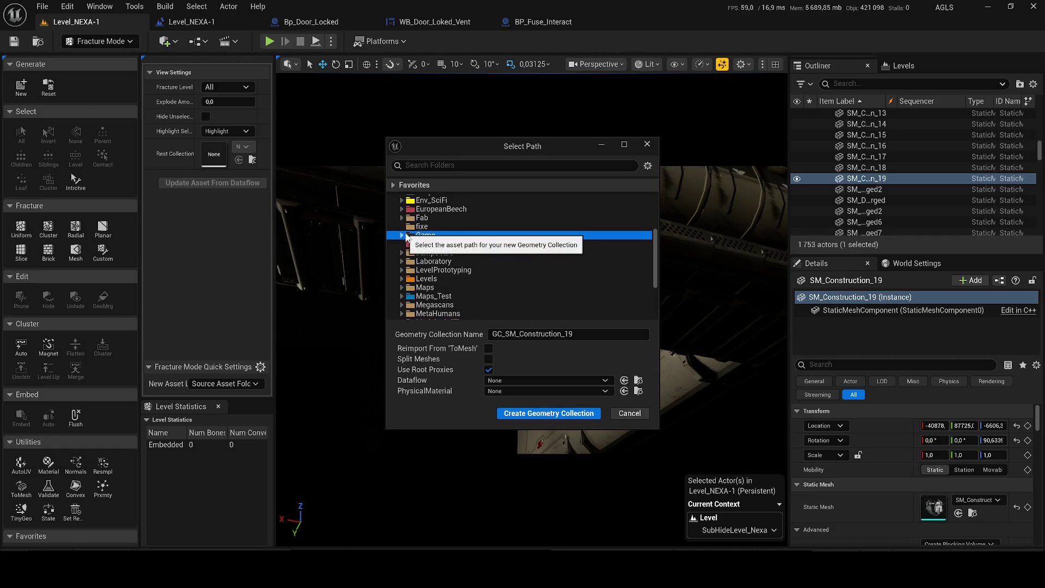
pyautogui.click(403, 236)
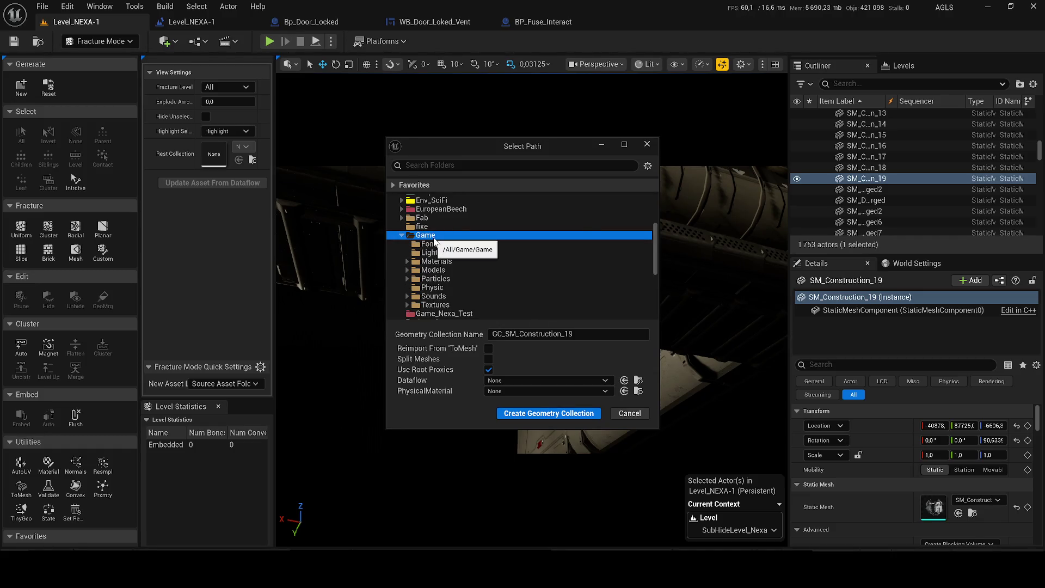
pyautogui.hotkey('ctrl', 'shift', 'n')
pyautogui.write('Fractures')
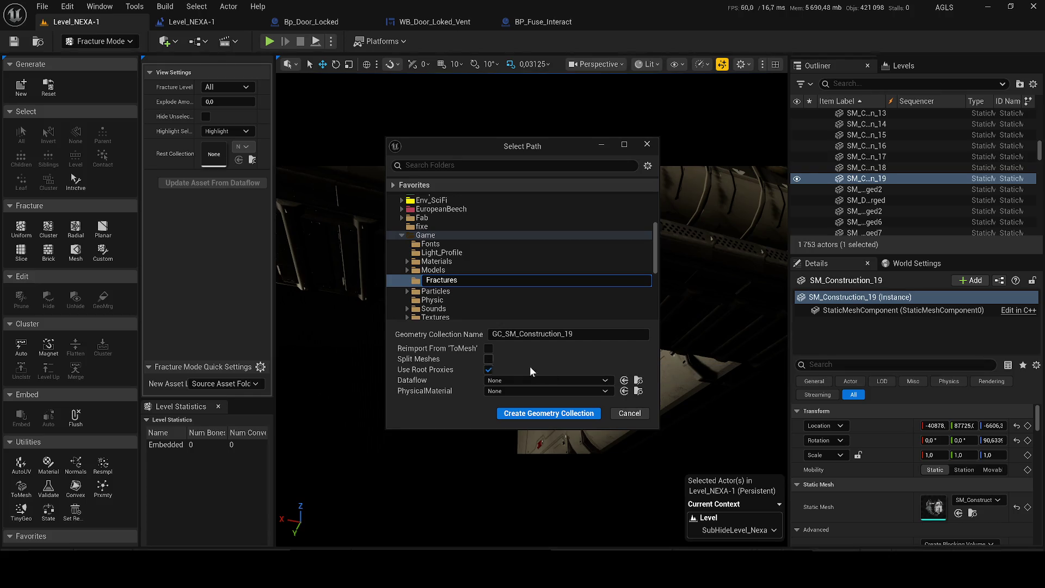
pyautogui.click(532, 415)
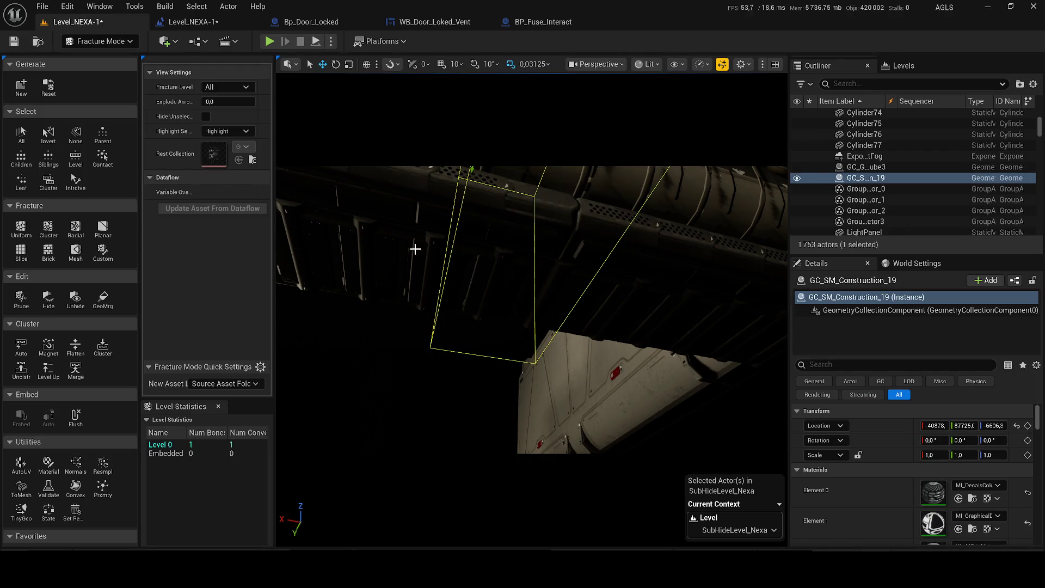
# Step: Raise Explode Amount, Cluster-fracture the collection into 255 pieces, and return to Selection Mode
pyautogui.moveTo(220, 101)
pyautogui.mouseDown()
pyautogui.moveTo(237, 101)
pyautogui.moveTo(229, 107)
pyautogui.mouseUp()
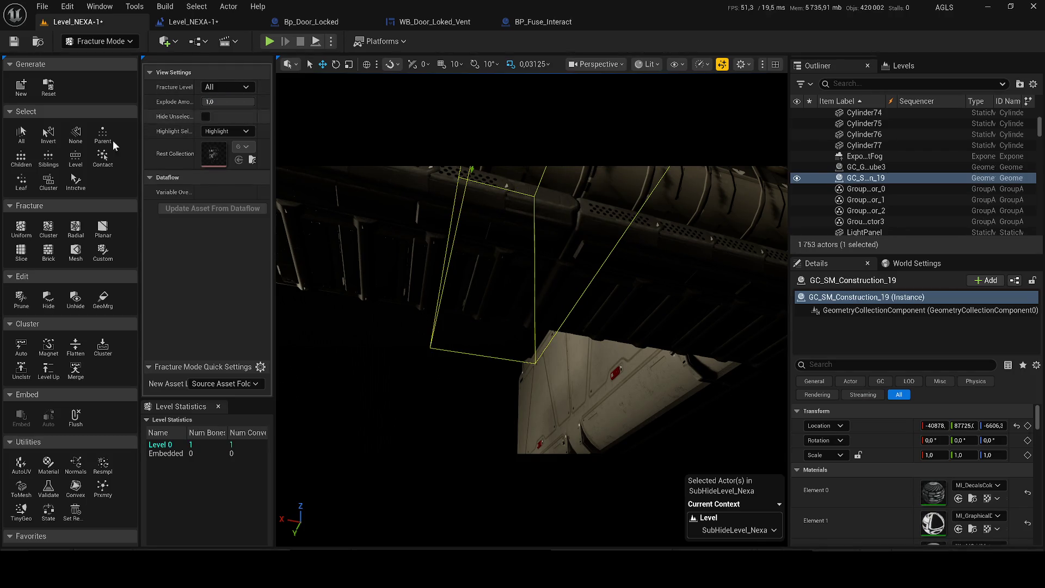
pyautogui.click(47, 229)
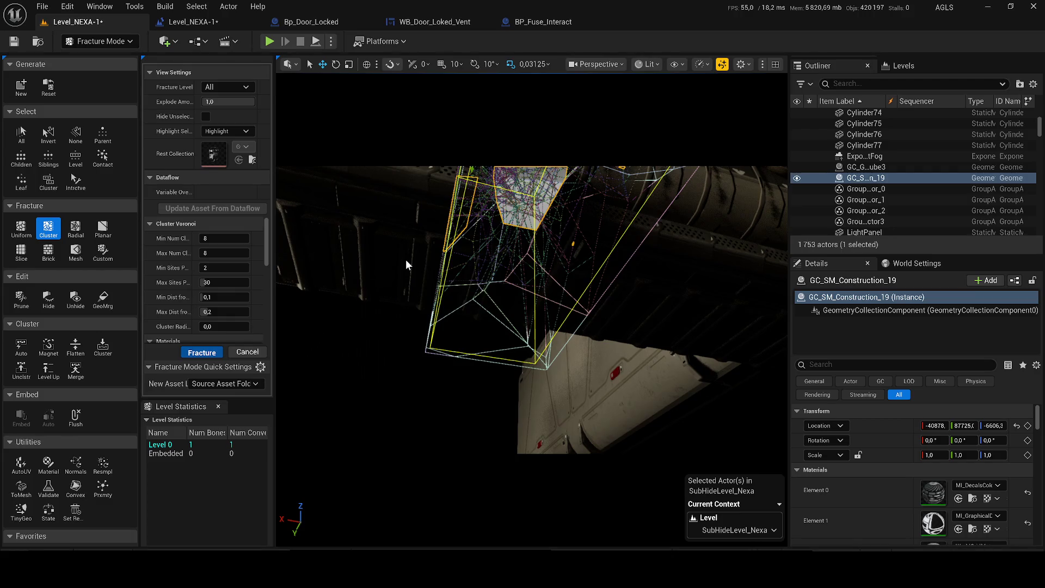
pyautogui.click(202, 351)
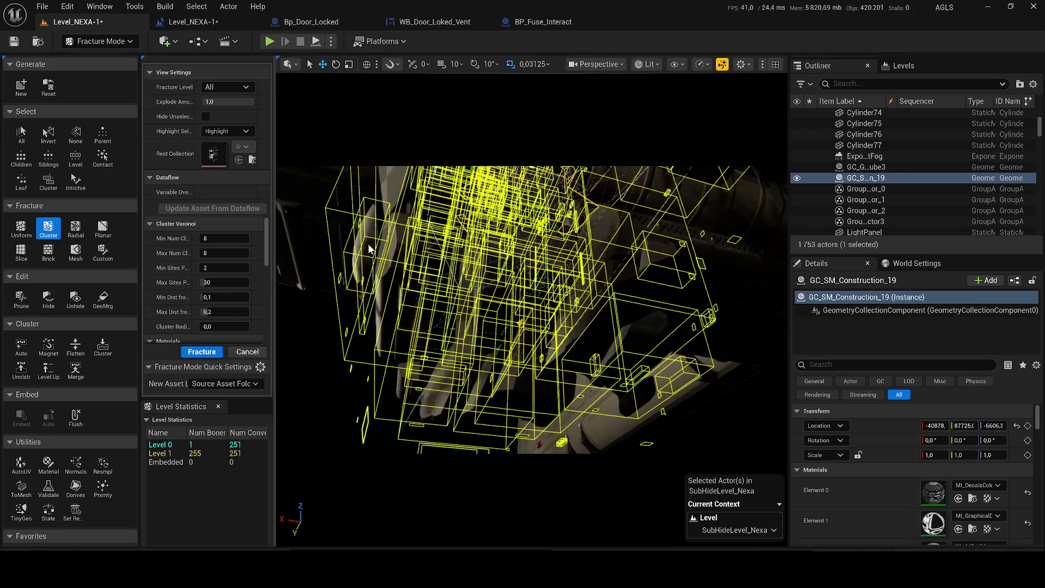
pyautogui.click(100, 40)
pyautogui.click(104, 60)
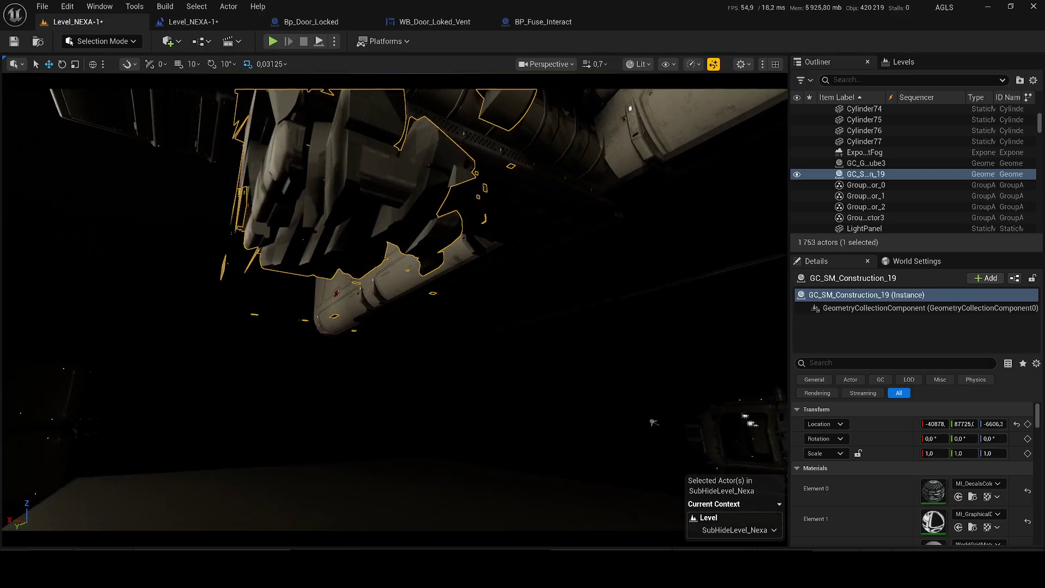
# Step: Frame the fractured geometry and run a Simulate session to watch the pipe wall, then stop it
pyautogui.press('f')
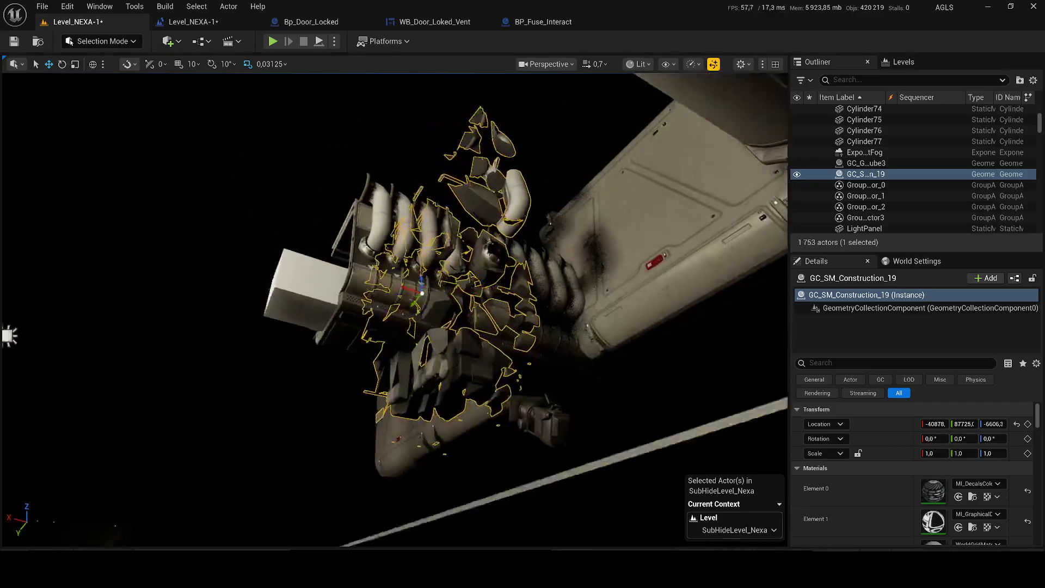
pyautogui.moveTo(484, 200); pyautogui.dragTo(483, 201)
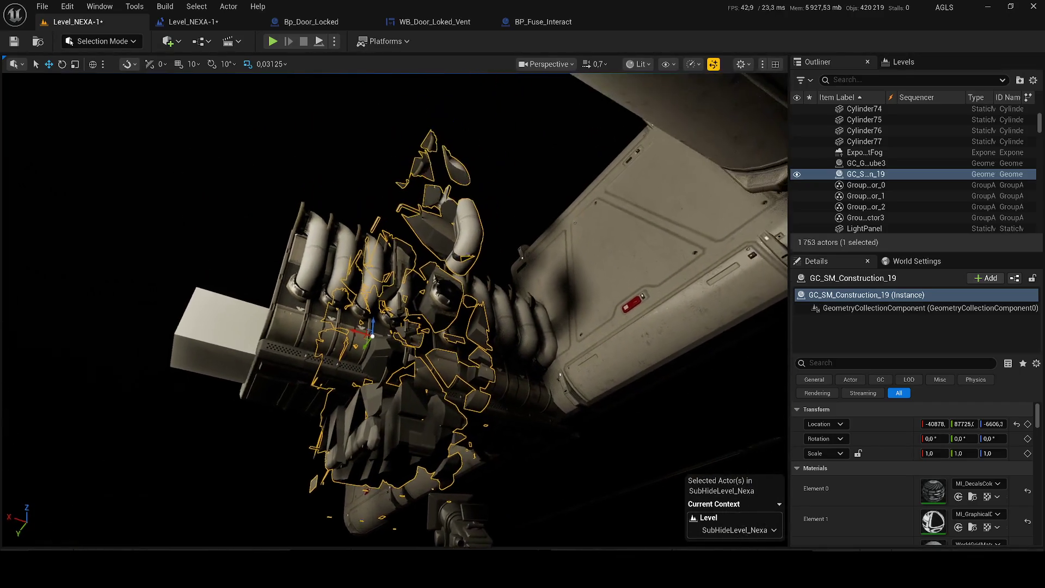
pyautogui.click(328, 45)
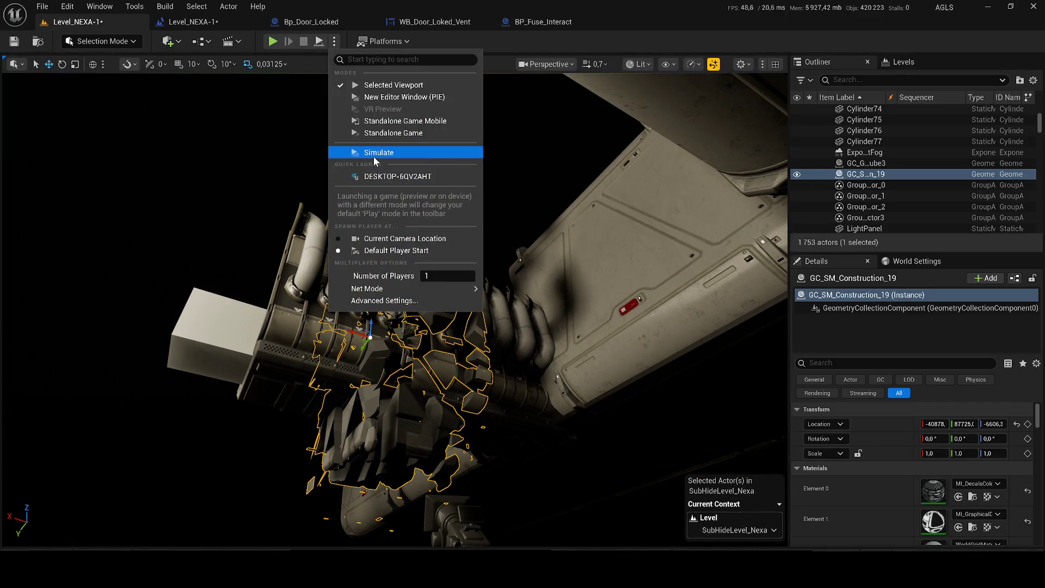
pyautogui.click(373, 156)
pyautogui.moveTo(471, 262); pyautogui.dragTo(471, 262)
pyautogui.press('Escape')
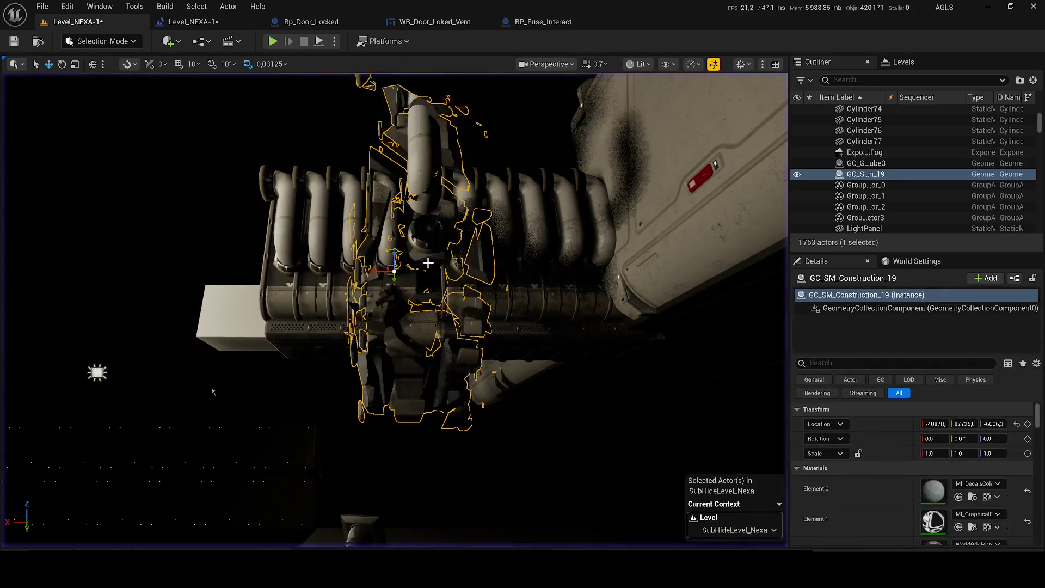
pyautogui.scroll(-5, 898, 458)
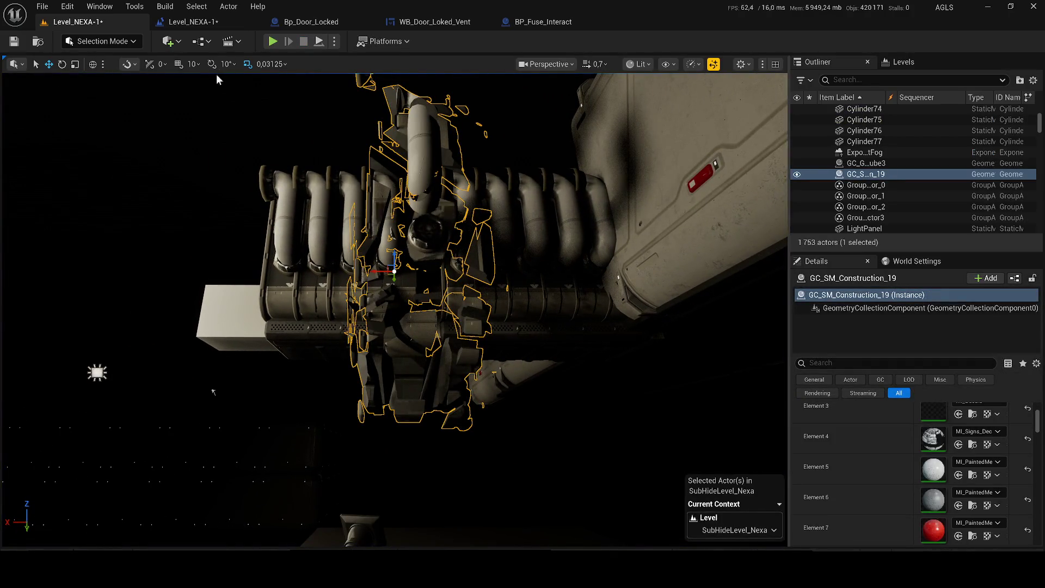
# Step: Switch the editor back to Fracture Mode on GC_SM_Construction_19
pyautogui.click(163, 7)
pyautogui.click(103, 41)
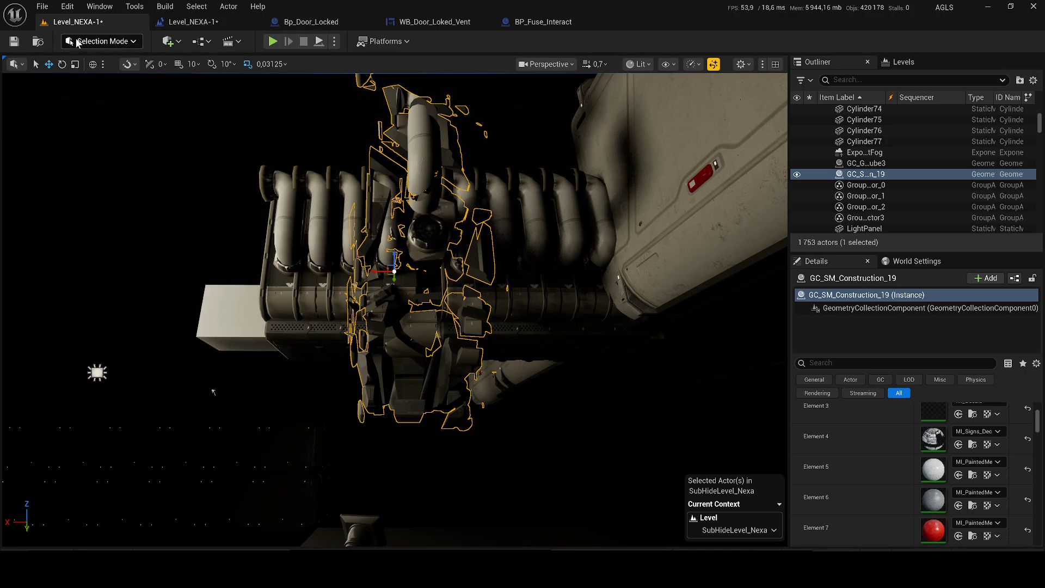
pyautogui.click(115, 118)
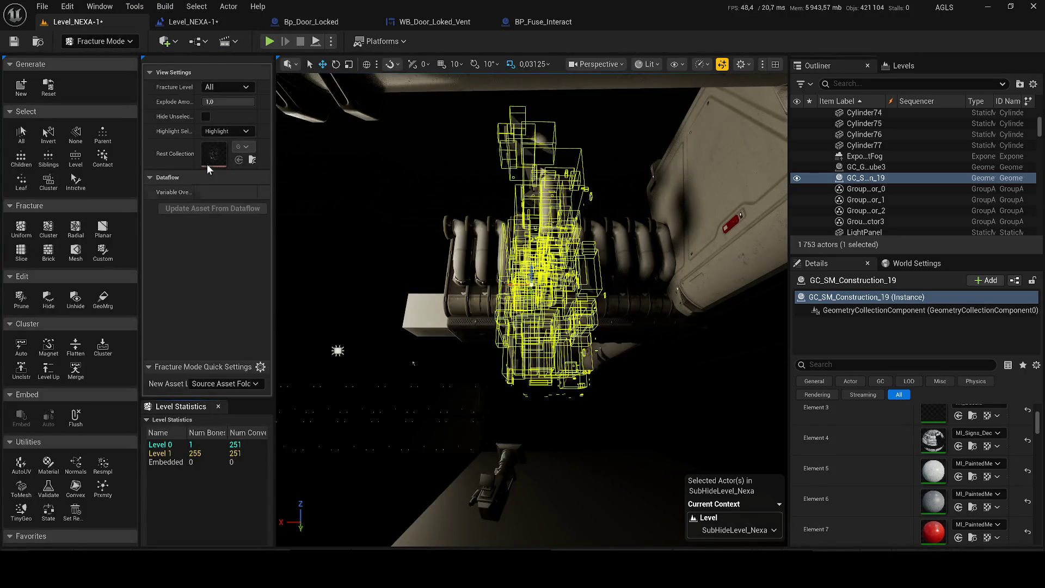
# Step: Reset Explode Amount to 0 and delete the fractured pieces of GC_SM_Construction_19
pyautogui.moveTo(216, 102); pyautogui.dragTo(214, 102)
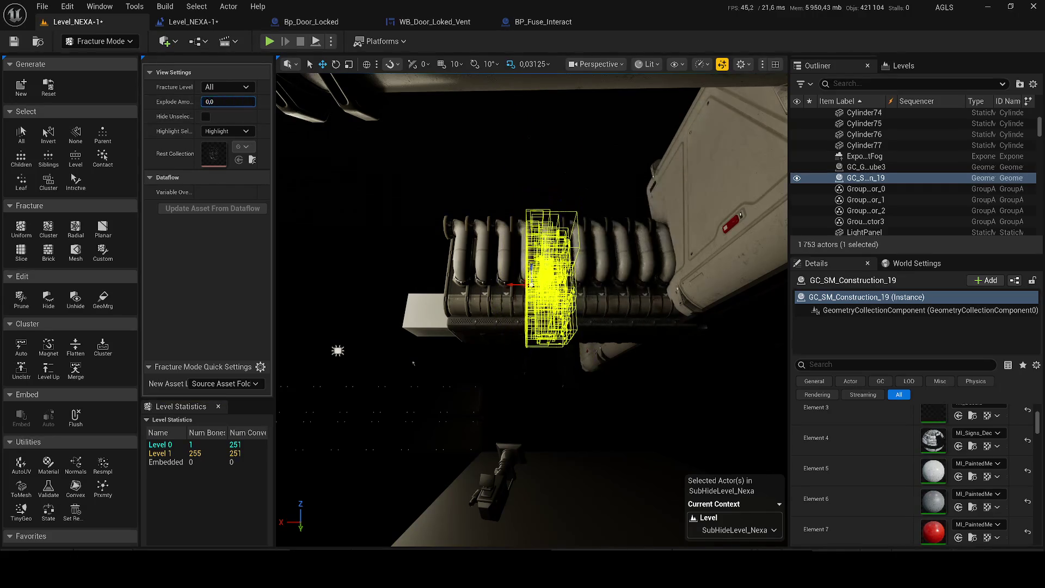
pyautogui.click(225, 104)
pyautogui.write('0')
pyautogui.press('Return')
pyautogui.click(14, 43)
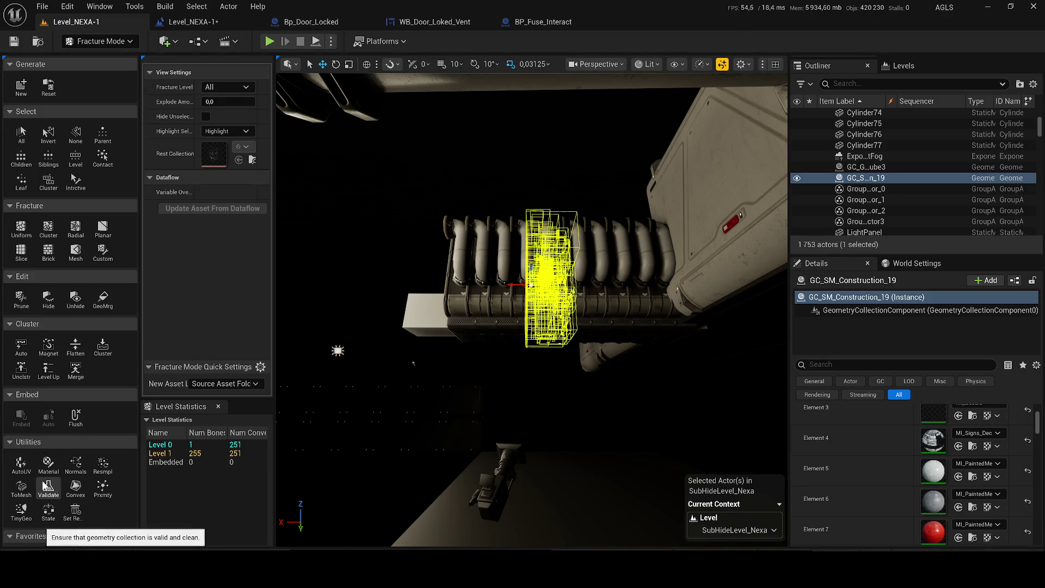
pyautogui.click(48, 463)
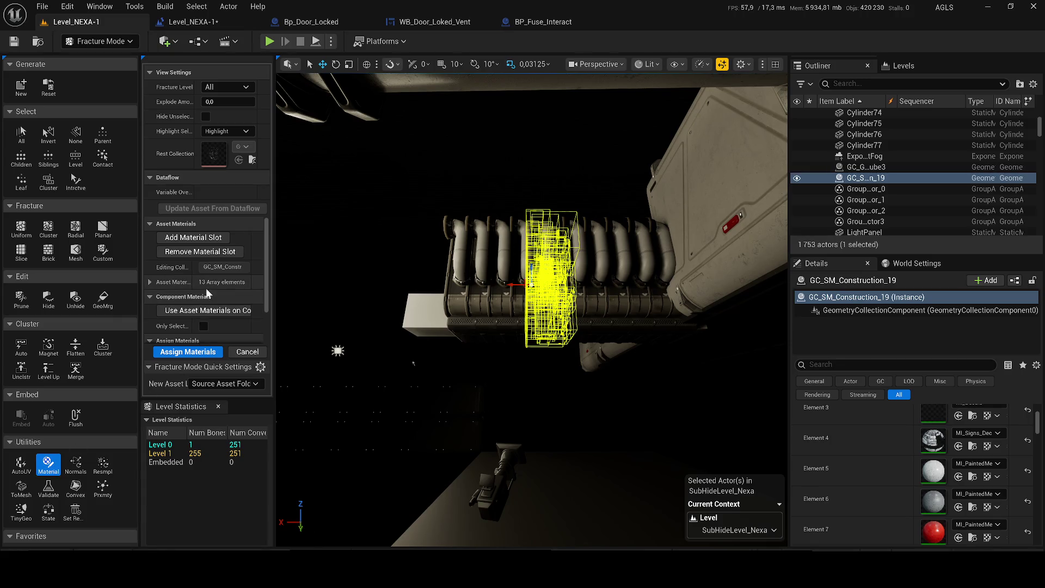
pyautogui.scroll(-2, 195, 329)
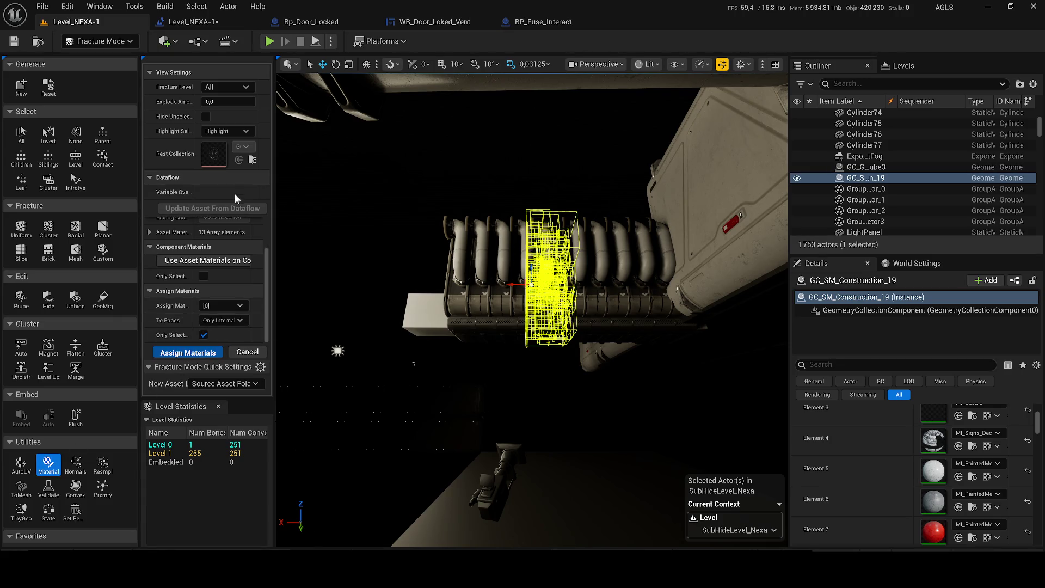
pyautogui.click(21, 299)
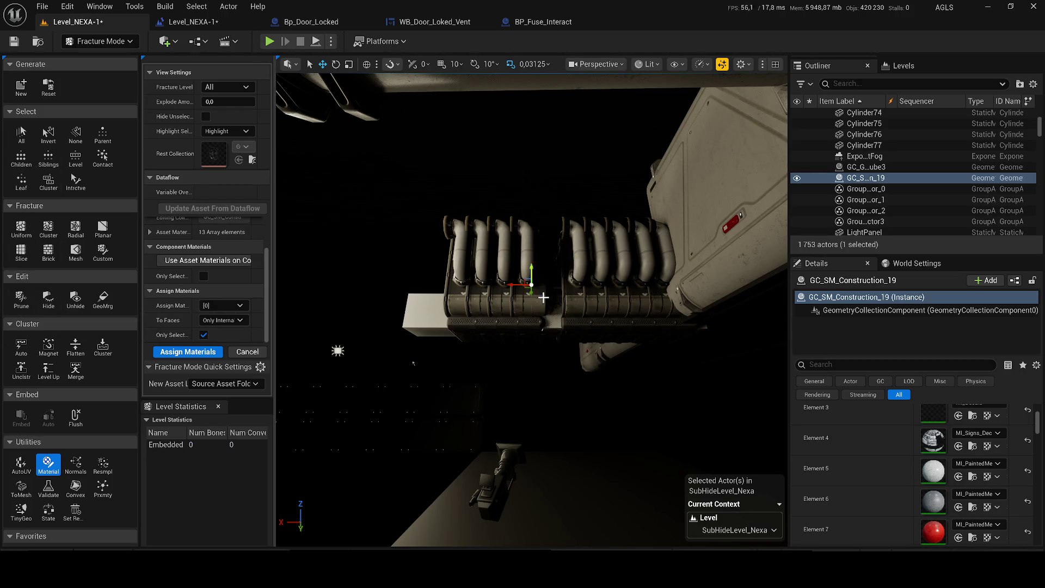
# Step: Frame the actor and move the view in close to the pipe wall
pyautogui.press('f')
pyautogui.moveTo(532, 310); pyautogui.dragTo(480, 286)
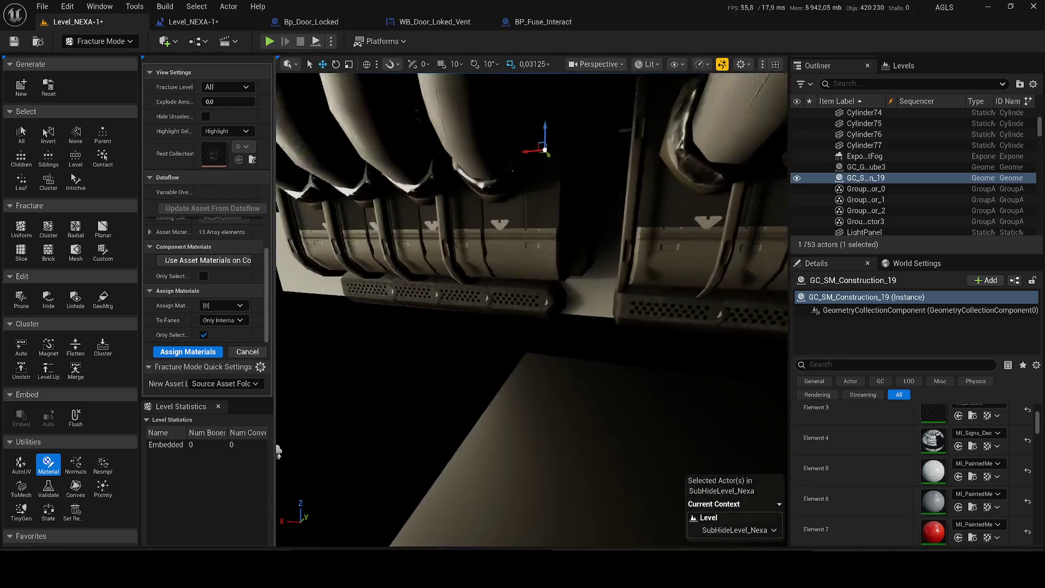
pyautogui.moveTo(298, 455); pyautogui.dragTo(298, 455)
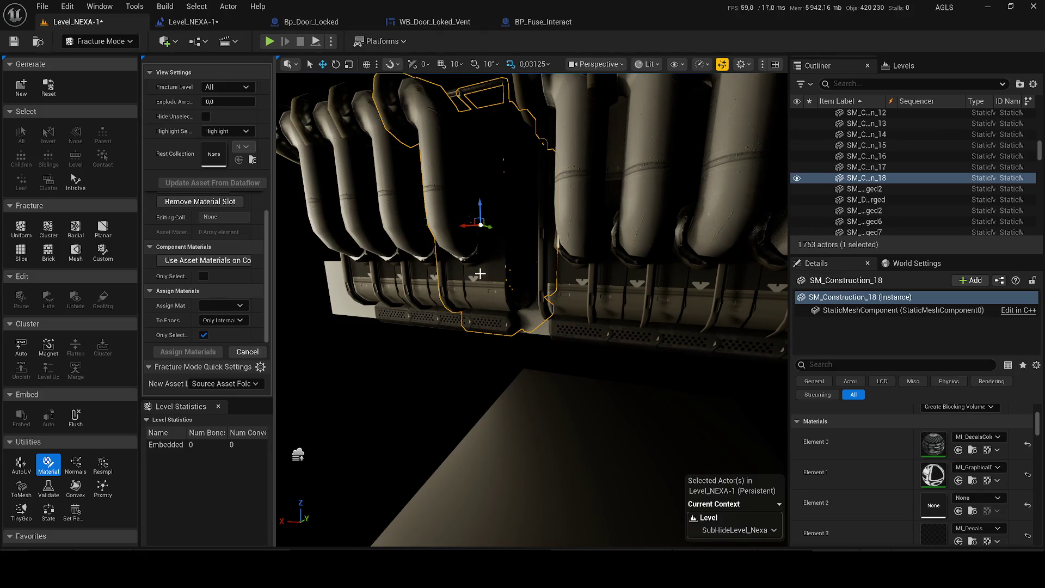
# Step: Hunt for the next pipe section in Selection Mode, trying neighbouring actors and the outliner filter
pyautogui.click(596, 245)
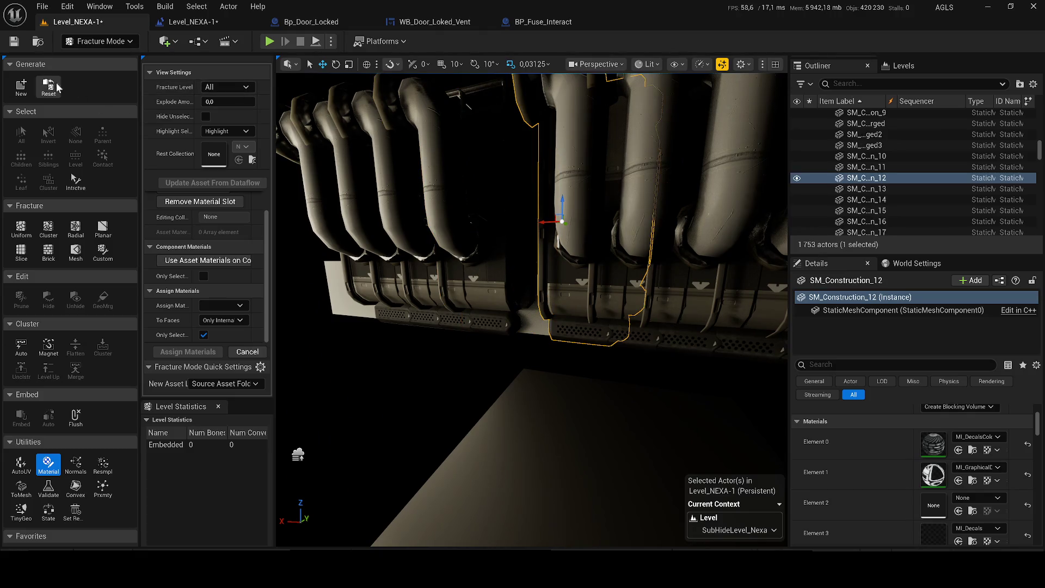
pyautogui.click(121, 35)
pyautogui.click(90, 65)
pyautogui.click(560, 233)
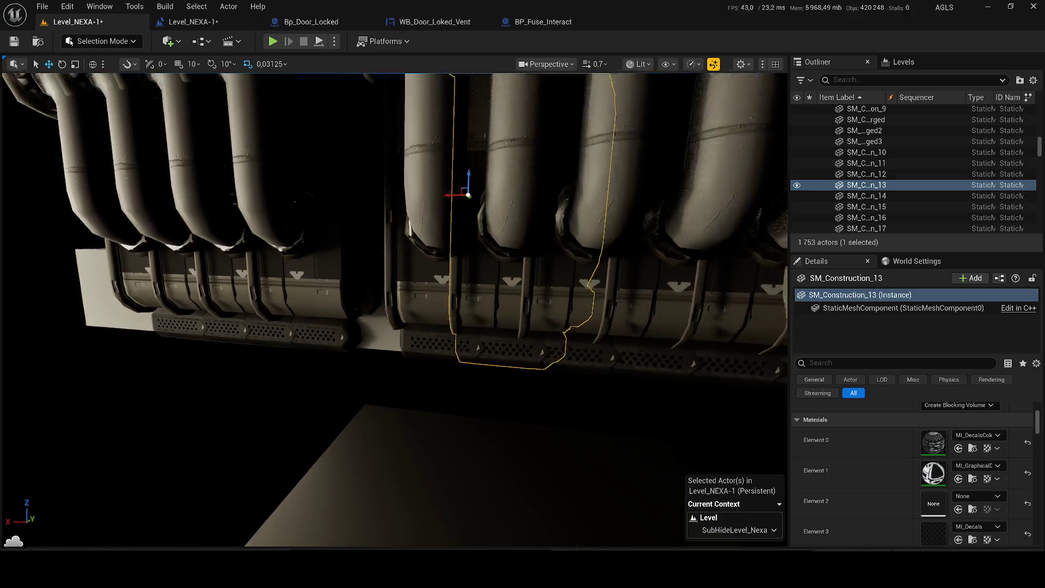
pyautogui.click(400, 204)
pyautogui.click(315, 204)
pyautogui.click(857, 79)
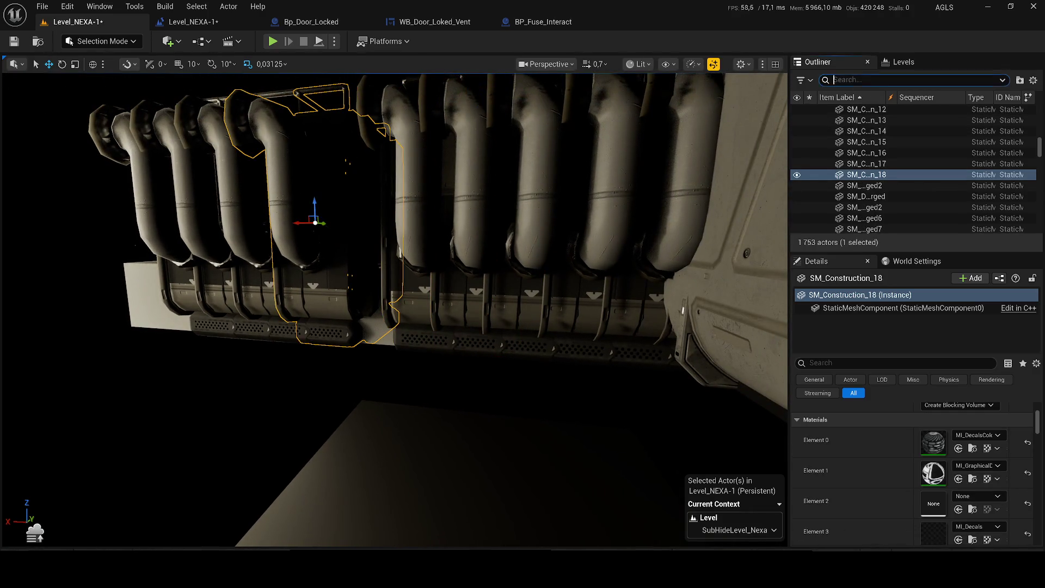
pyautogui.write('gt')
pyautogui.press('BackSpace')
pyautogui.press('BackSpace')
pyautogui.write('fr')
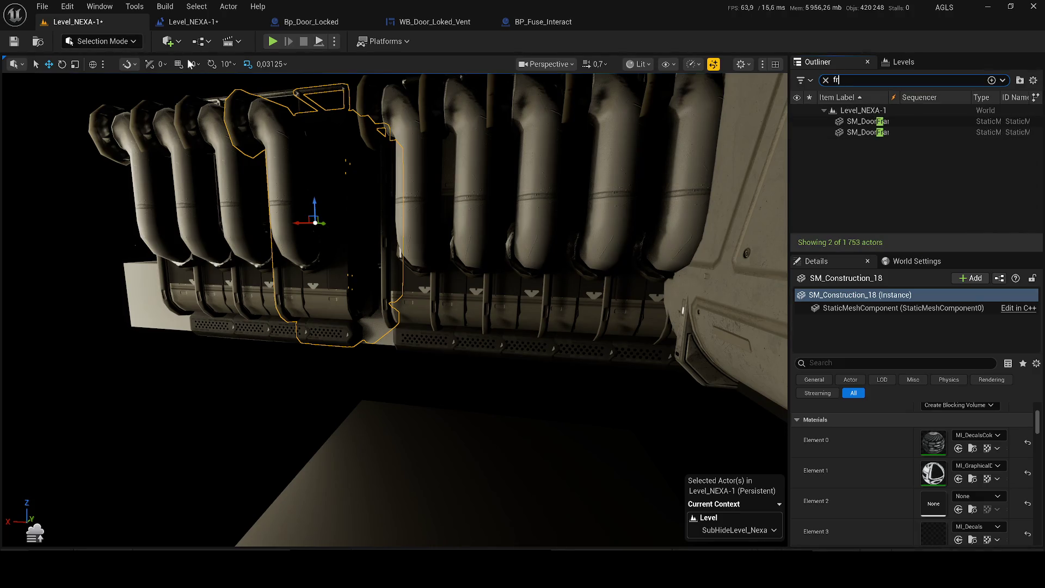
# Step: Return to Fracture Mode, select SM_Construction_12 and start a new geometry collection from it
pyautogui.click(100, 41)
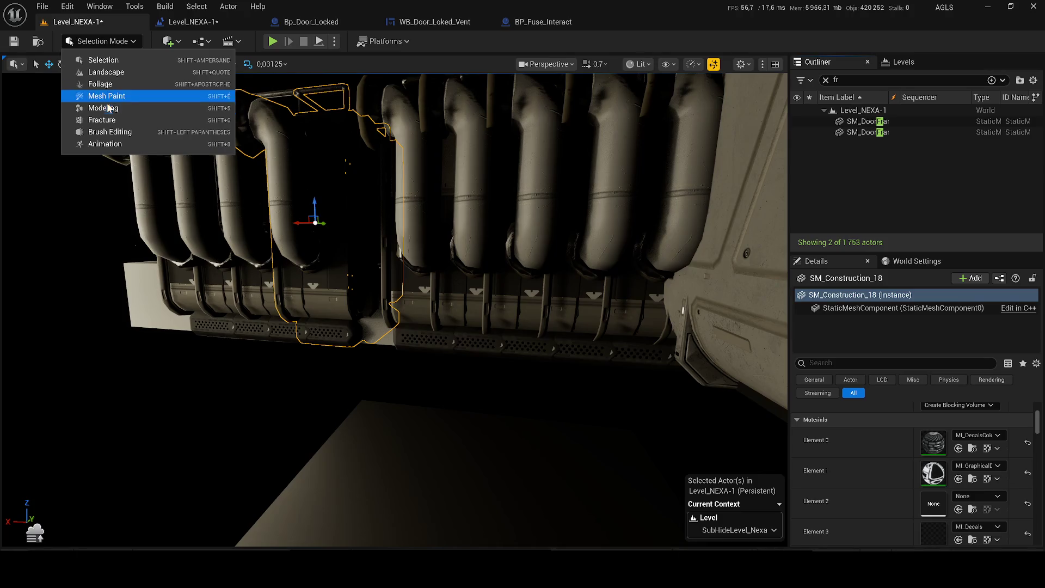
pyautogui.click(99, 83)
pyautogui.click(99, 41)
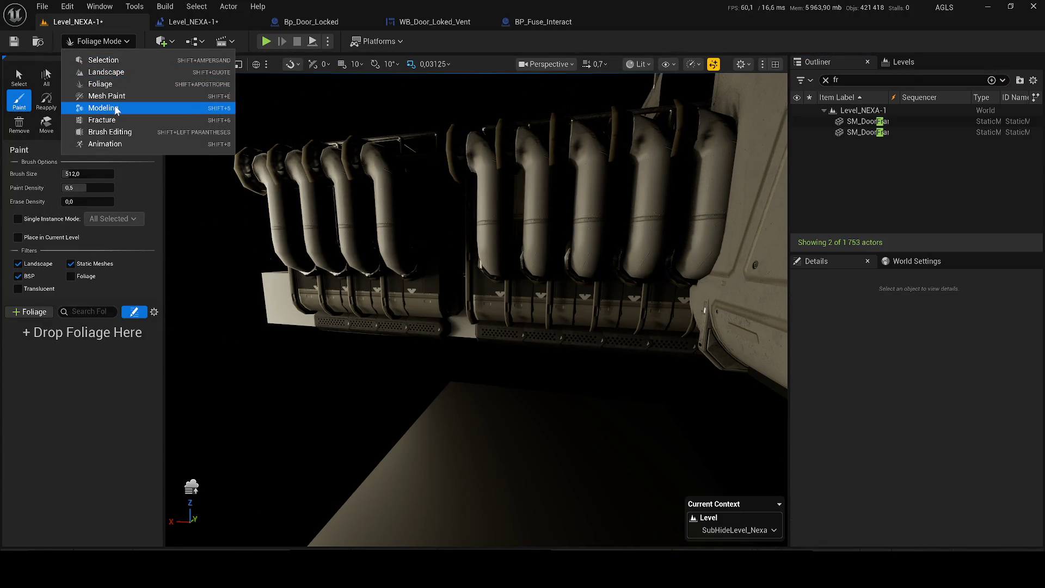
pyautogui.click(101, 120)
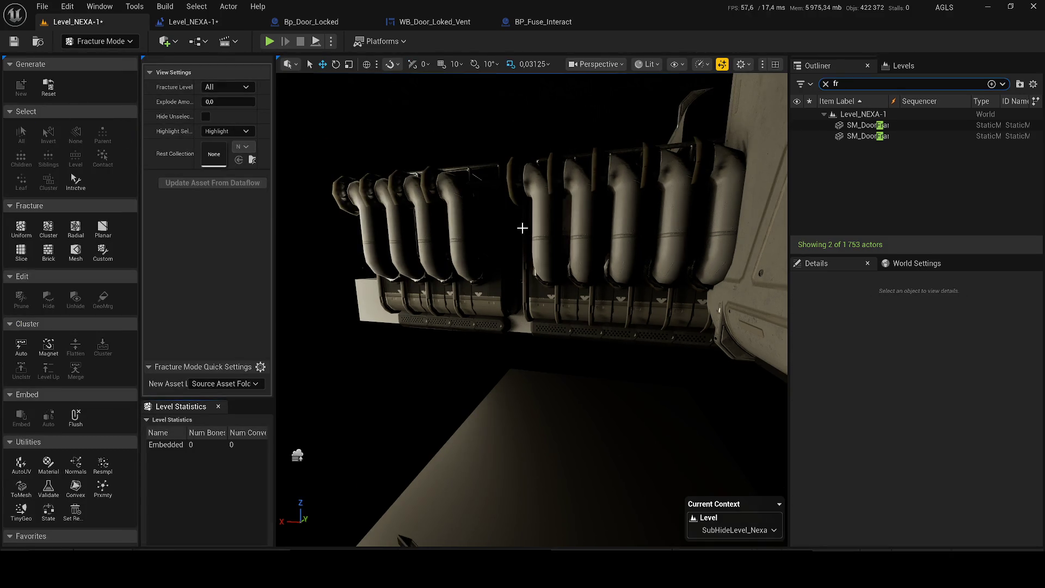
pyautogui.click(522, 228)
pyautogui.moveTo(522, 251); pyautogui.dragTo(486, 279)
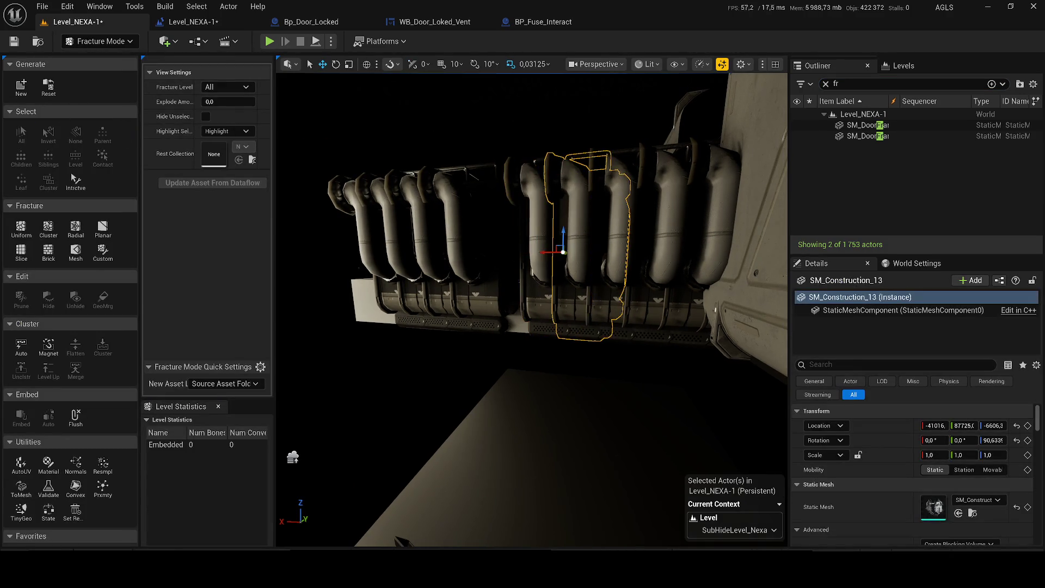
pyautogui.click(555, 266)
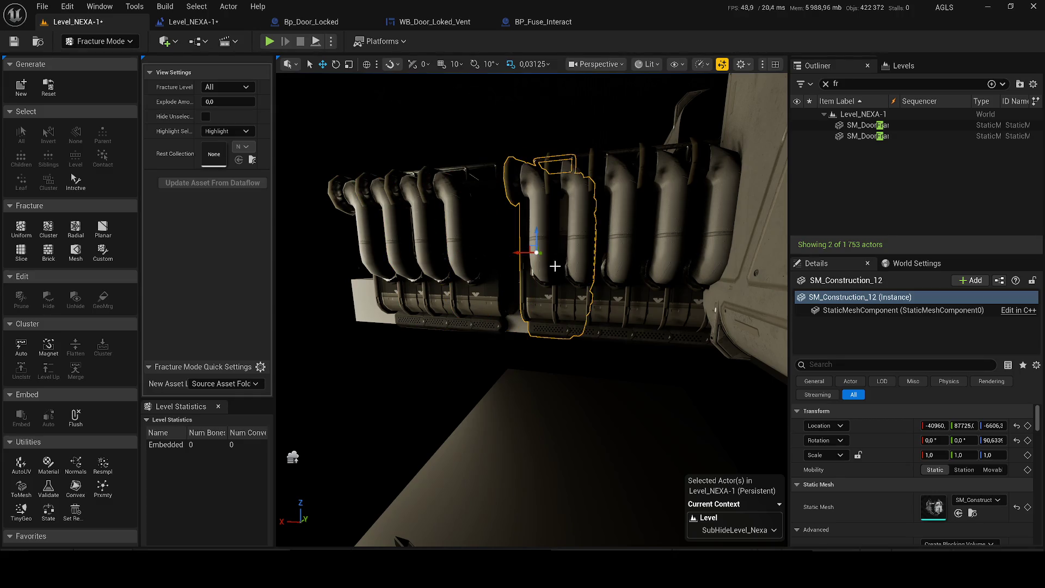
pyautogui.press('f')
pyautogui.click(21, 85)
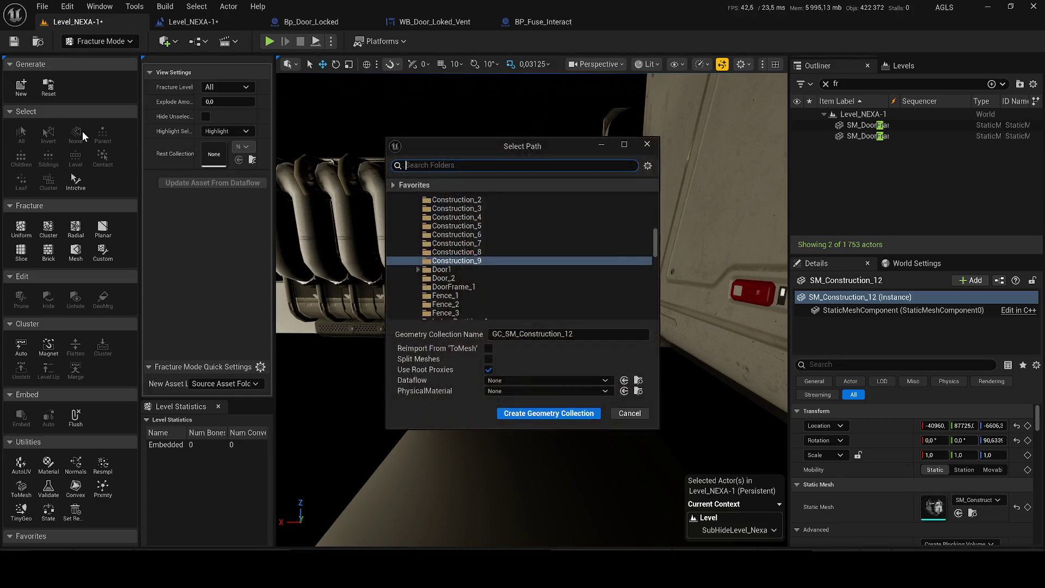
pyautogui.moveTo(656, 236); pyautogui.dragTo(648, 184)
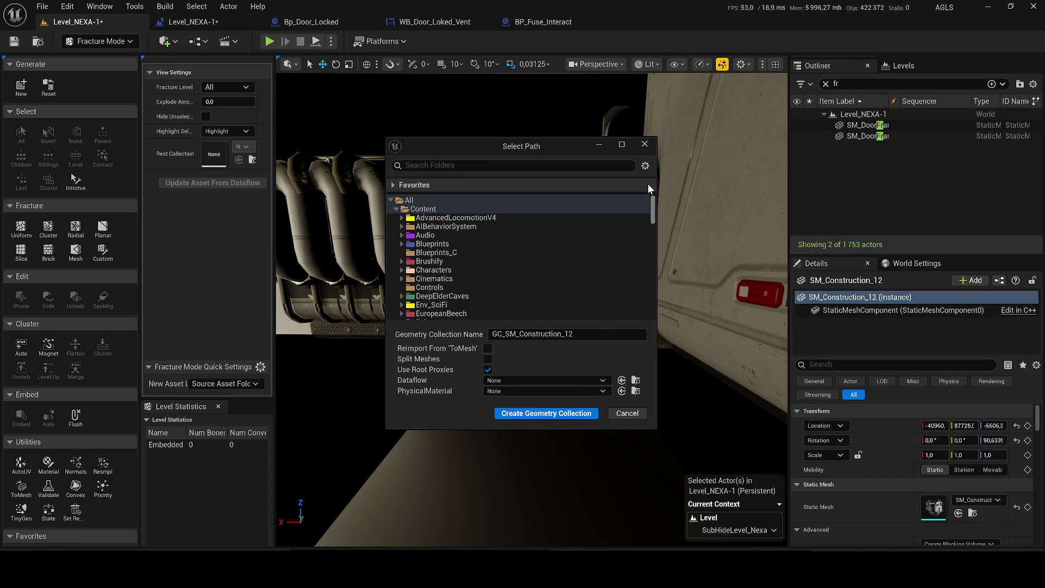
pyautogui.scroll(-3, 485, 266)
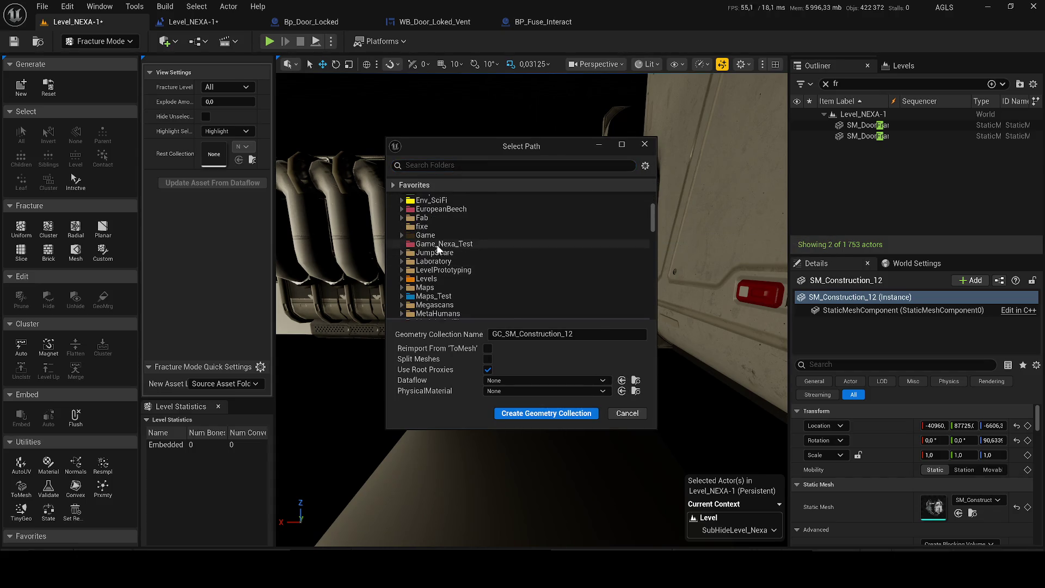
# Step: Create GC_SM_Construction_12 in the Game Fractures folder
pyautogui.click(401, 234)
pyautogui.click(437, 252)
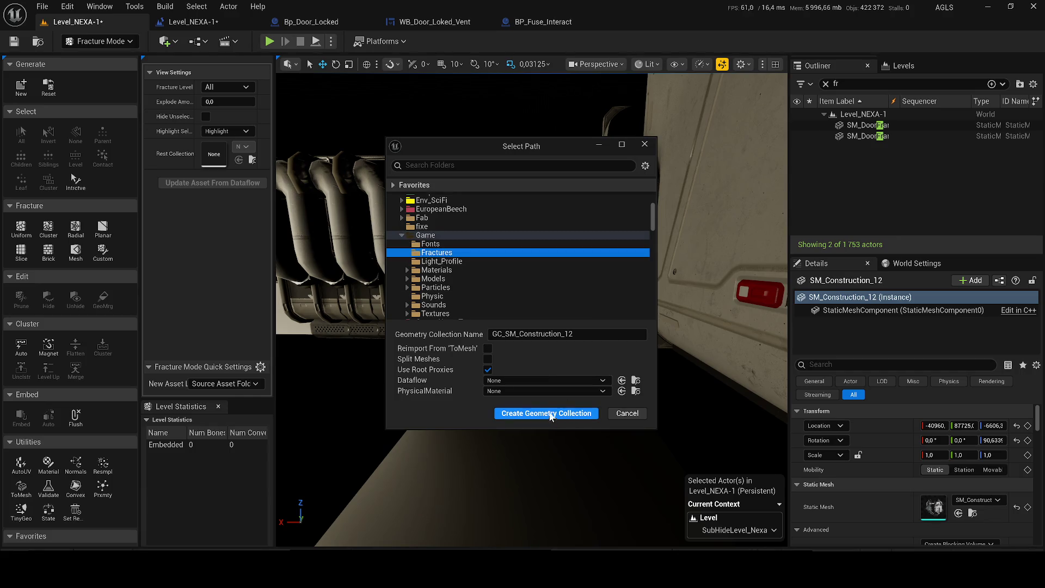
pyautogui.click(547, 412)
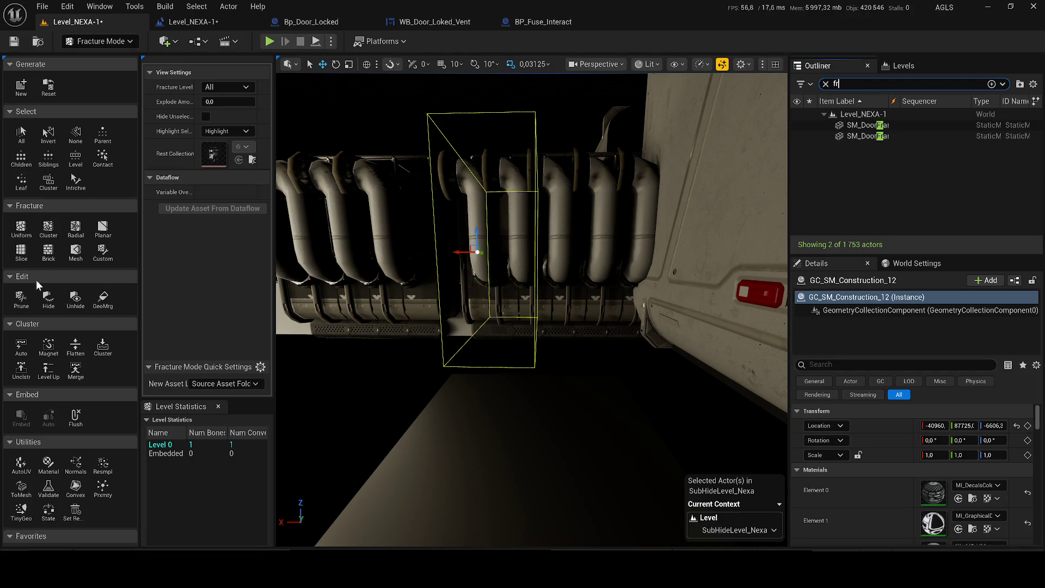
pyautogui.click(25, 303)
pyautogui.click(23, 301)
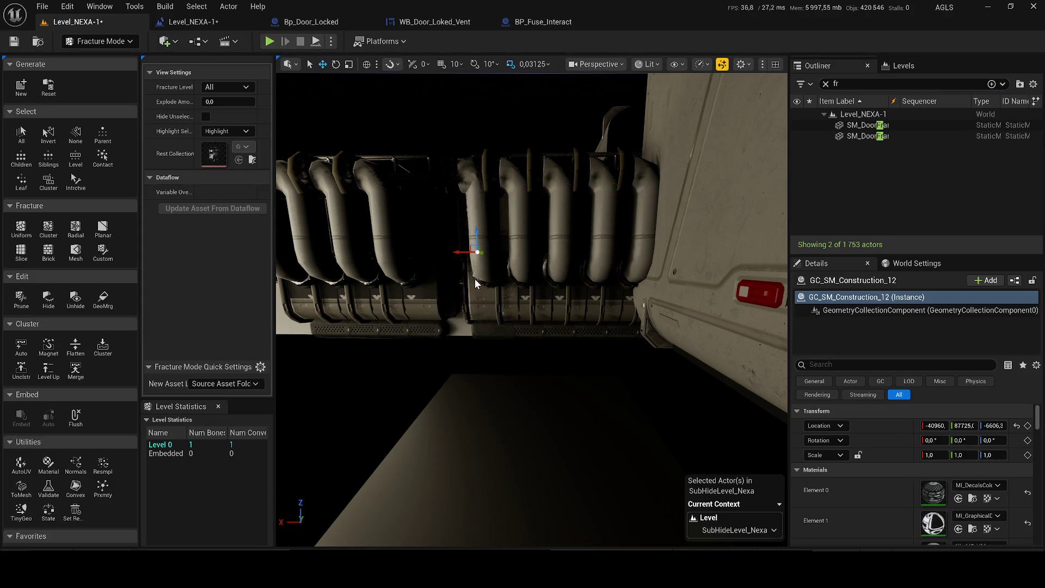
pyautogui.scroll(2, 476, 289)
pyautogui.click(443, 275)
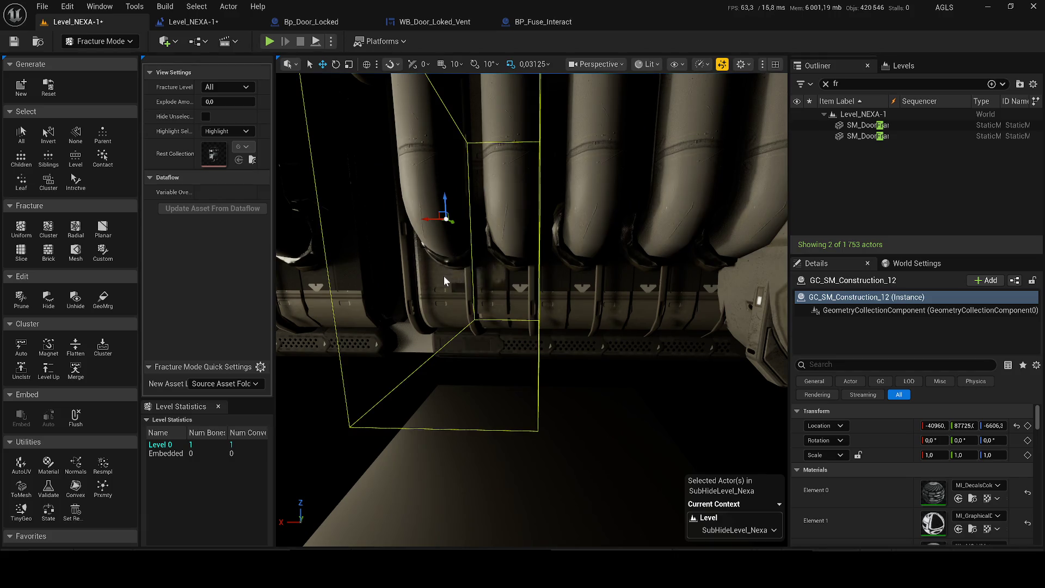
pyautogui.moveTo(482, 254); pyautogui.dragTo(408, 261)
pyautogui.moveTo(481, 254); pyautogui.dragTo(533, 244)
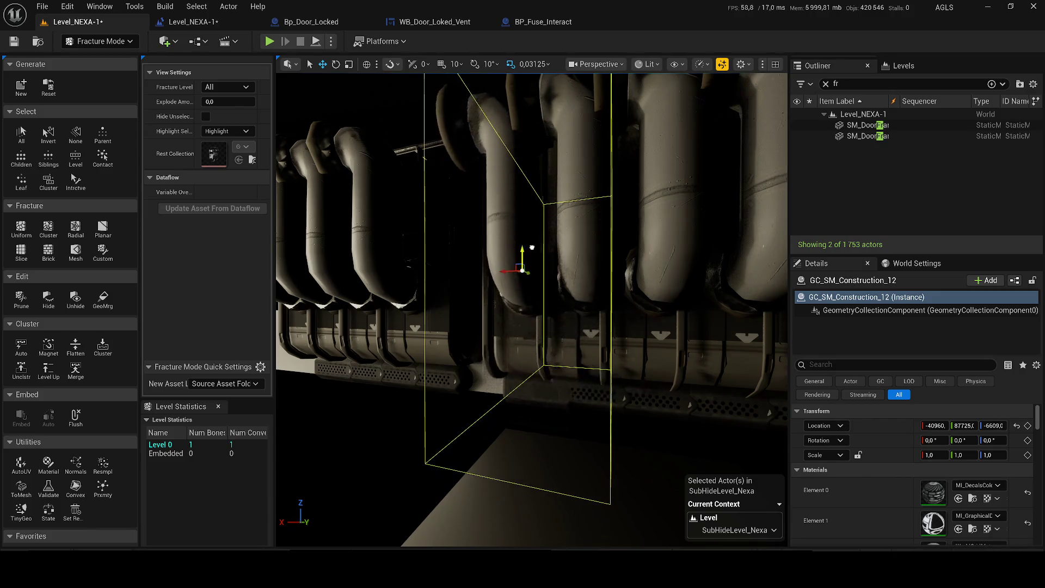
pyautogui.moveTo(518, 258); pyautogui.dragTo(354, 270)
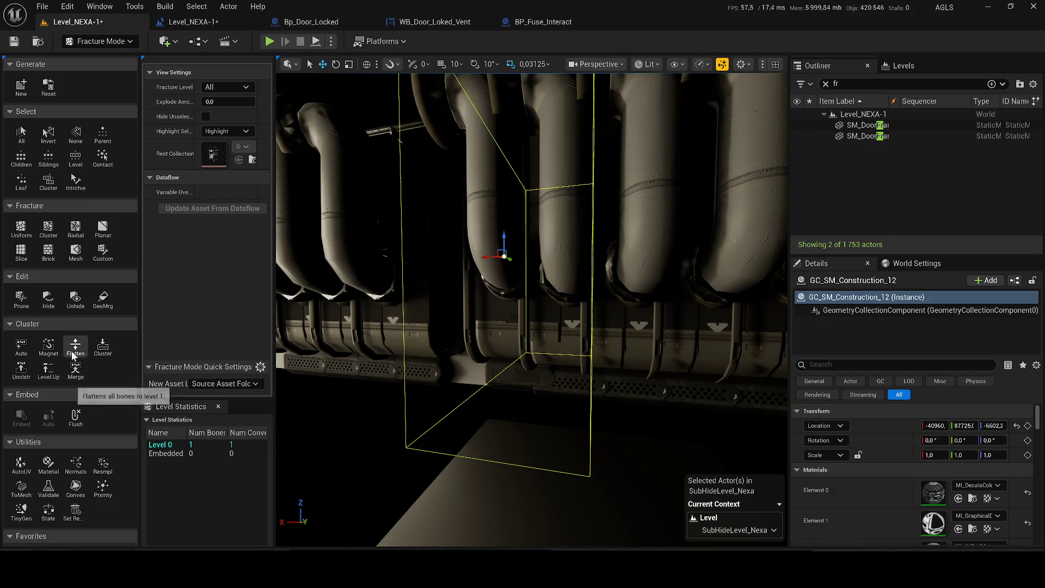
pyautogui.moveTo(466, 269); pyautogui.dragTo(139, 314)
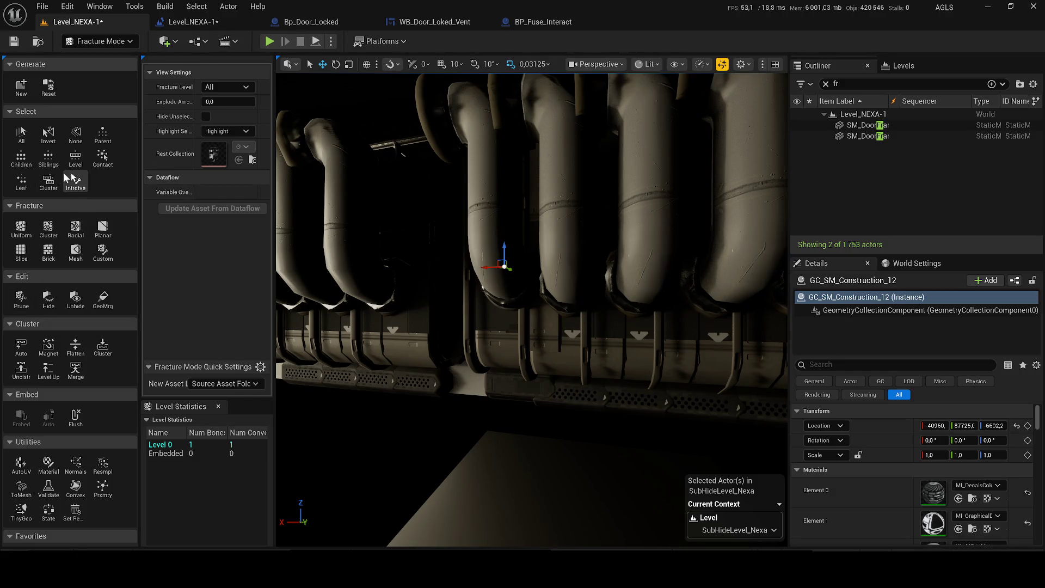
# Step: Choose Planar fracturing with MI_Metal internal material and a slightly raised Explode Amount
pyautogui.click(102, 229)
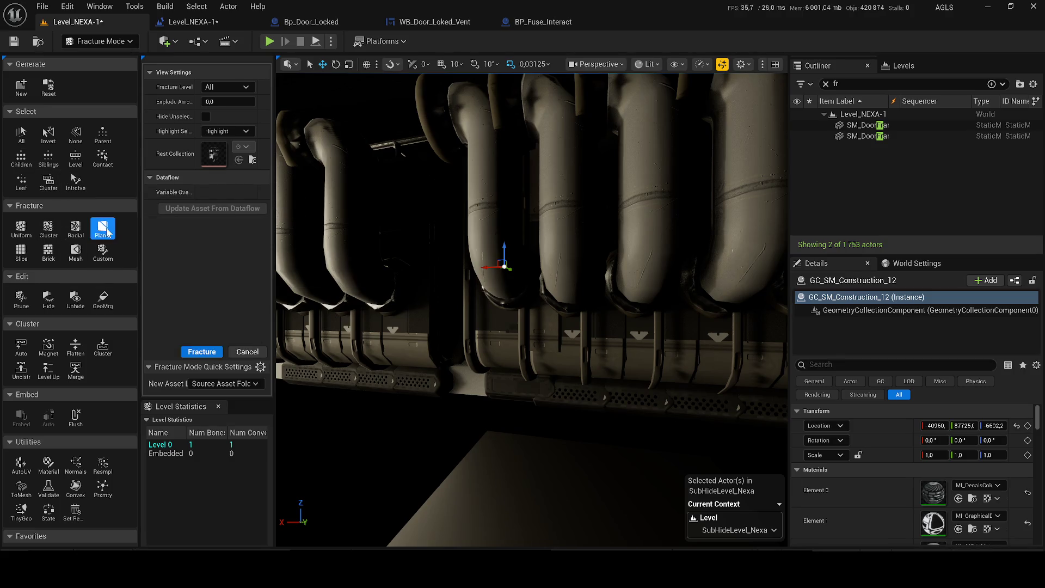
pyautogui.scroll(-2, 239, 253)
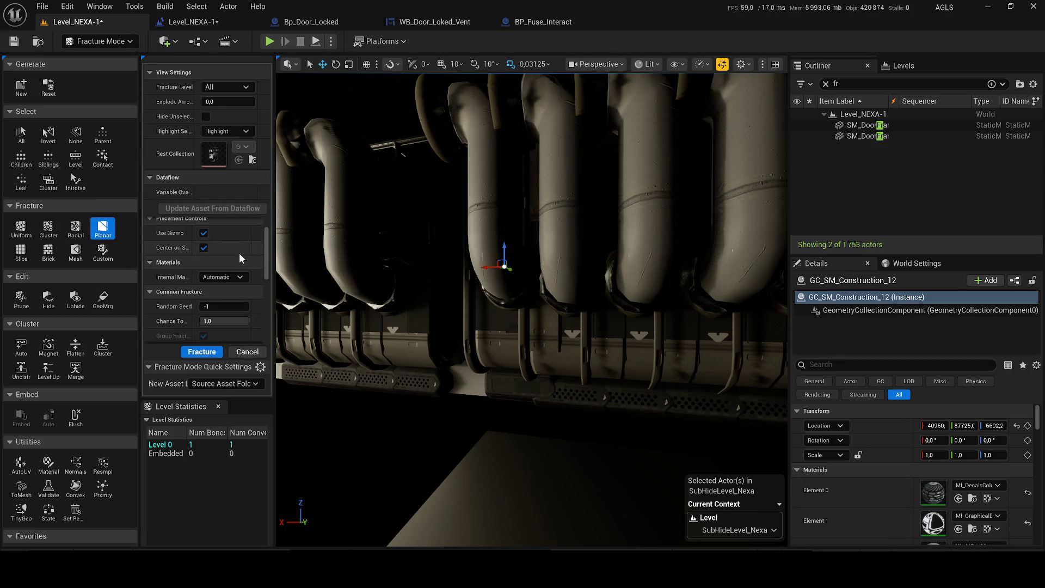
pyautogui.click(230, 277)
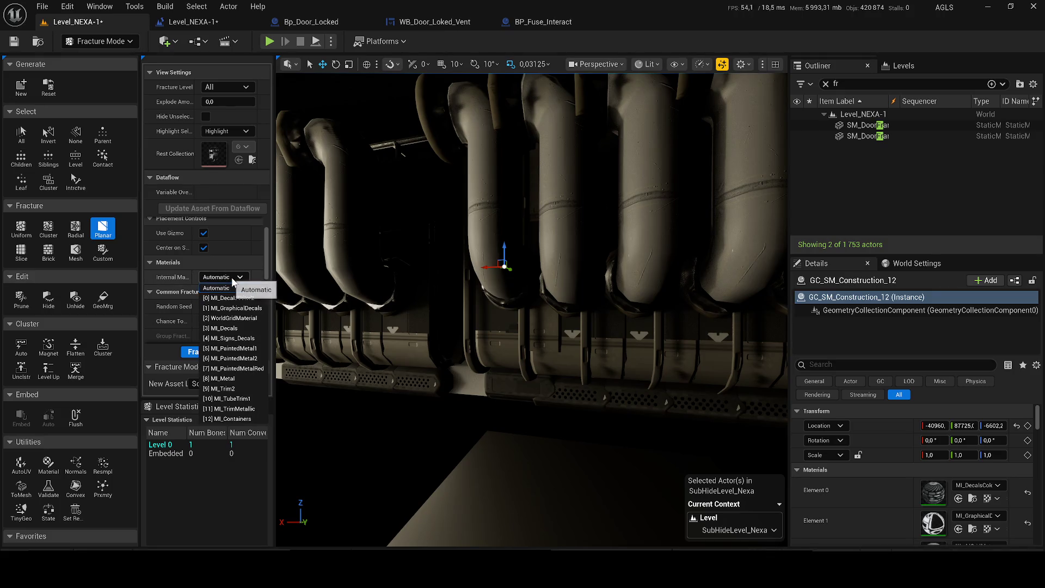
pyautogui.click(221, 377)
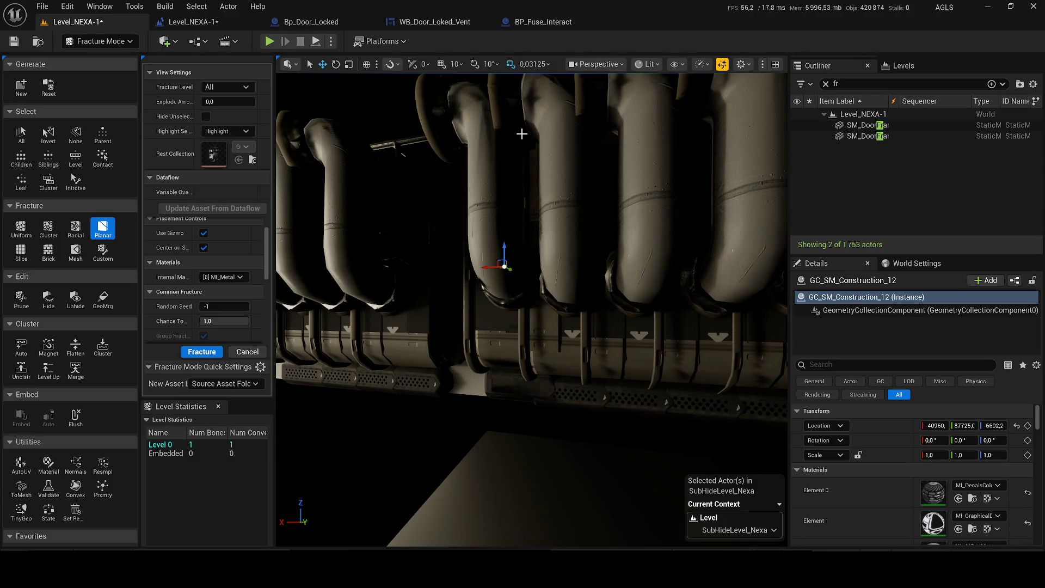
pyautogui.moveTo(520, 239); pyautogui.dragTo(506, 245)
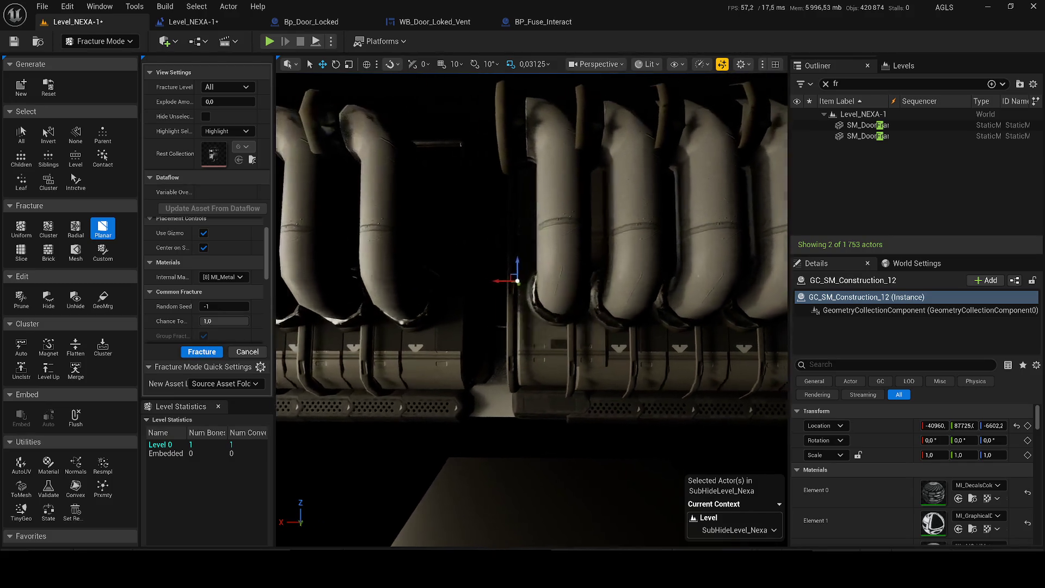
pyautogui.scroll(-5, 531, 310)
pyautogui.scroll(-5, 532, 309)
pyautogui.scroll(-3, 531, 310)
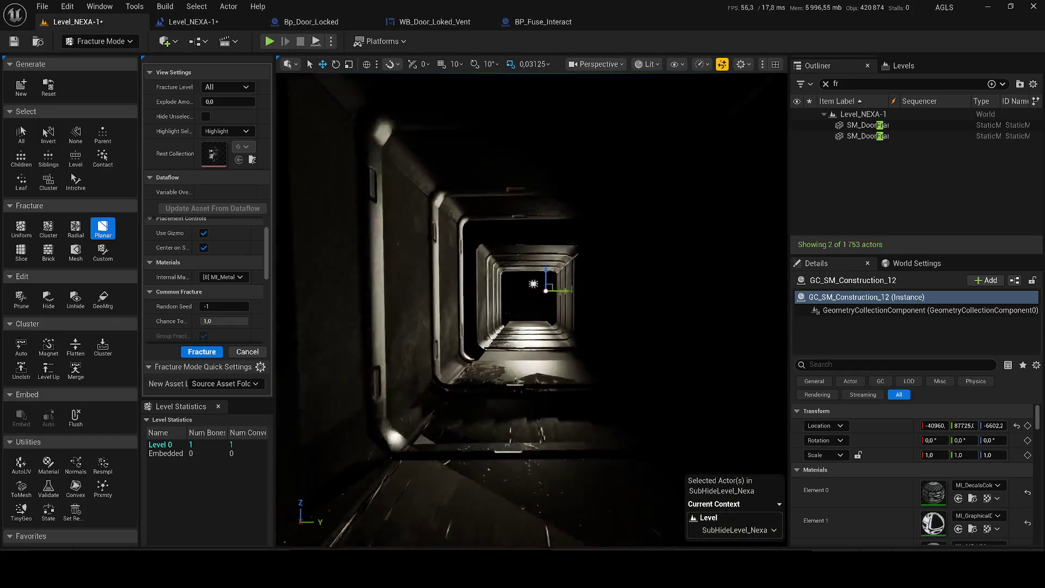
pyautogui.scroll(5, 527, 234)
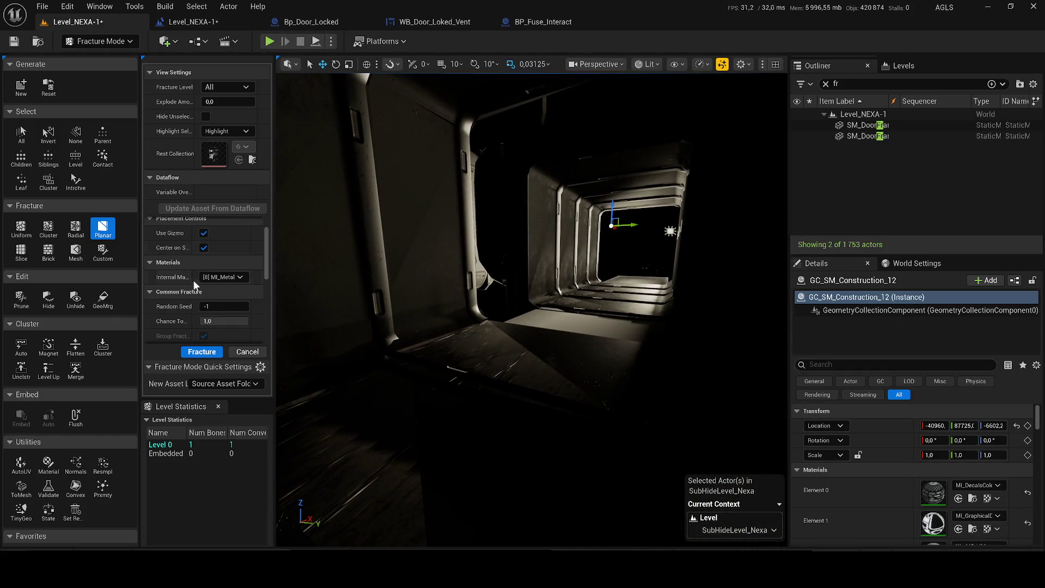
pyautogui.moveTo(229, 101); pyautogui.dragTo(245, 101)
# Step: Set the internal material back to Automatic and raise Explode Amount to 1.0
pyautogui.moveTo(356, 150); pyautogui.dragTo(458, 163)
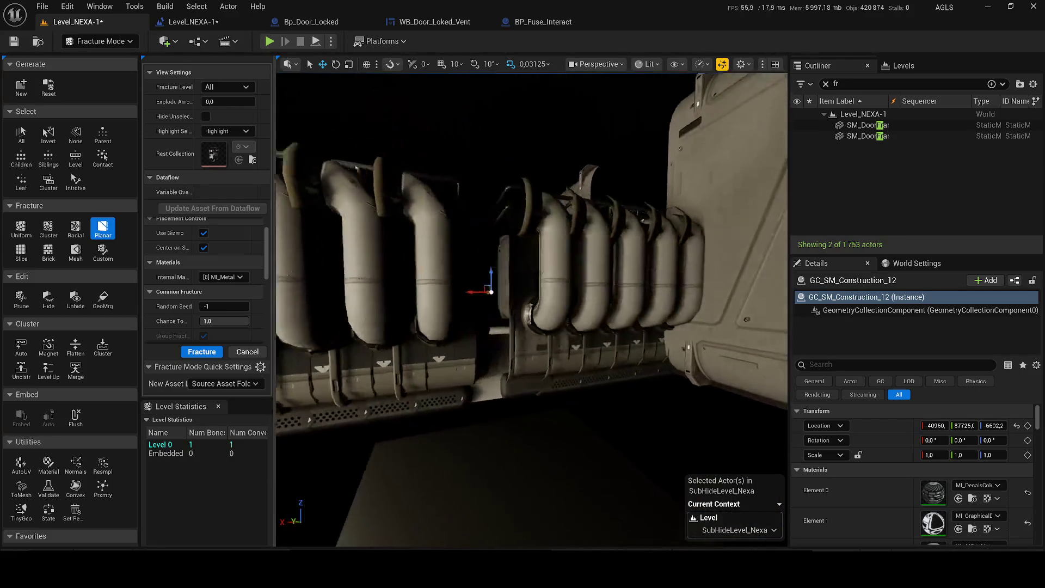
pyautogui.moveTo(457, 163); pyautogui.dragTo(195, 208)
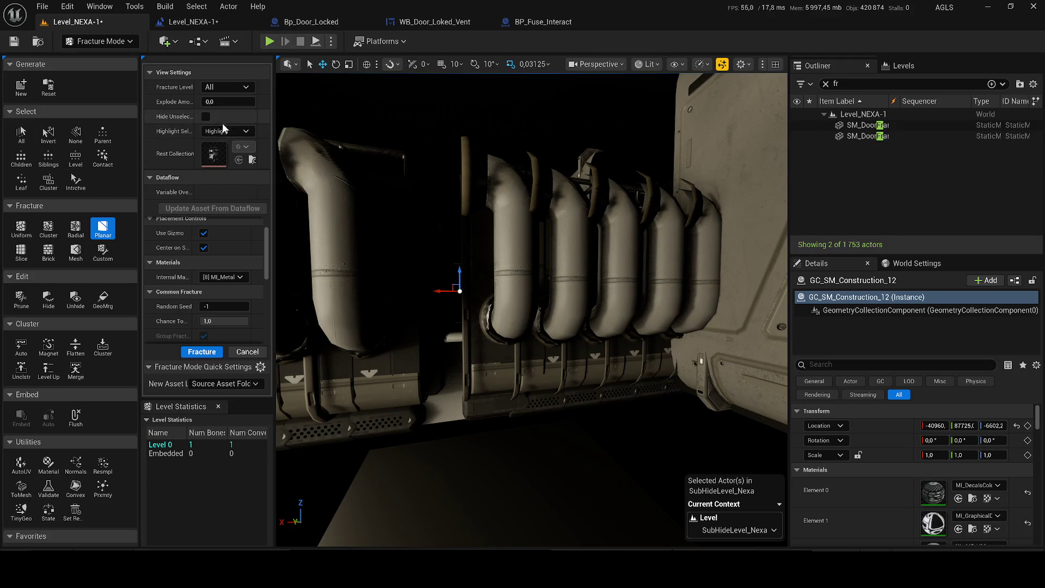
pyautogui.scroll(1, 228, 215)
pyautogui.scroll(-2, 264, 245)
pyautogui.scroll(2, 269, 251)
pyautogui.scroll(-2, 235, 293)
pyautogui.click(219, 239)
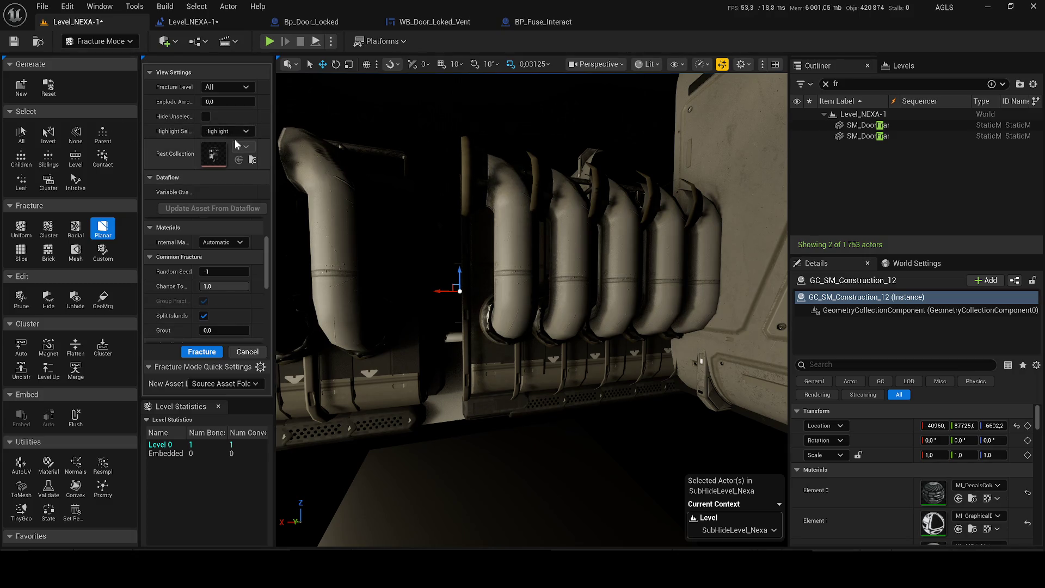
pyautogui.moveTo(229, 101); pyautogui.dragTo(245, 101)
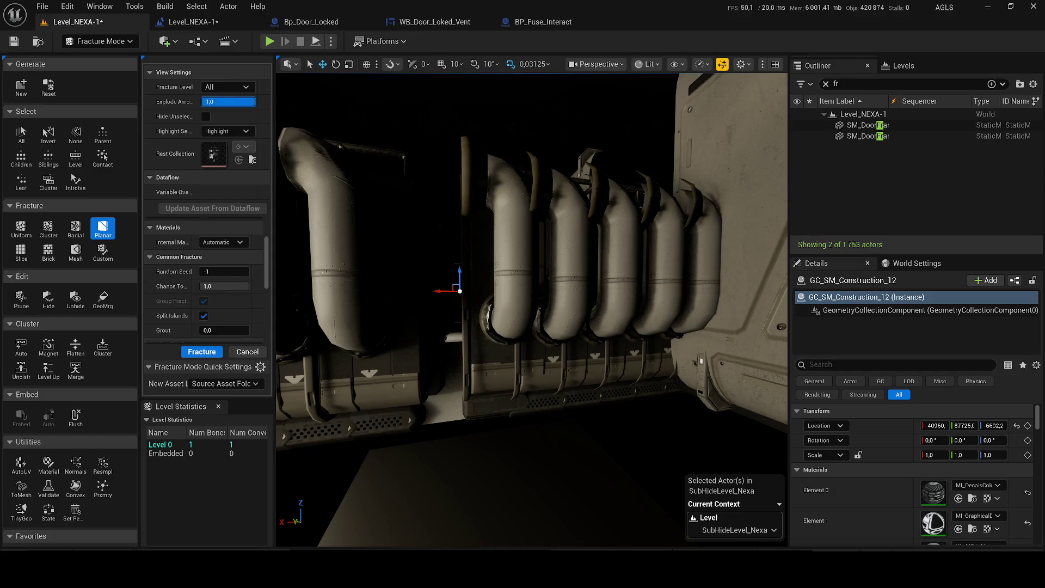
# Step: Cluster-fracture GC_SM_Construction_12 and confirm an Explode Amount of 1.0
pyautogui.click(48, 228)
pyautogui.click(202, 352)
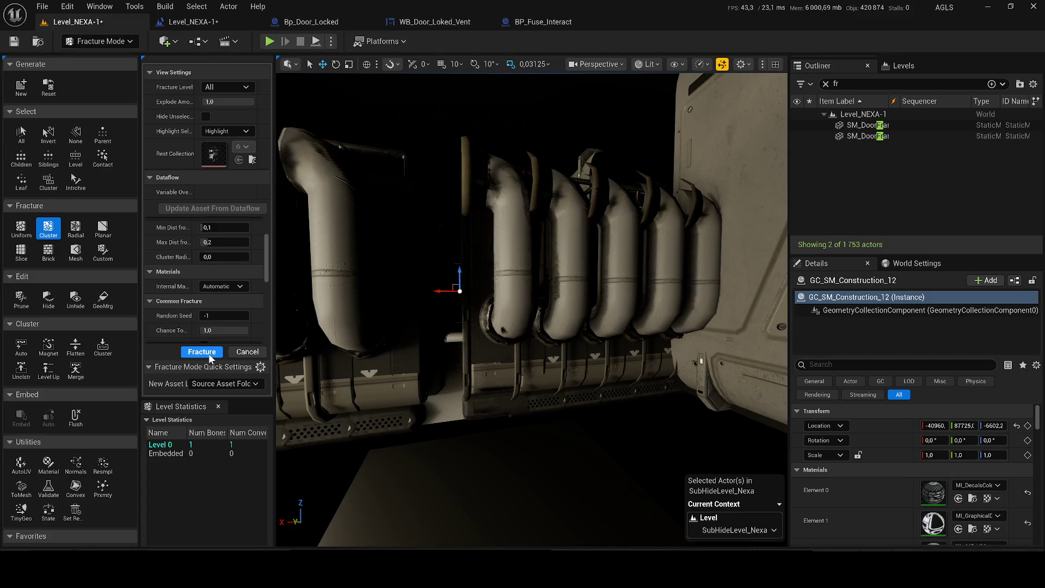
pyautogui.moveTo(229, 101); pyautogui.dragTo(221, 101)
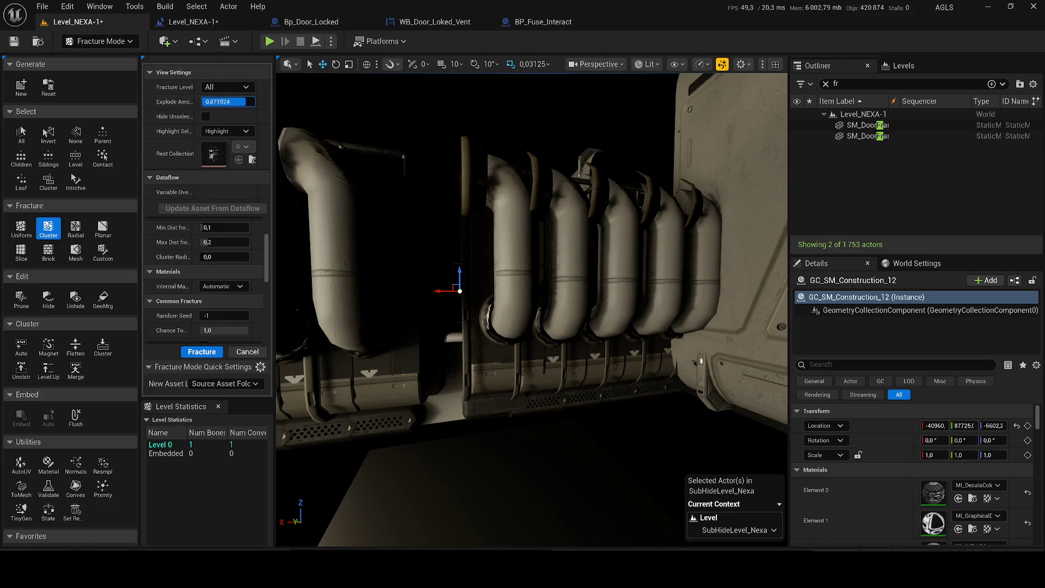
pyautogui.write('1')
pyautogui.press('Return')
pyautogui.scroll(2, 338, 198)
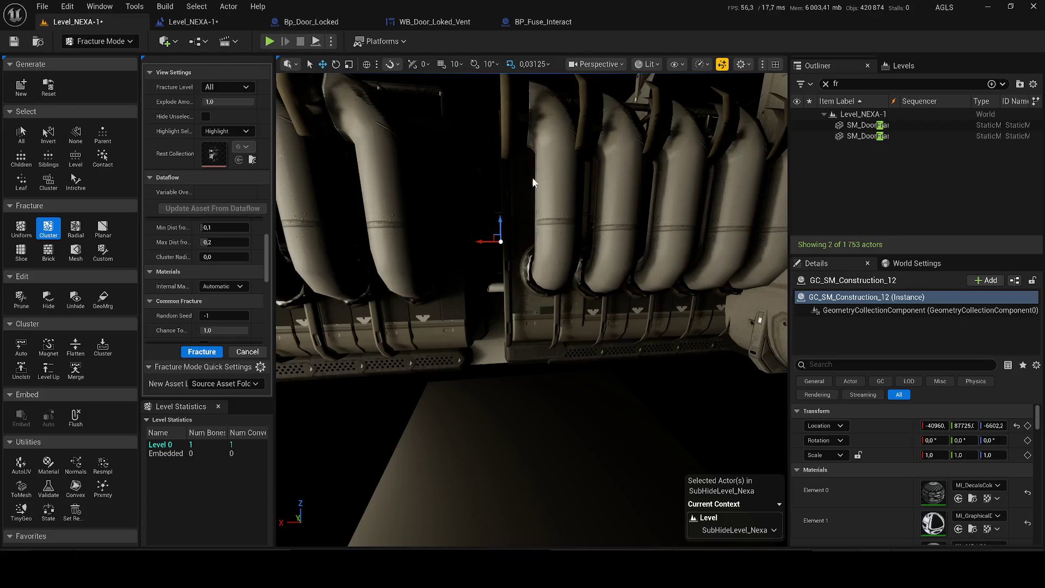
pyautogui.scroll(2, 324, 196)
# Step: View the exploded pipe wall in Unlit mode and clear the outliner actor filter
pyautogui.click(650, 65)
pyautogui.click(677, 109)
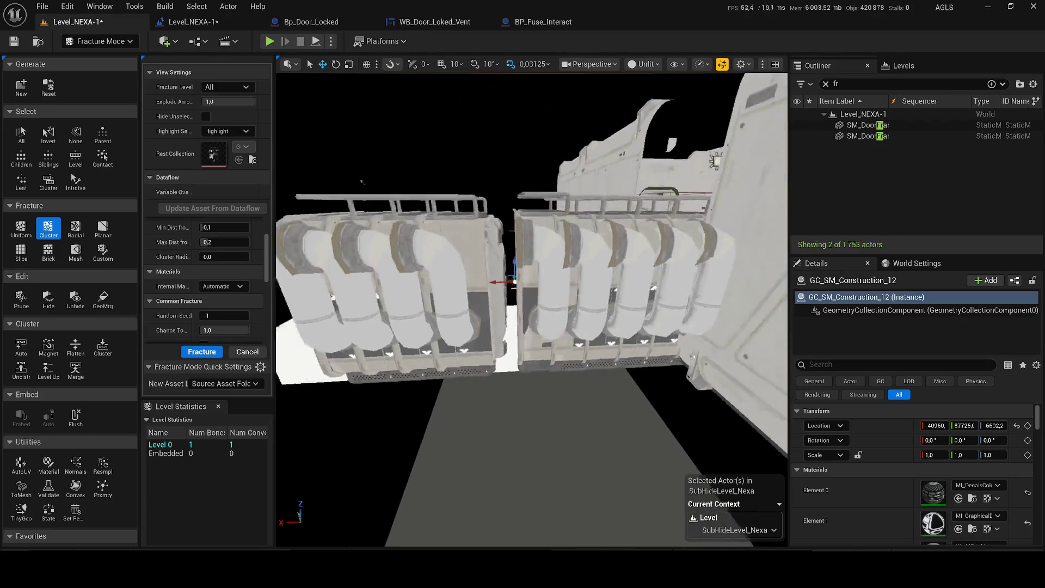
pyautogui.scroll(-5, 490, 204)
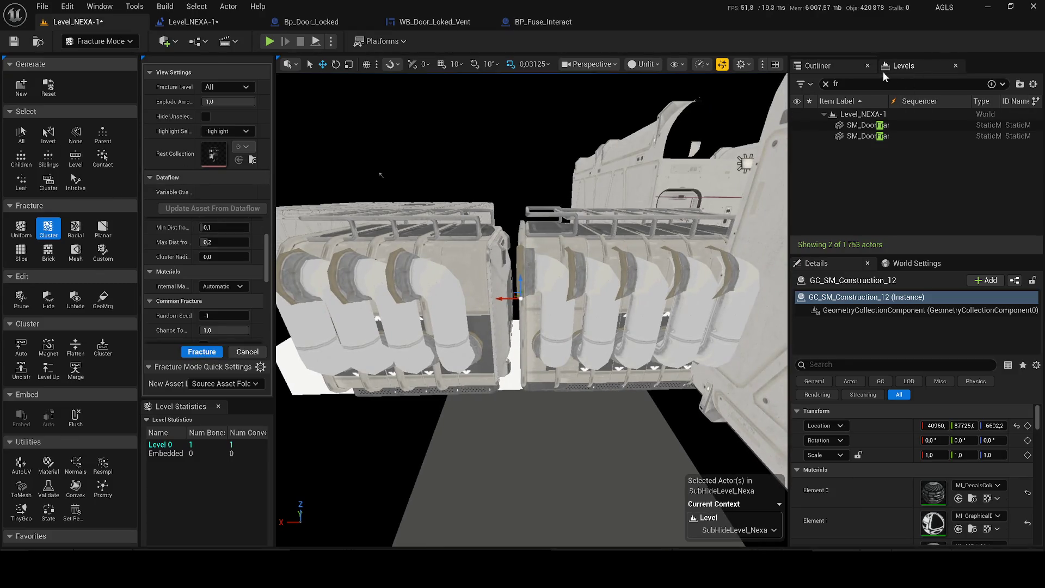
pyautogui.click(826, 84)
# Step: Select GC_GC_Cube3, filter Details for 'visi' and switch its Visible flag on
pyautogui.doubleClick(869, 168)
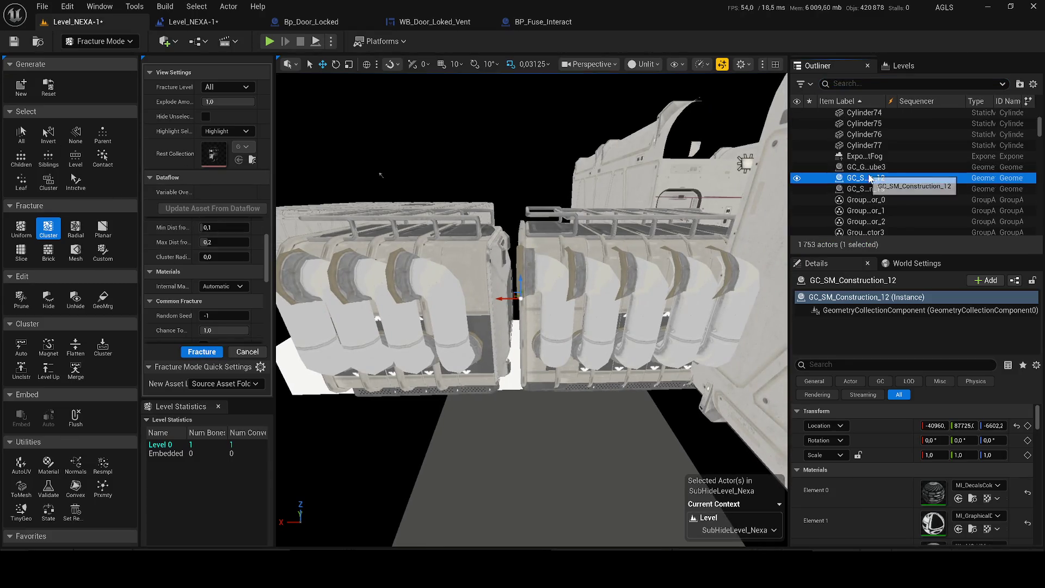
pyautogui.click(813, 365)
pyautogui.write('visi')
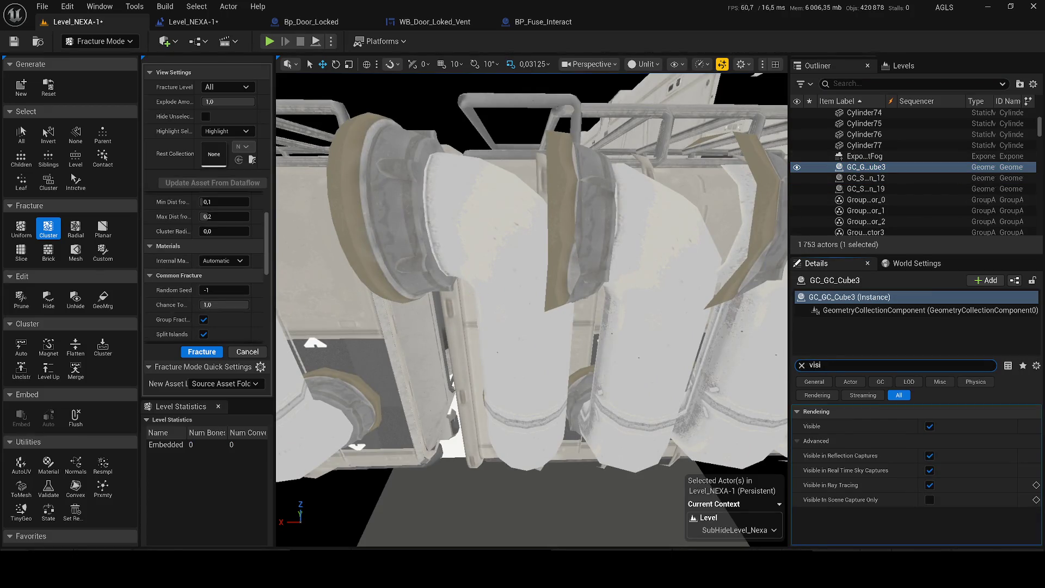
pyautogui.click(930, 426)
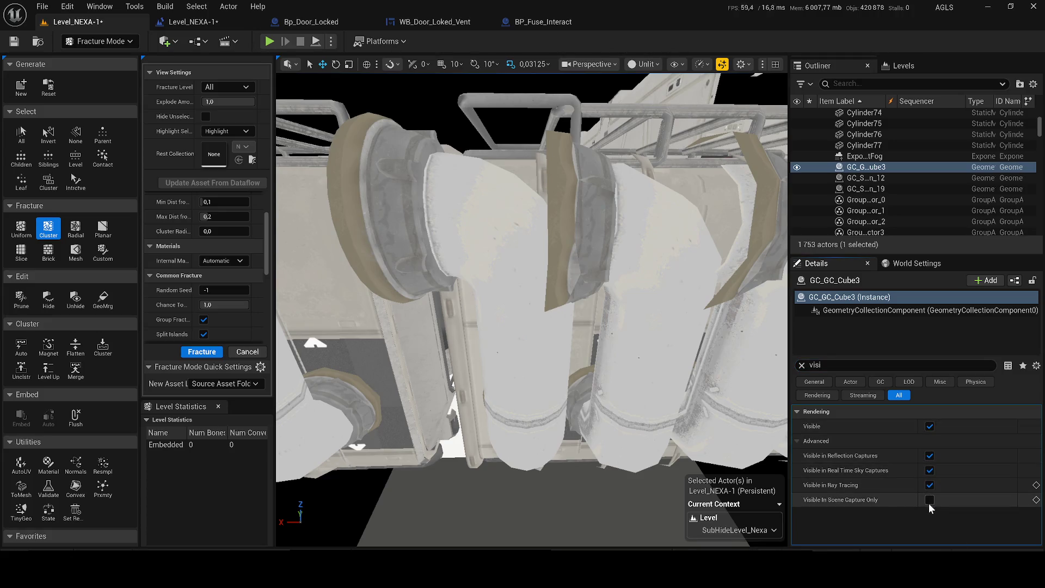
pyautogui.scroll(-6, 319, 169)
pyautogui.scroll(-2, 344, 167)
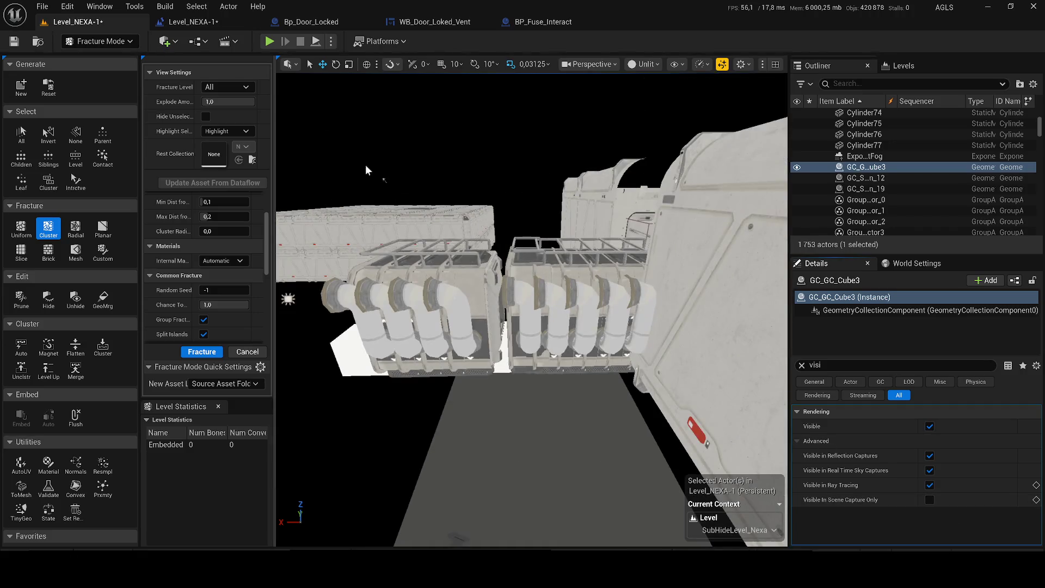
pyautogui.click(85, 42)
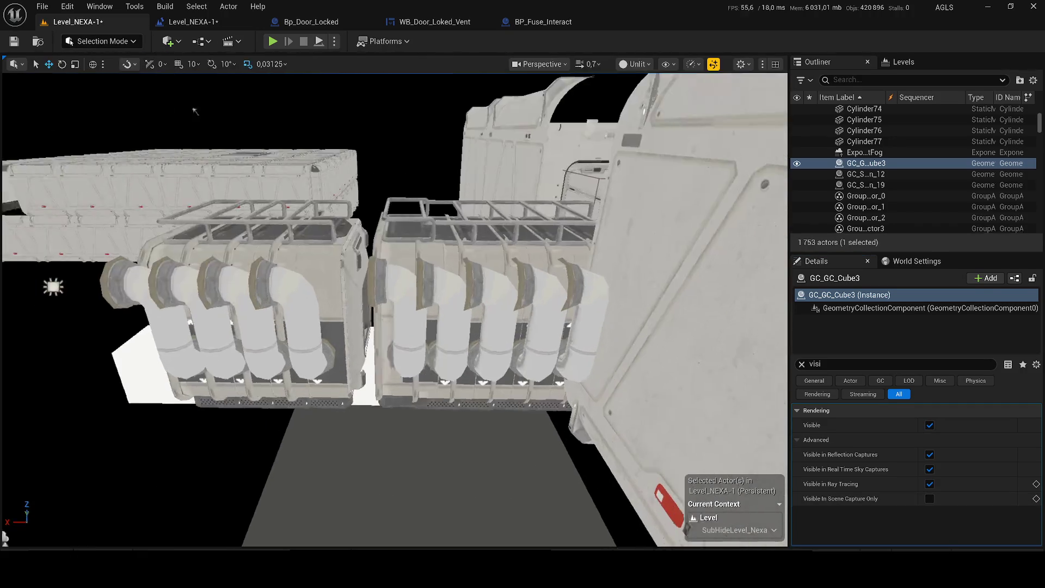
# Step: In Selection Mode, delete GC_GC_Cube3 and GC_SM_Construction_19 from the level
pyautogui.click(868, 167)
pyautogui.doubleClick(865, 174)
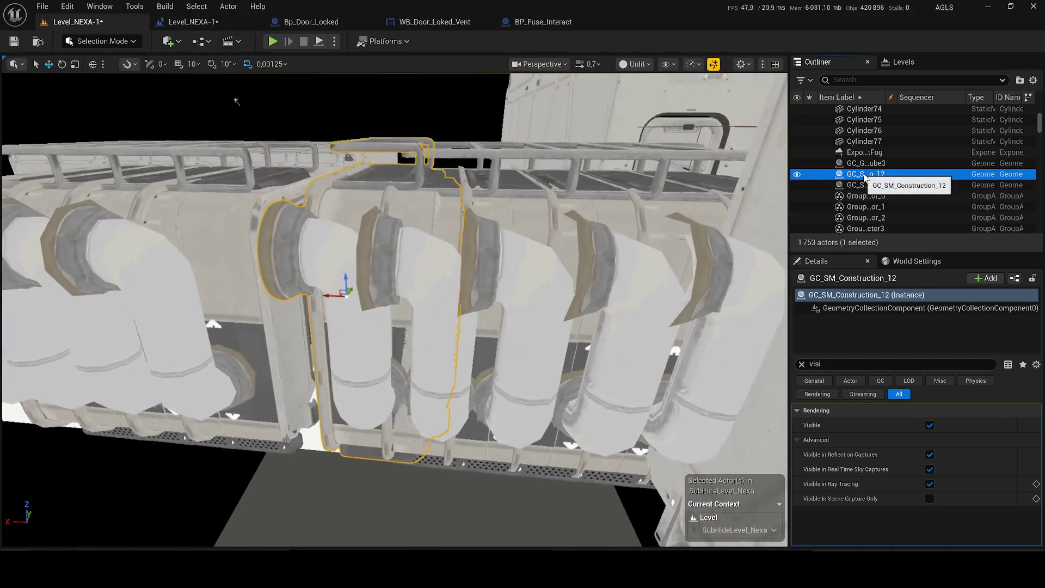
pyautogui.scroll(-5, 236, 101)
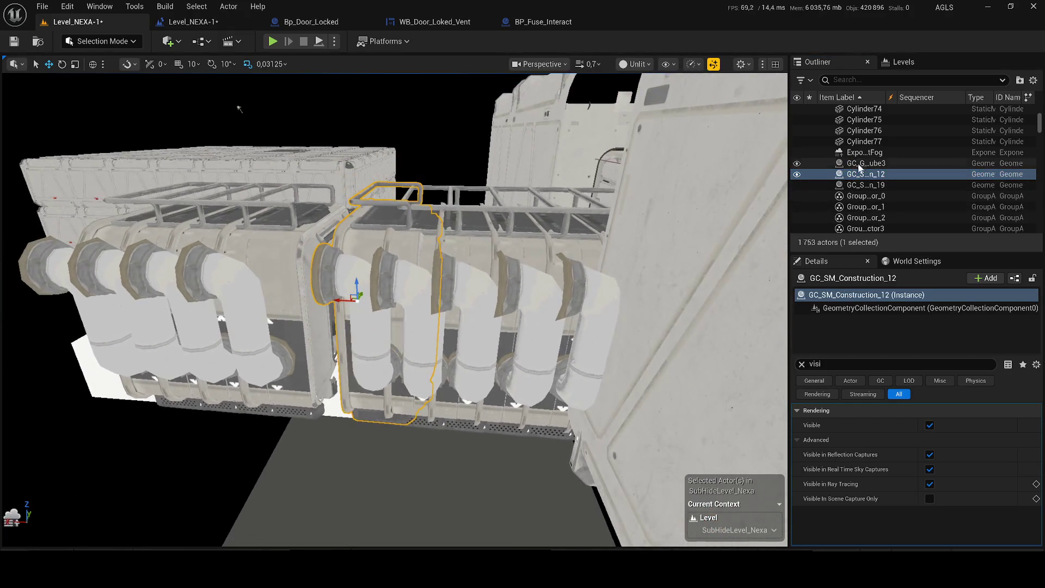
pyautogui.press('Up')
pyautogui.scroll(3, 239, 109)
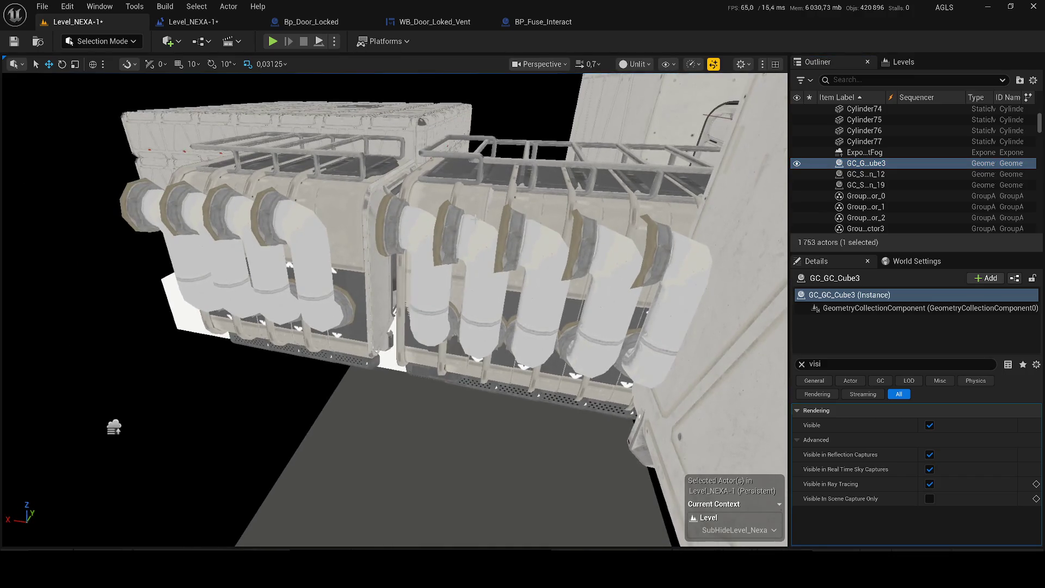
pyautogui.scroll(2, 298, 95)
pyautogui.press('Delete')
pyautogui.press('Down')
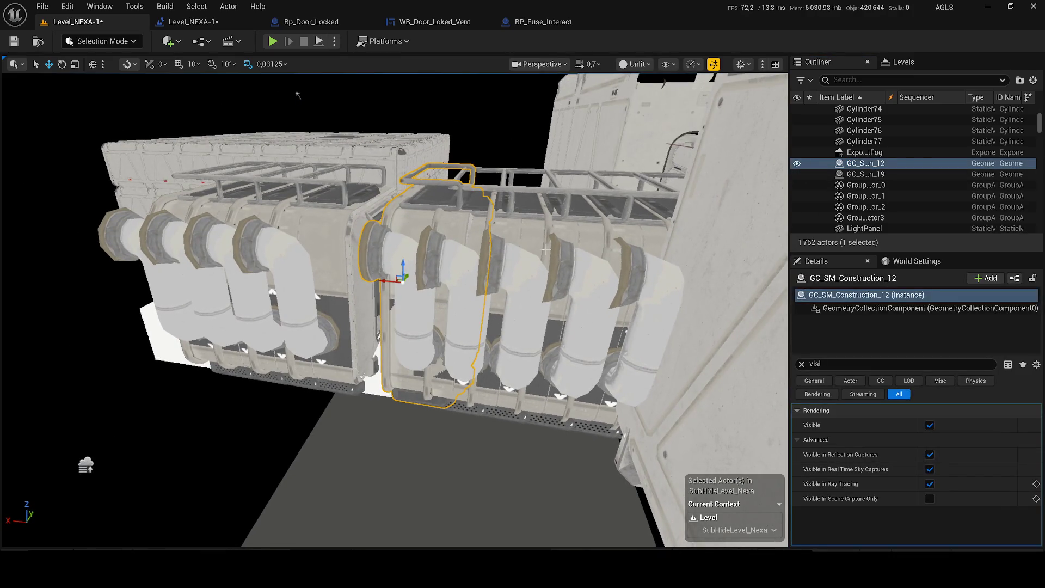
pyautogui.click(854, 174)
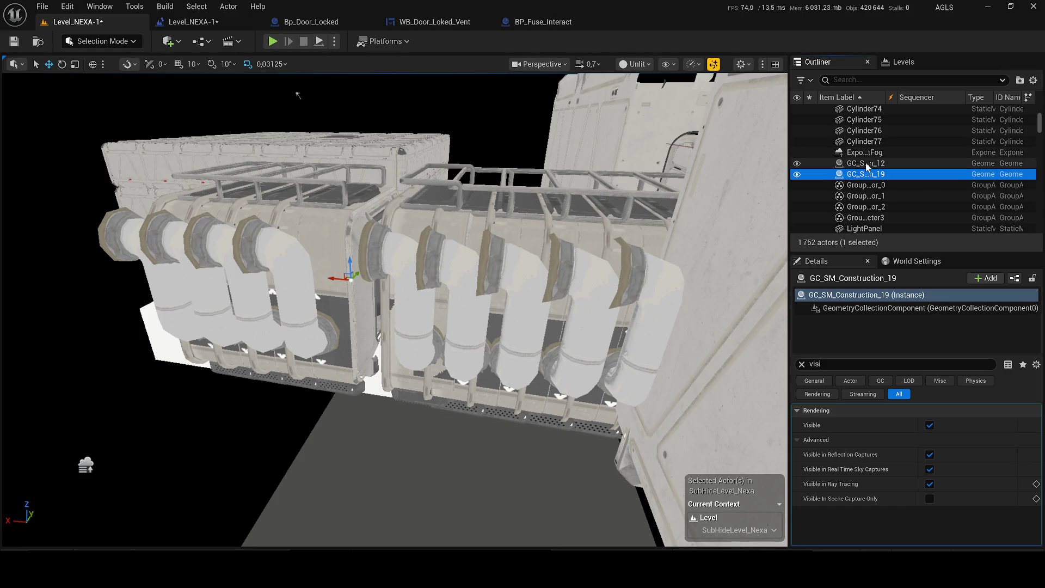
pyautogui.press('Delete')
# Step: Select GC_SM_Construction_12, test-move it in place, and switch to Fracture mode
pyautogui.click(862, 164)
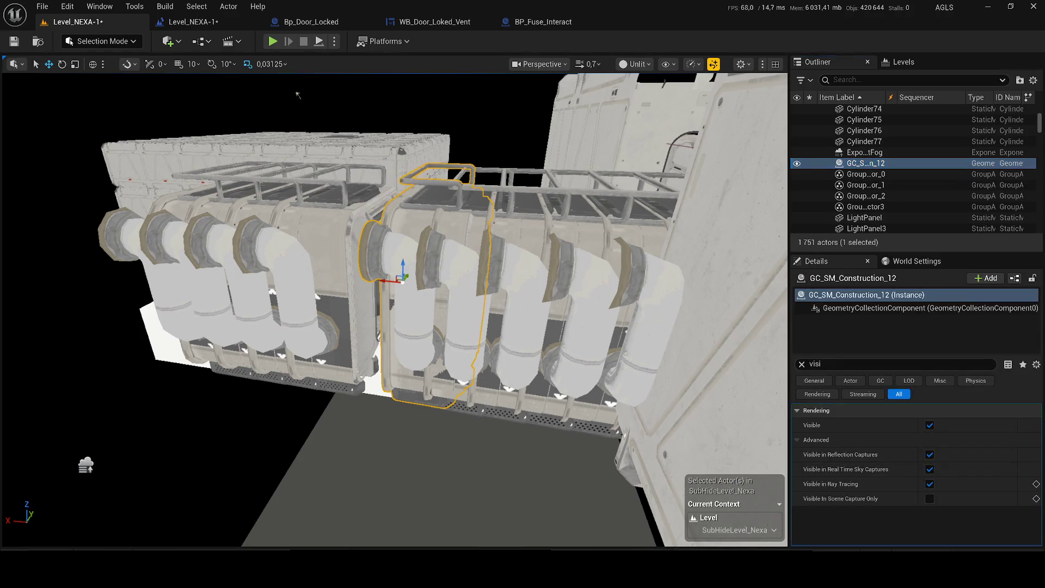
pyautogui.scroll(3, 500, 249)
pyautogui.scroll(3, 500, 249)
pyautogui.scroll(3, 500, 249)
pyautogui.scroll(-3, 395, 309)
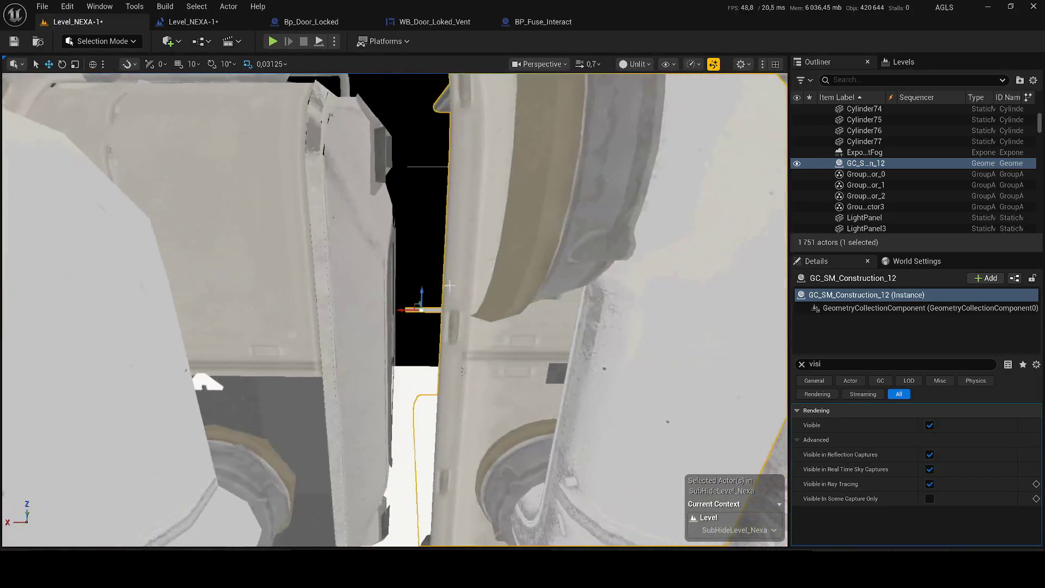
pyautogui.scroll(-3, 395, 310)
pyautogui.scroll(-2, 395, 310)
pyautogui.moveTo(371, 310); pyautogui.dragTo(368, 309)
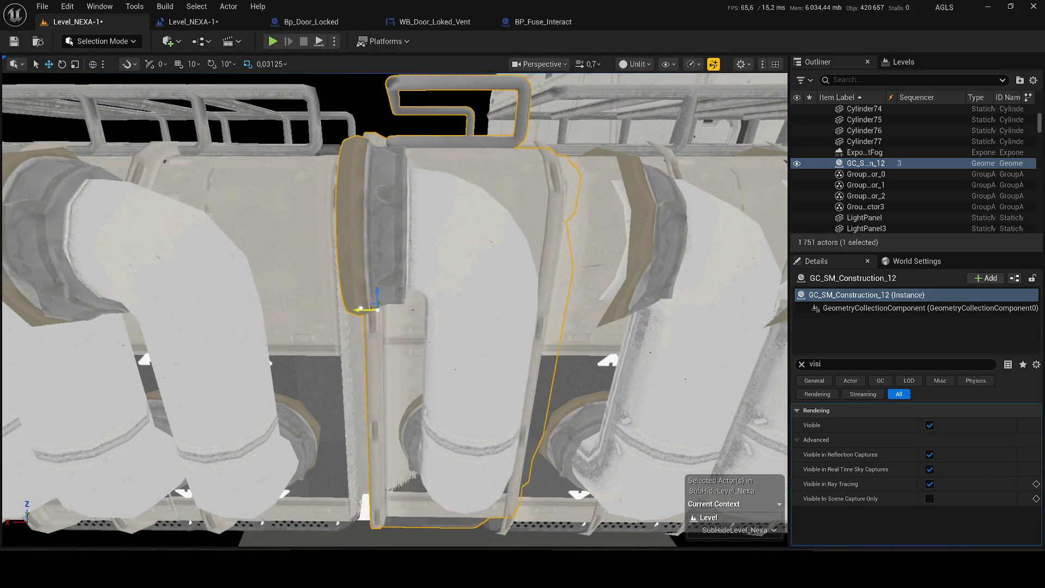
pyautogui.scroll(5, 368, 309)
pyautogui.scroll(-3, 354, 302)
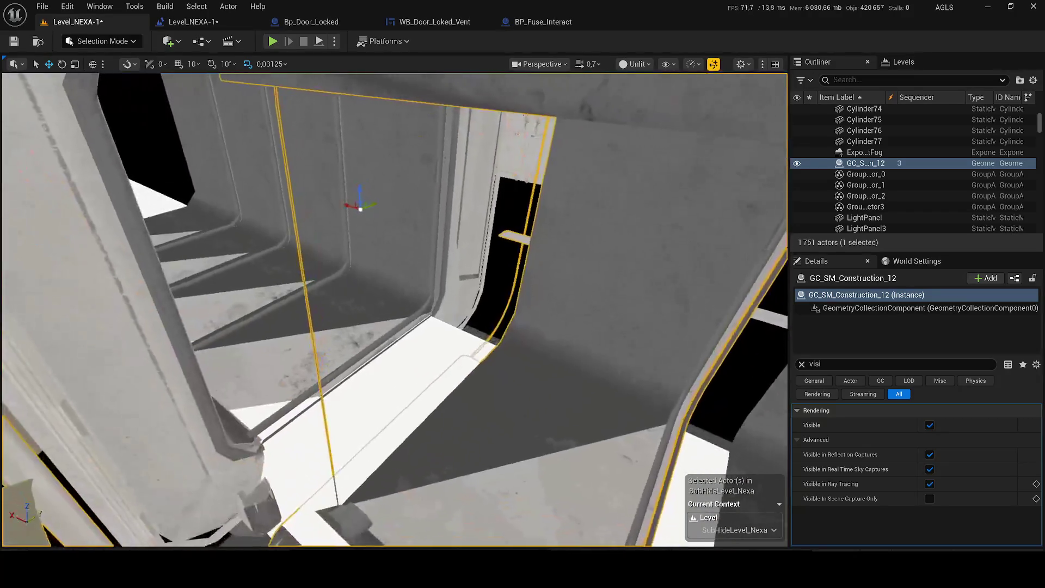
pyautogui.scroll(-3, 355, 301)
pyautogui.scroll(-2, 271, 276)
pyautogui.scroll(-2, 202, 210)
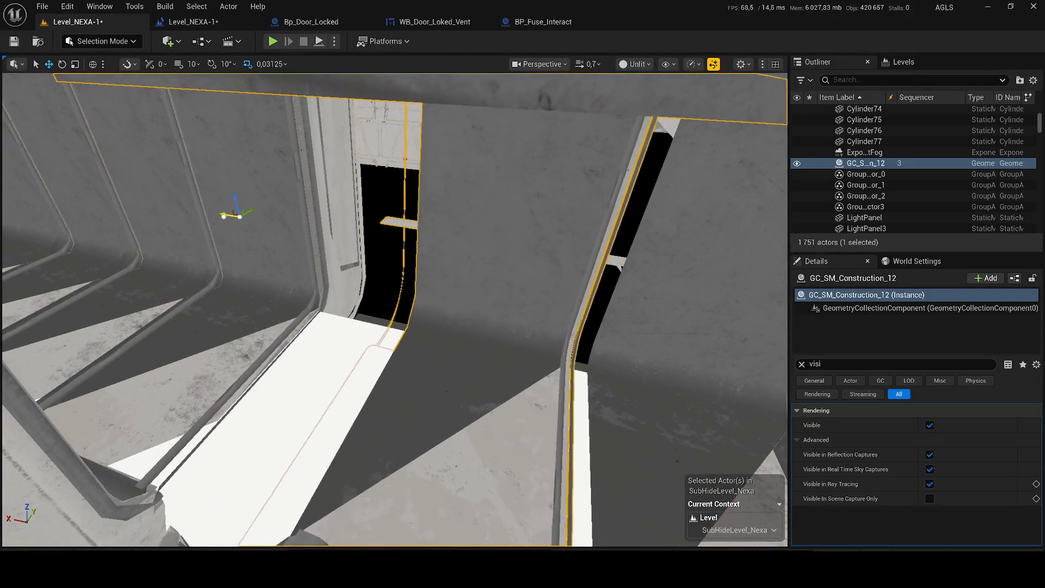
pyautogui.scroll(-2, 202, 209)
pyautogui.scroll(-3, 213, 123)
pyautogui.scroll(-3, 213, 123)
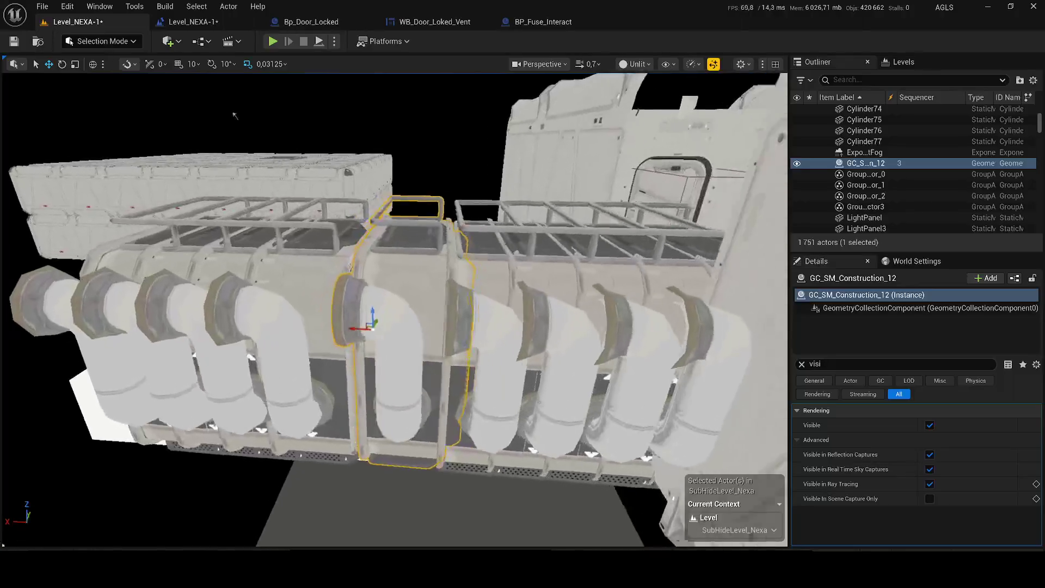
pyautogui.moveTo(212, 122); pyautogui.dragTo(163, 82)
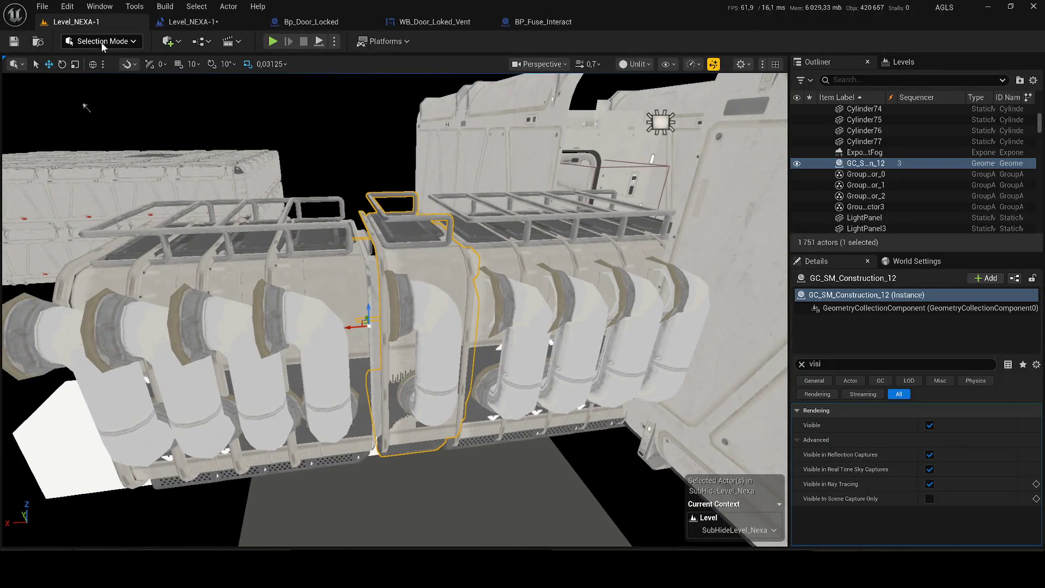
pyautogui.click(105, 40)
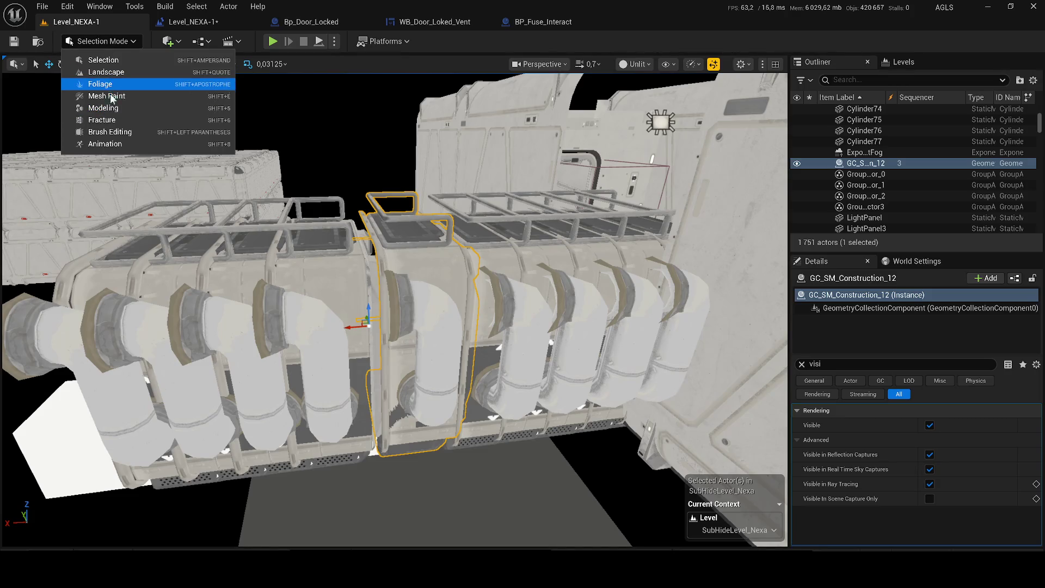
pyautogui.click(115, 121)
# Step: Frame the pipe wall and set the Explode Amount to 0
pyautogui.moveTo(298, 155); pyautogui.dragTo(277, 123)
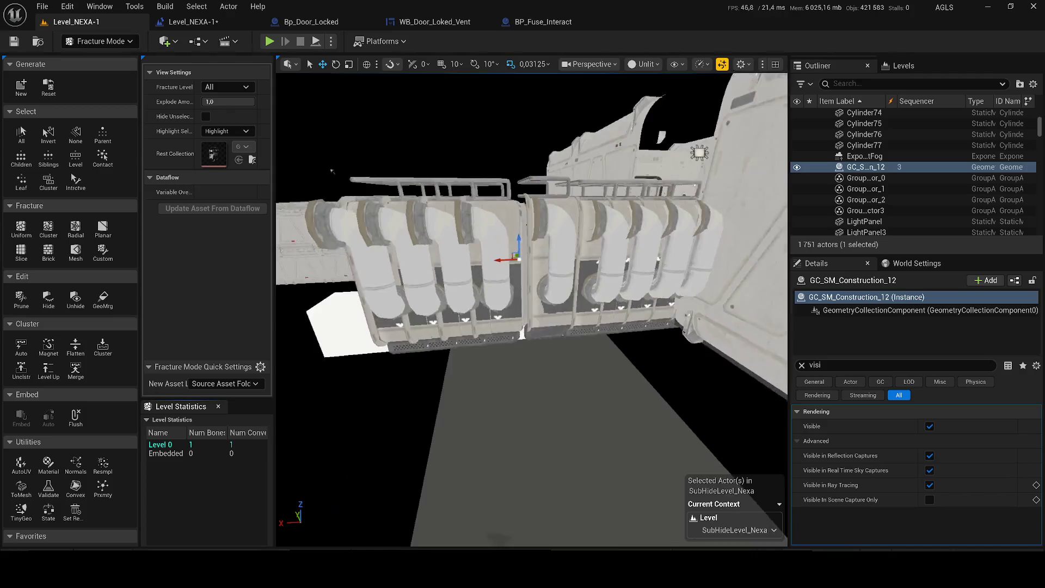
pyautogui.press('f')
pyautogui.click(229, 101)
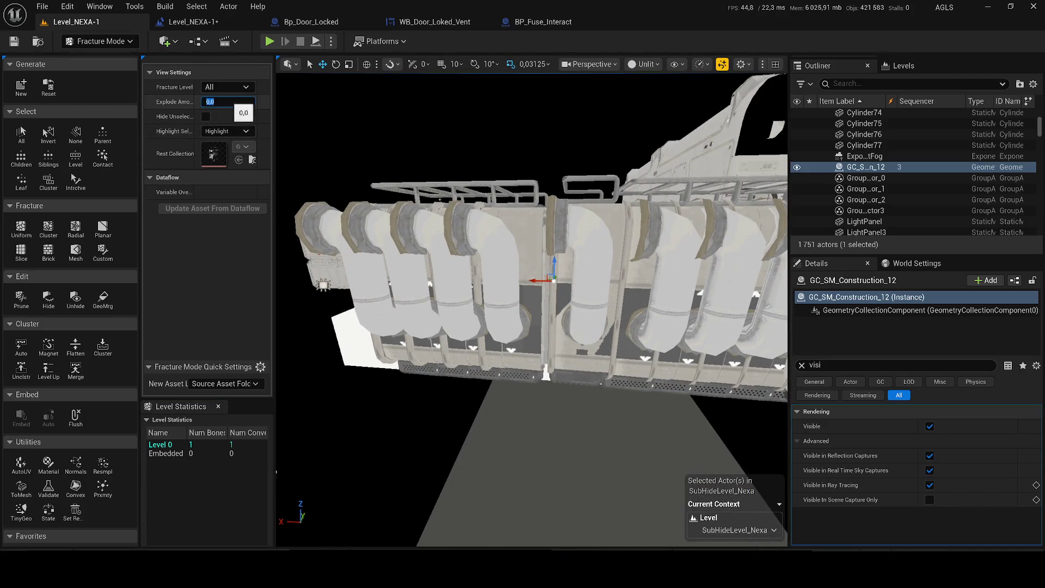
pyautogui.click(162, 446)
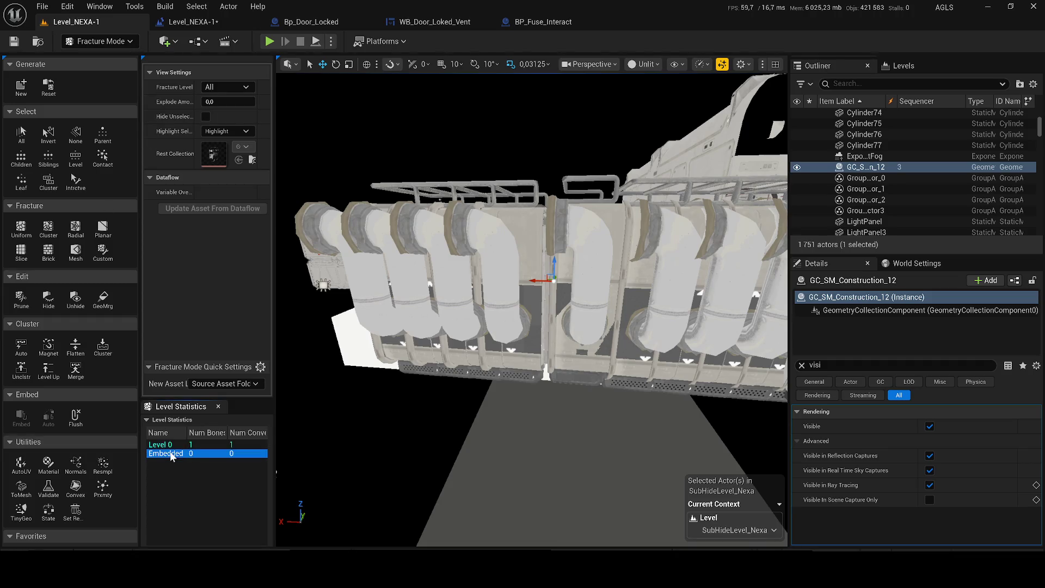
# Step: Review the Cluster fracture settings, keep explode at zero, then choose Uniform fracturing
pyautogui.click(176, 452)
pyautogui.click(48, 229)
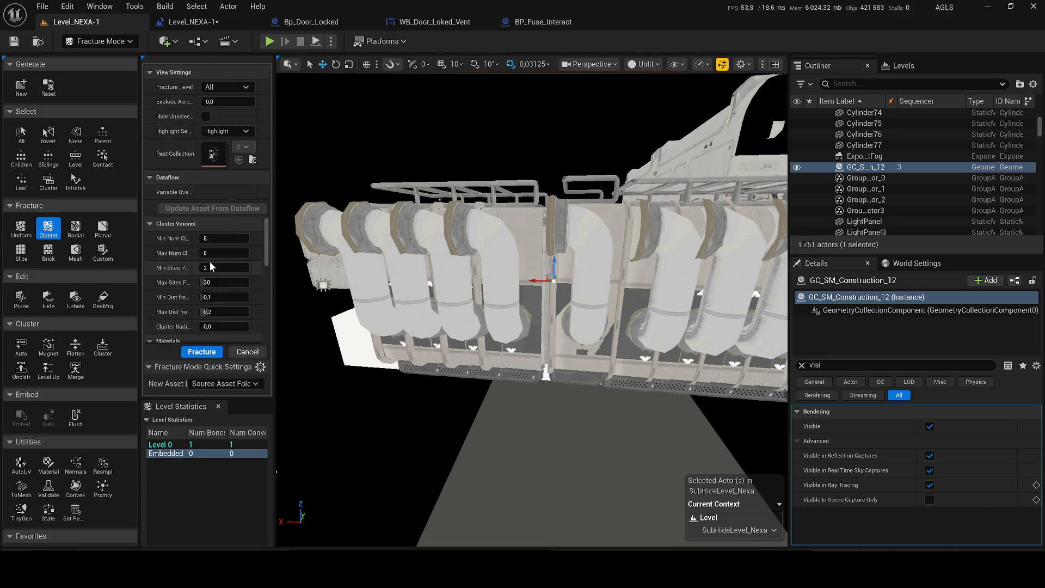
pyautogui.scroll(-3, 209, 270)
pyautogui.click(201, 352)
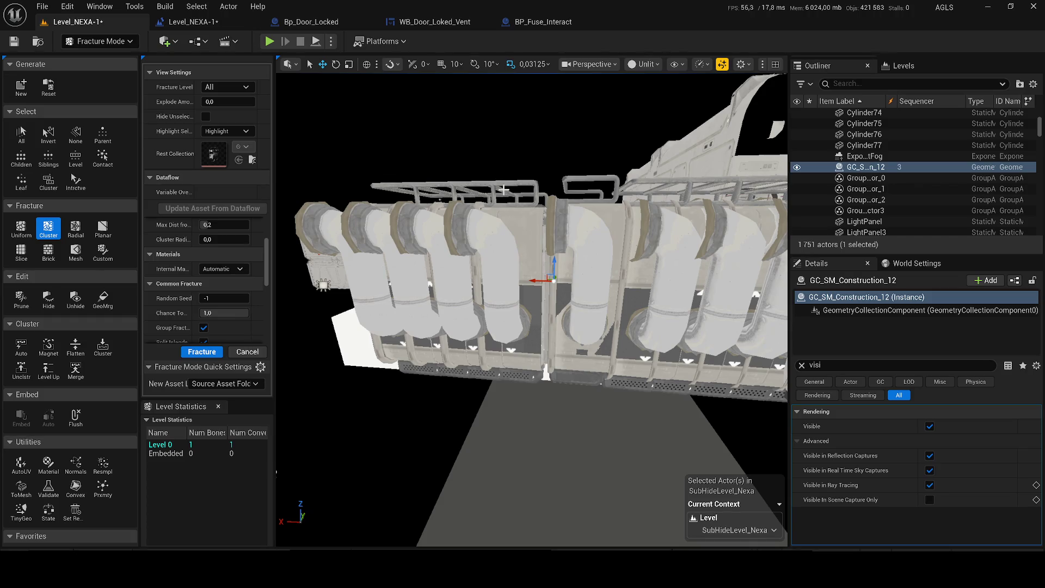
pyautogui.moveTo(217, 102); pyautogui.dragTo(225, 102)
pyautogui.click(217, 101)
pyautogui.click(21, 227)
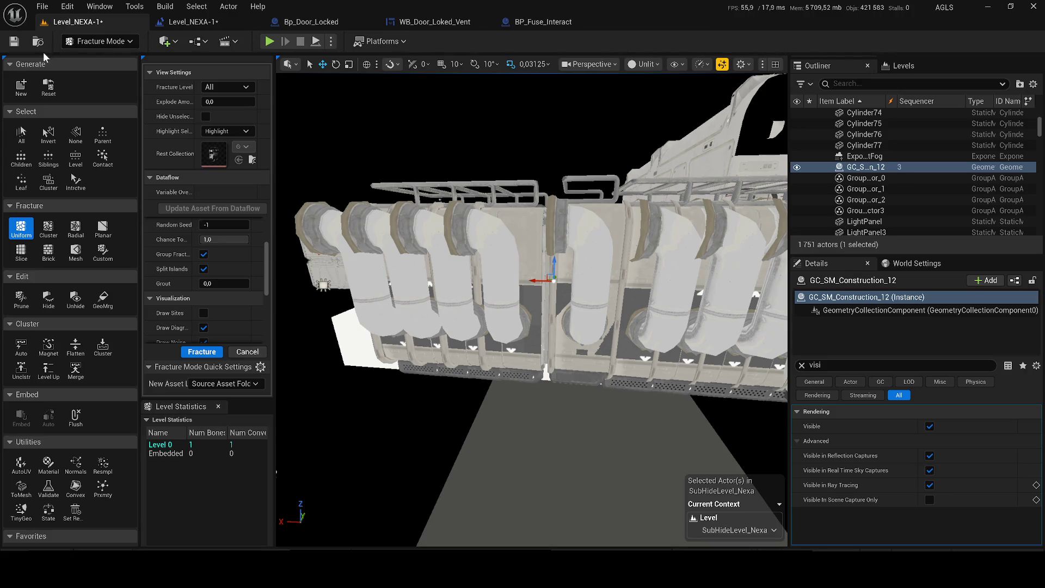
# Step: Leave Fracture mode and delete GC_SM_Construction_12, confirming the referenced-actor warning
pyautogui.hotkey('shift', '1')
pyautogui.press('Delete')
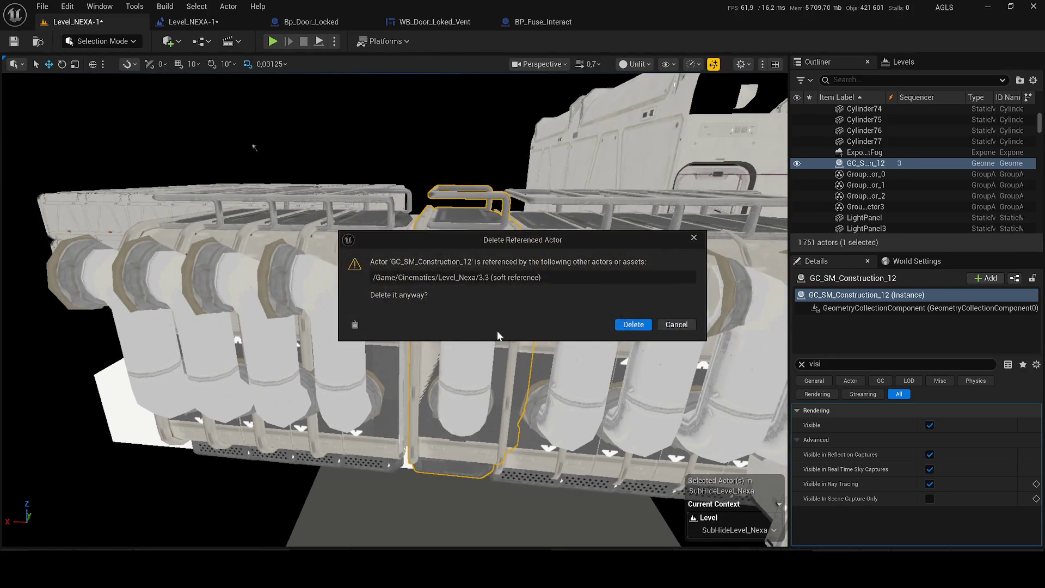
pyautogui.click(633, 325)
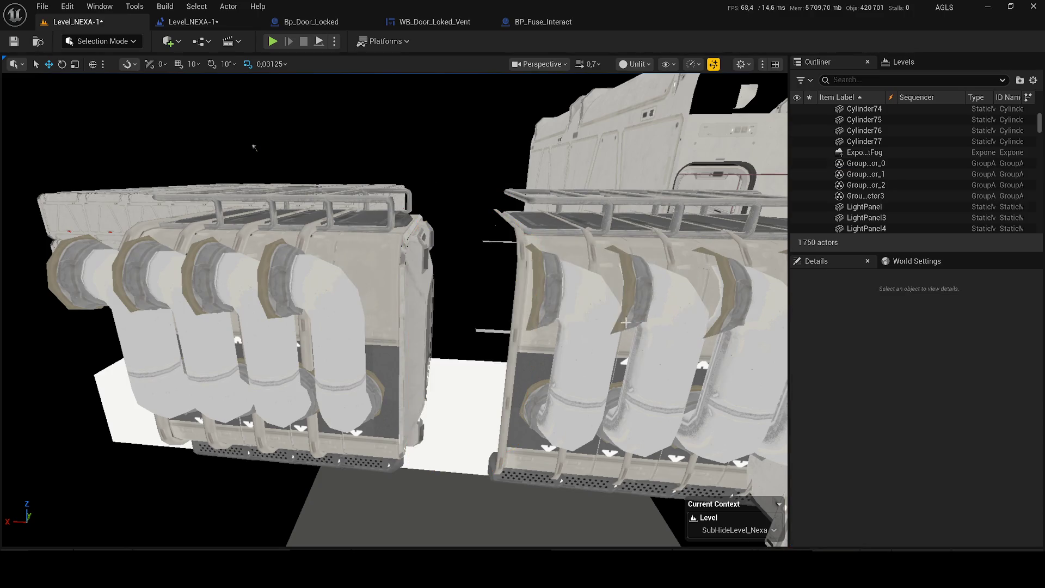
# Step: Alt-drag the neighbouring pipe module to fill the gap and save the level
pyautogui.click(547, 318)
pyautogui.press('f')
pyautogui.keyDown('alt'); pyautogui.moveTo(434, 297); pyautogui.dragTo(331, 297); pyautogui.keyUp('alt')
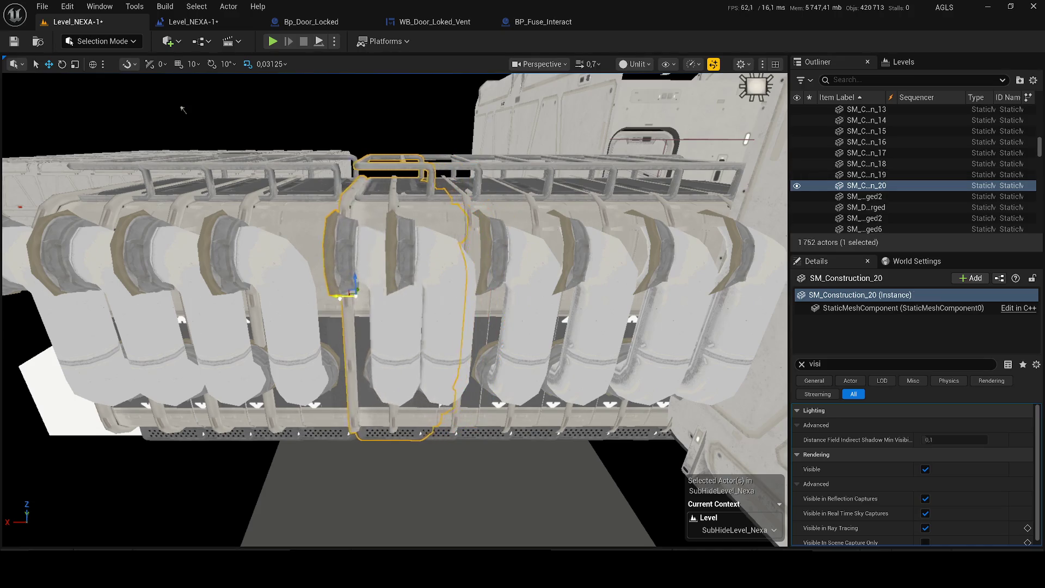
pyautogui.hotkey('ctrl', 's')
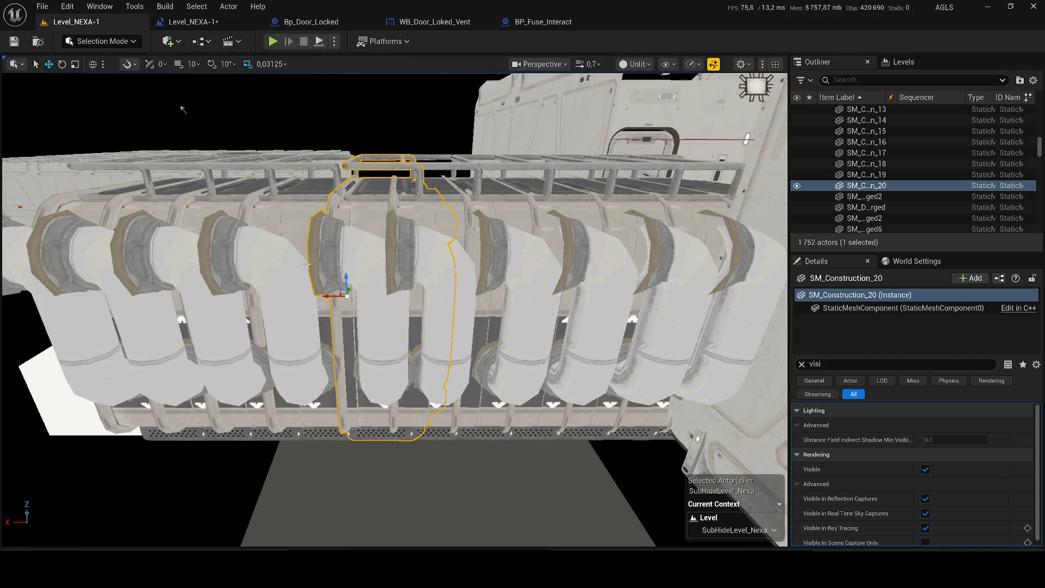
# Step: Switch the viewport from Unlit to Lit and bring up the editor mode list
pyautogui.click(624, 66)
pyautogui.click(649, 107)
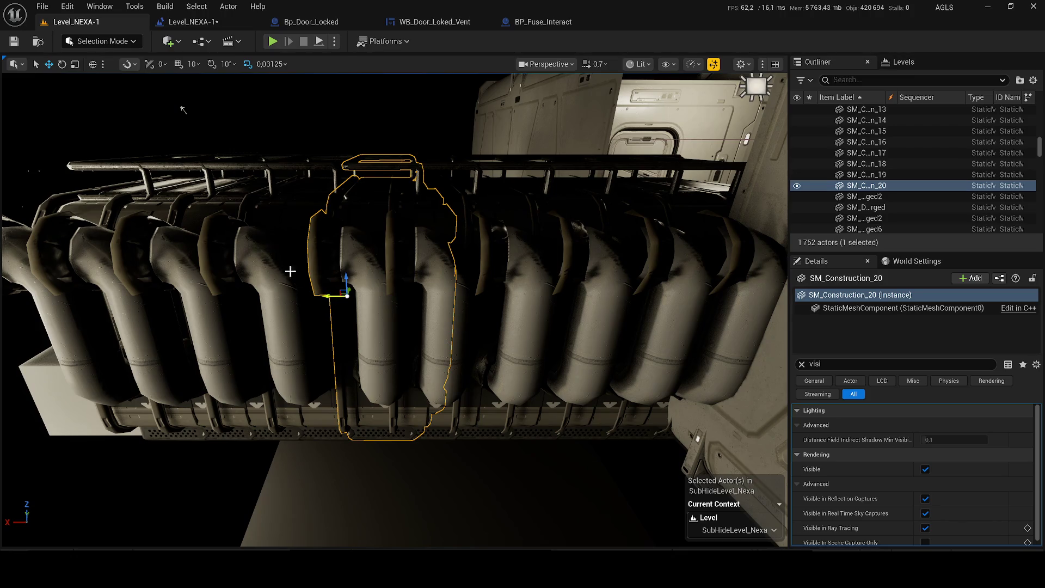
pyautogui.click(104, 41)
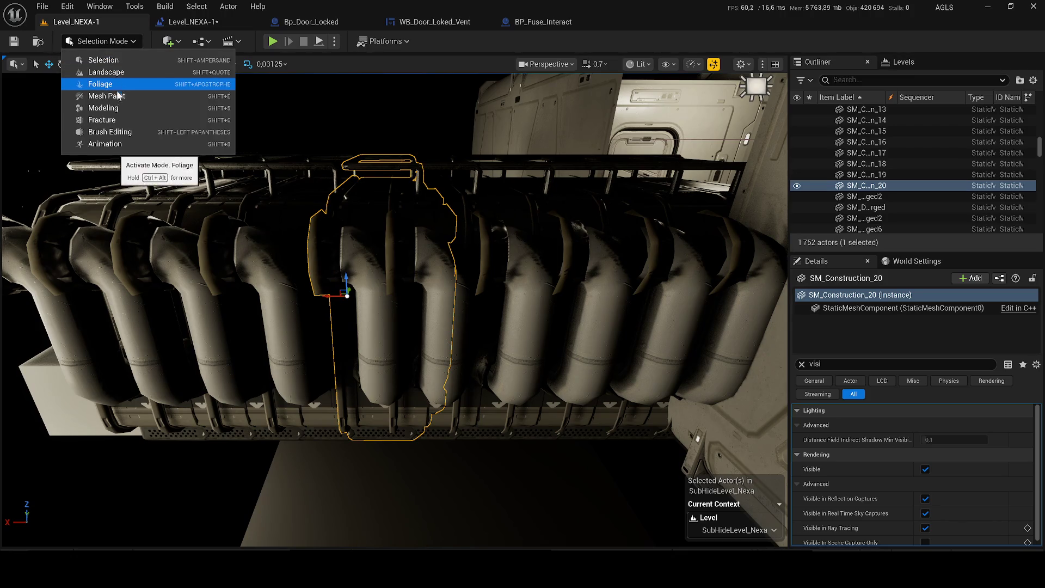
# Step: In Fracture mode, generate GC_SM_Construction_20 from SM_Construction_20 into Game/Fractures
pyautogui.click(102, 119)
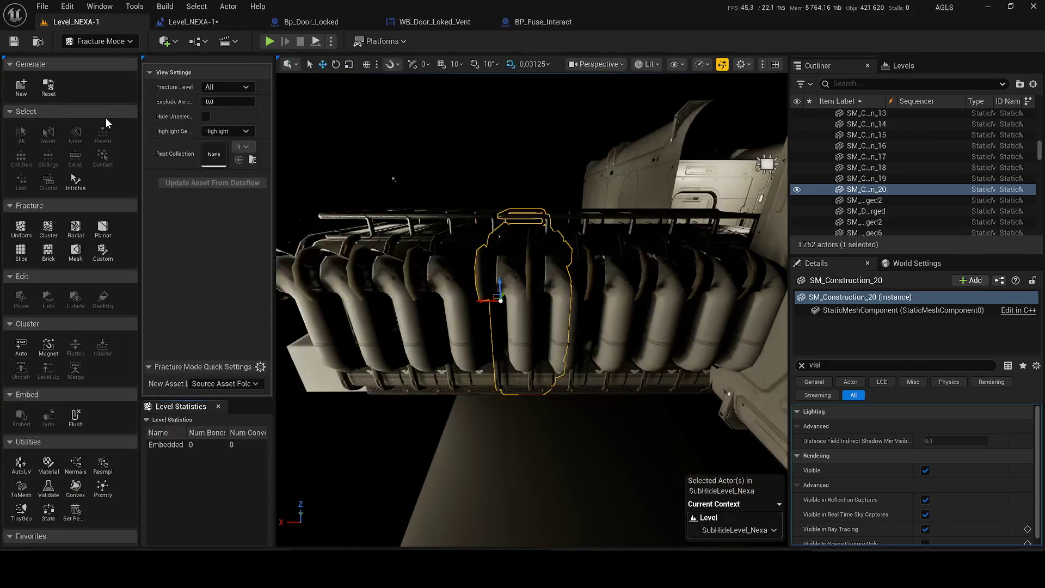
pyautogui.click(21, 86)
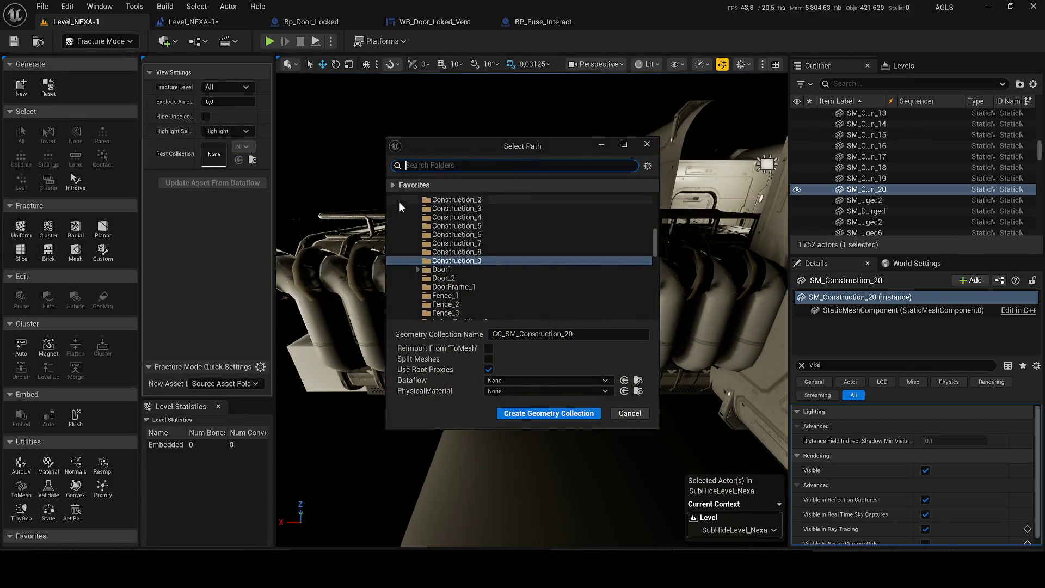
pyautogui.moveTo(650, 243); pyautogui.dragTo(648, 201)
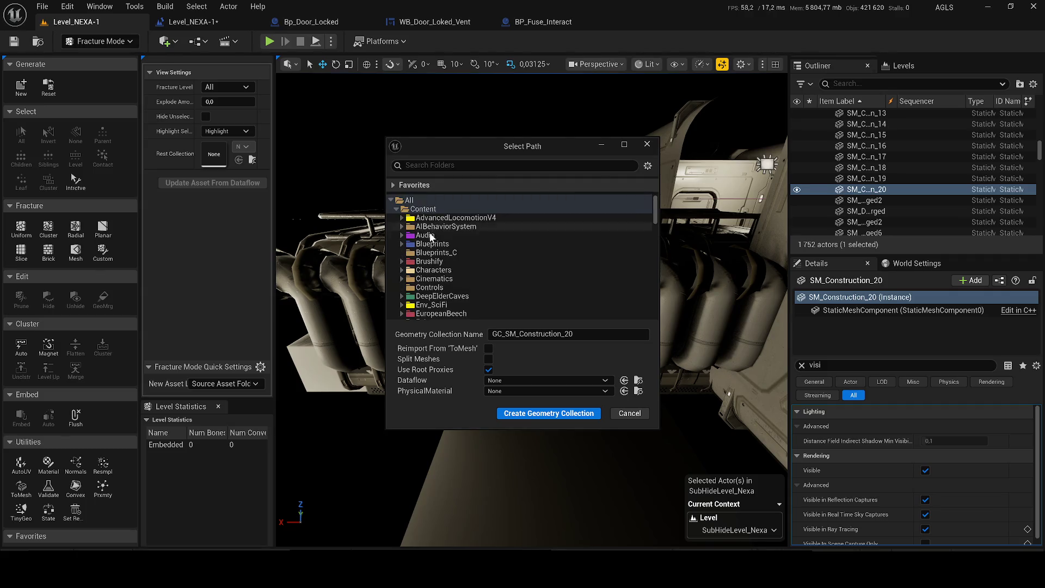
pyautogui.scroll(-3, 429, 235)
pyautogui.click(402, 269)
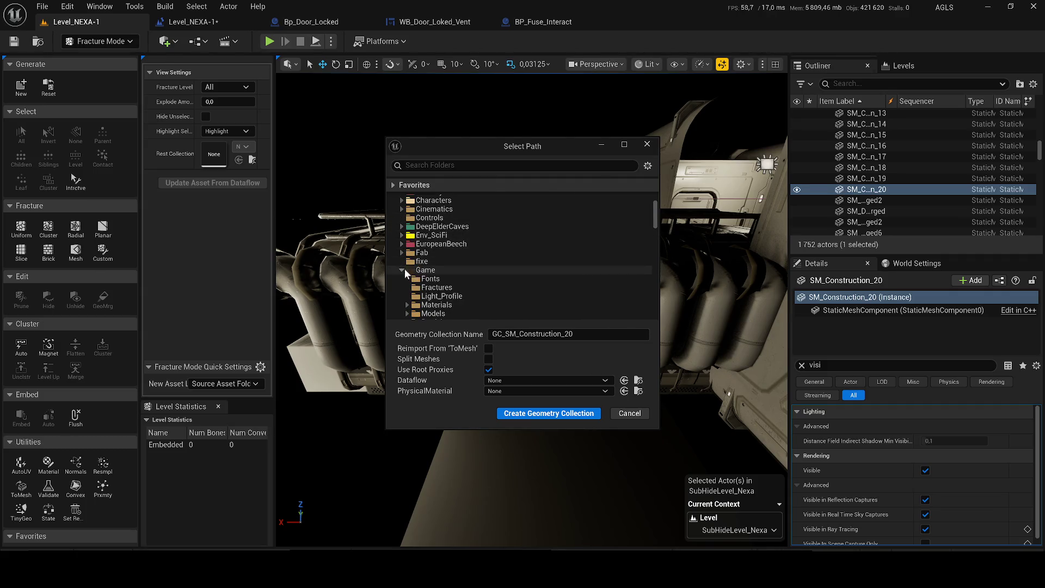
pyautogui.click(441, 287)
pyautogui.click(546, 413)
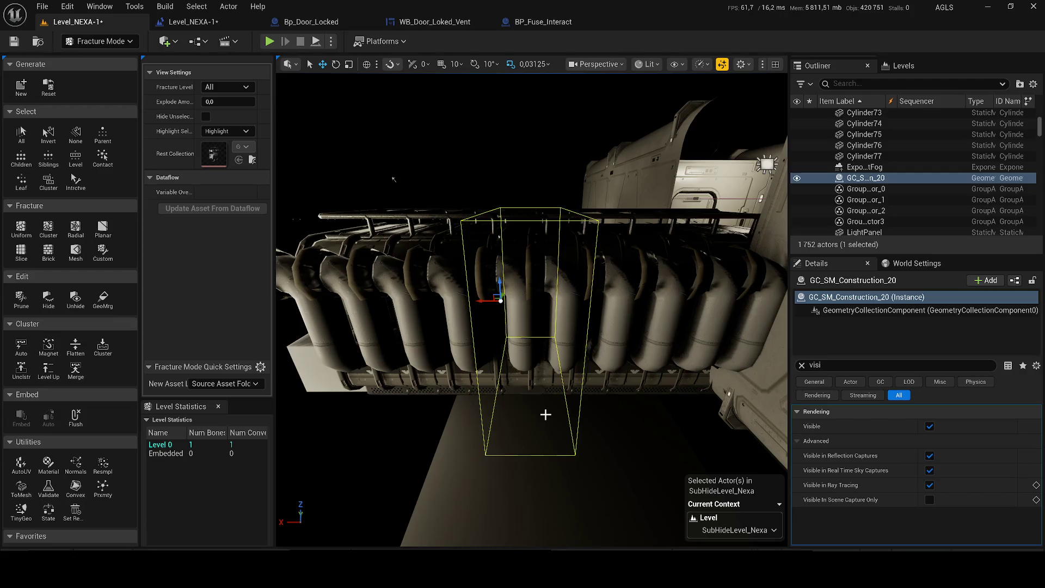
# Step: Clear the Details filter to show all properties and confirm Object Type is Dynamic
pyautogui.click(802, 365)
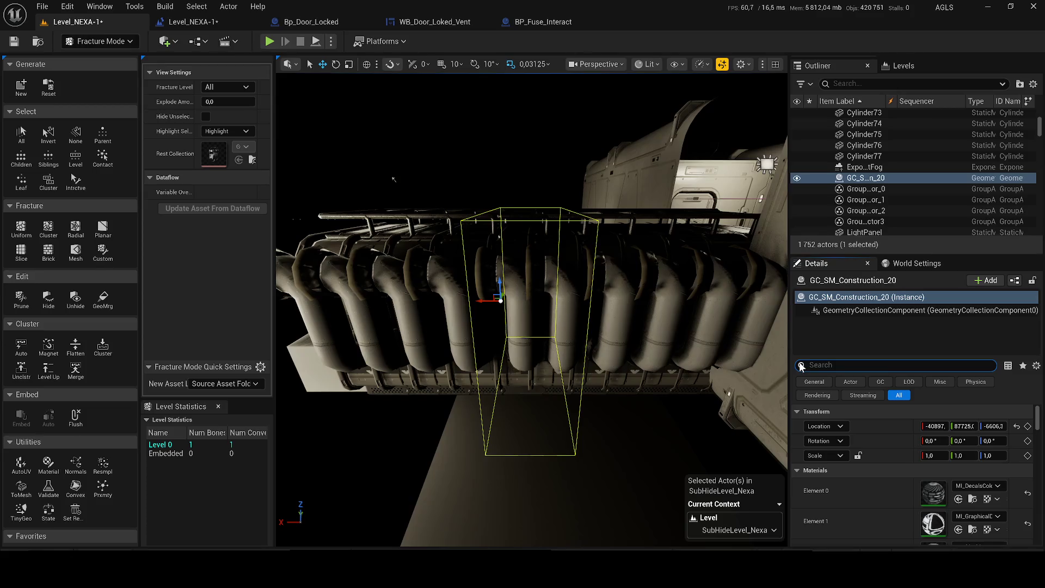
pyautogui.scroll(-10, 884, 448)
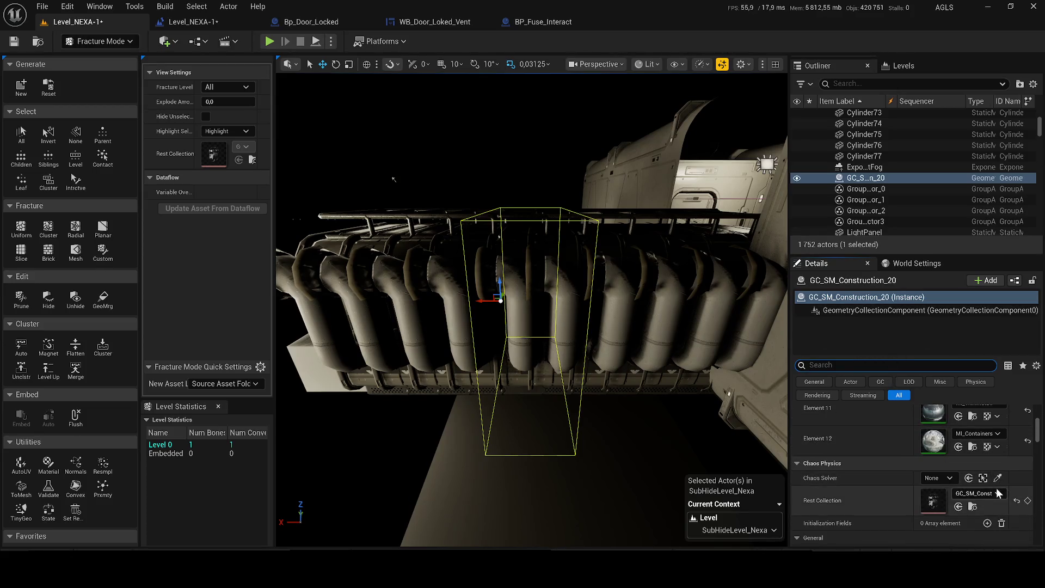
pyautogui.scroll(-3, 974, 458)
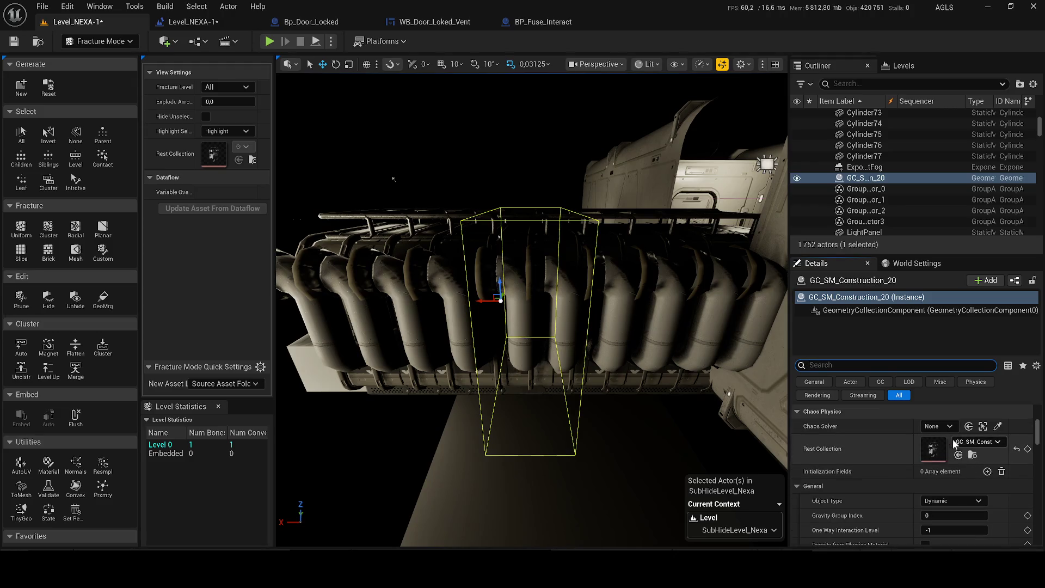
pyautogui.scroll(-2, 976, 456)
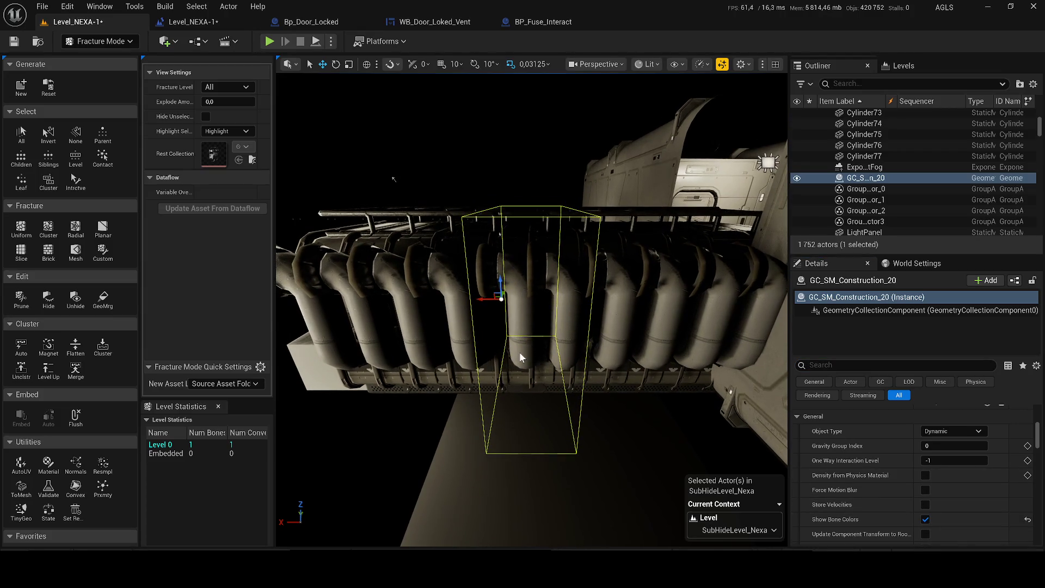
# Step: Choose Cluster Voronoi fracturing, leave Explode Amount unchanged, and widen the side panels
pyautogui.click(56, 222)
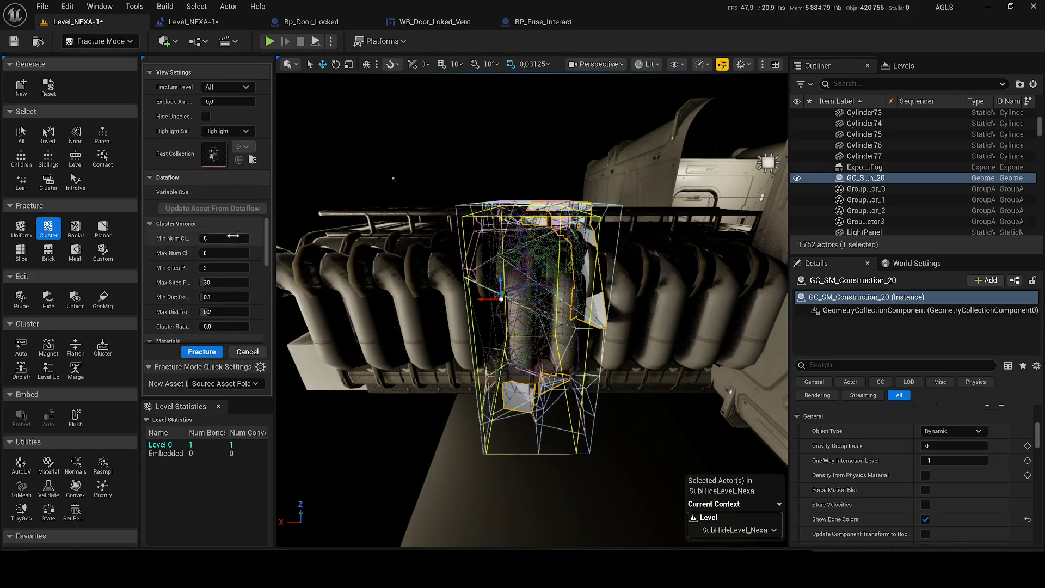
pyautogui.click(209, 103)
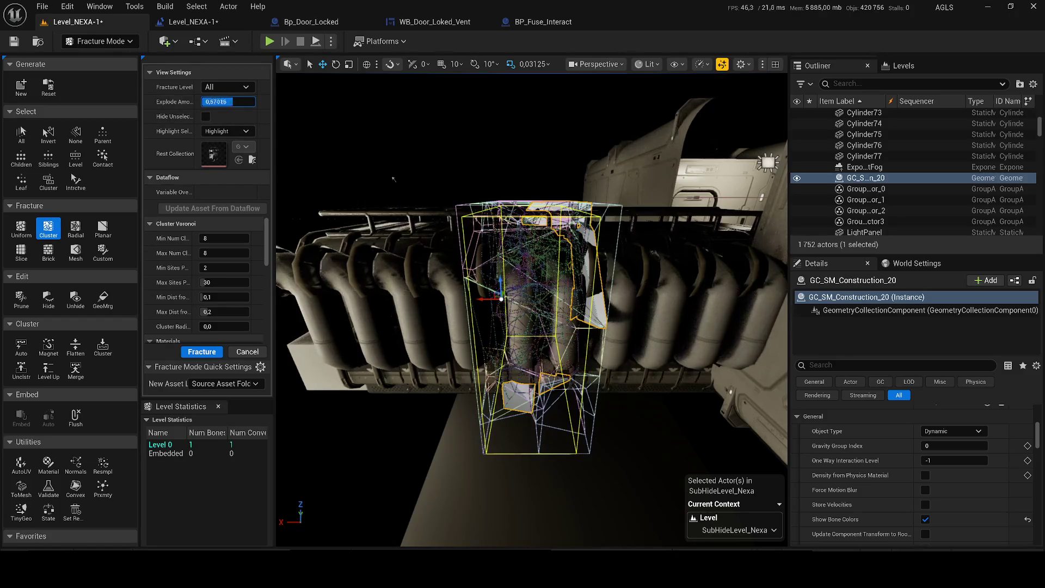
pyautogui.write('0')
pyautogui.press('Return')
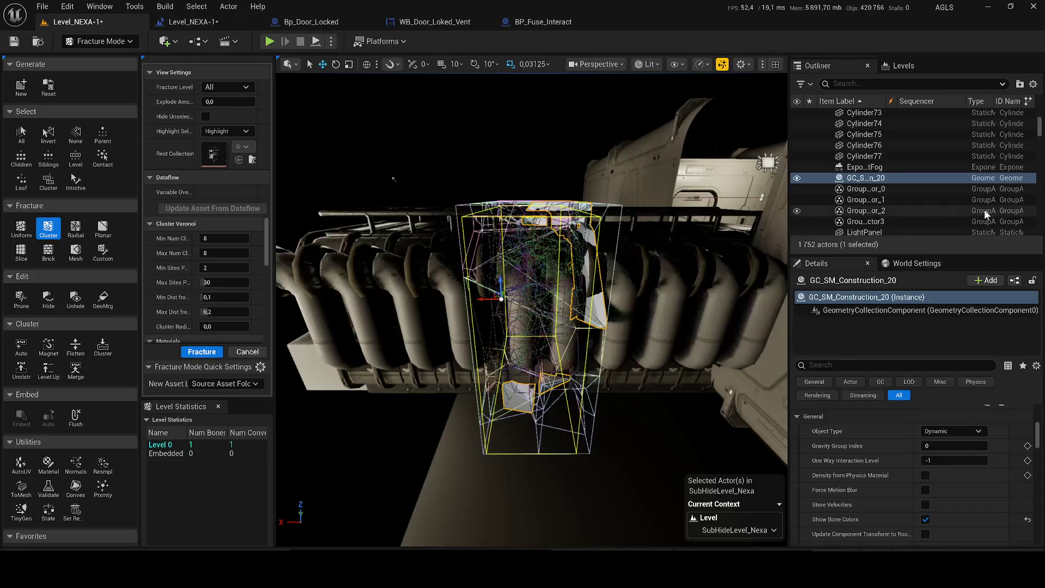
pyautogui.moveTo(786, 91)
pyautogui.mouseDown()
pyautogui.moveTo(678, 92)
pyautogui.moveTo(861, 71)
pyautogui.mouseUp()
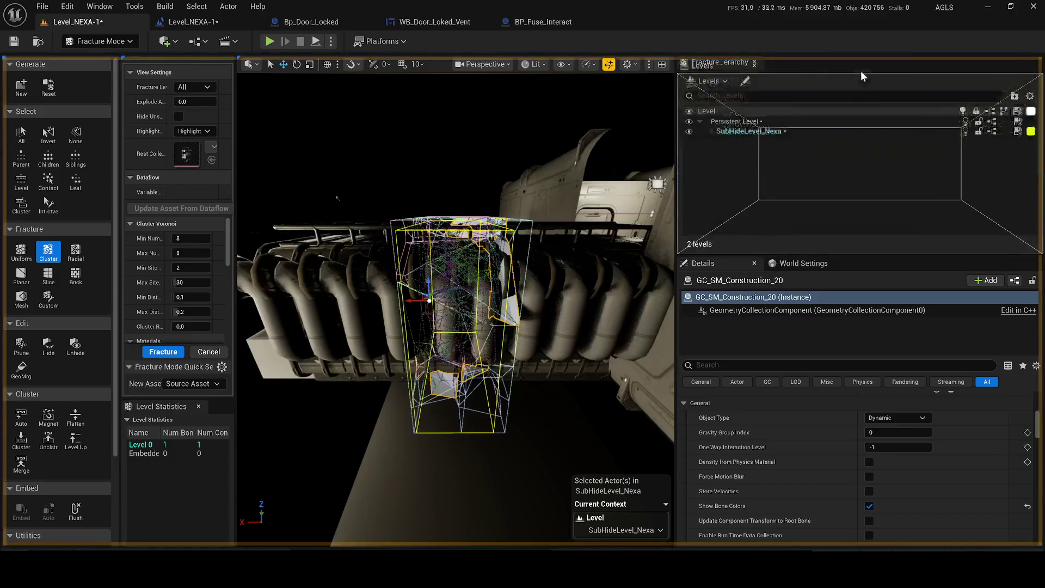
# Step: Dock the Fracture Hierarchy tab beside Levels/Outliner and resize the panels
pyautogui.click(722, 61)
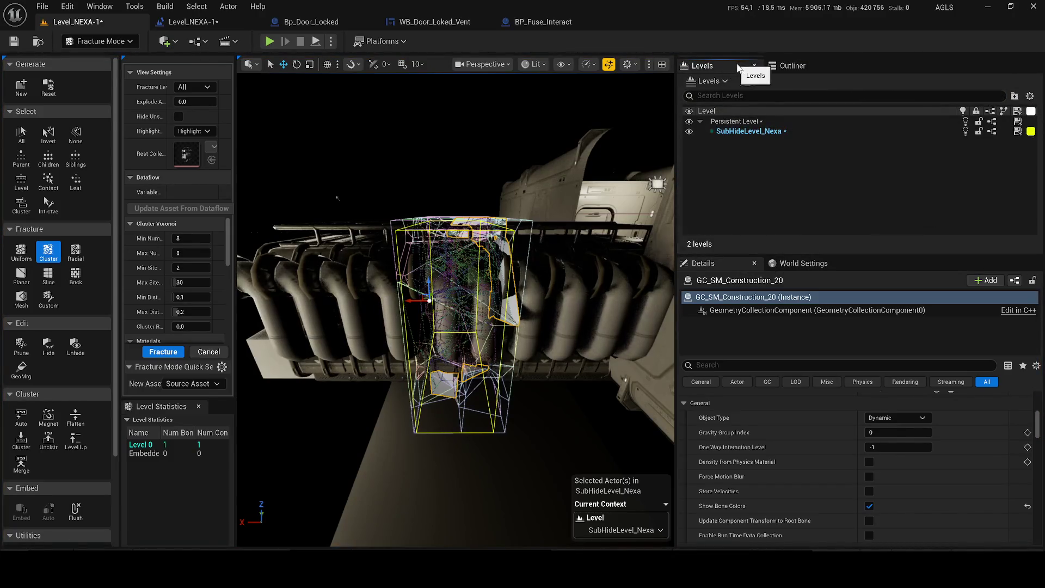
pyautogui.moveTo(723, 61); pyautogui.dragTo(725, 63)
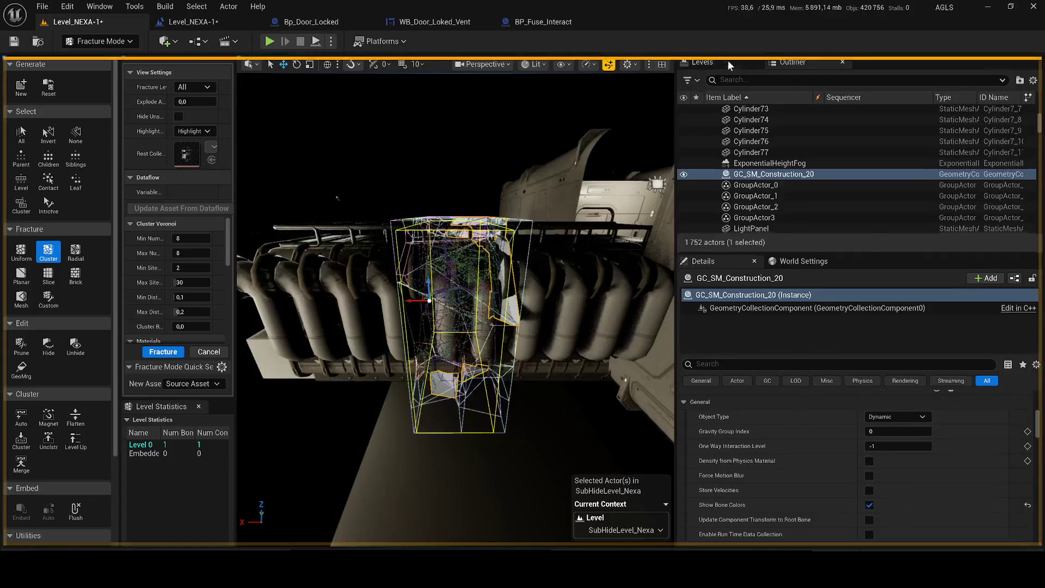
pyautogui.moveTo(725, 63)
pyautogui.mouseDown()
pyautogui.moveTo(904, 59)
pyautogui.moveTo(888, 63)
pyautogui.mouseUp()
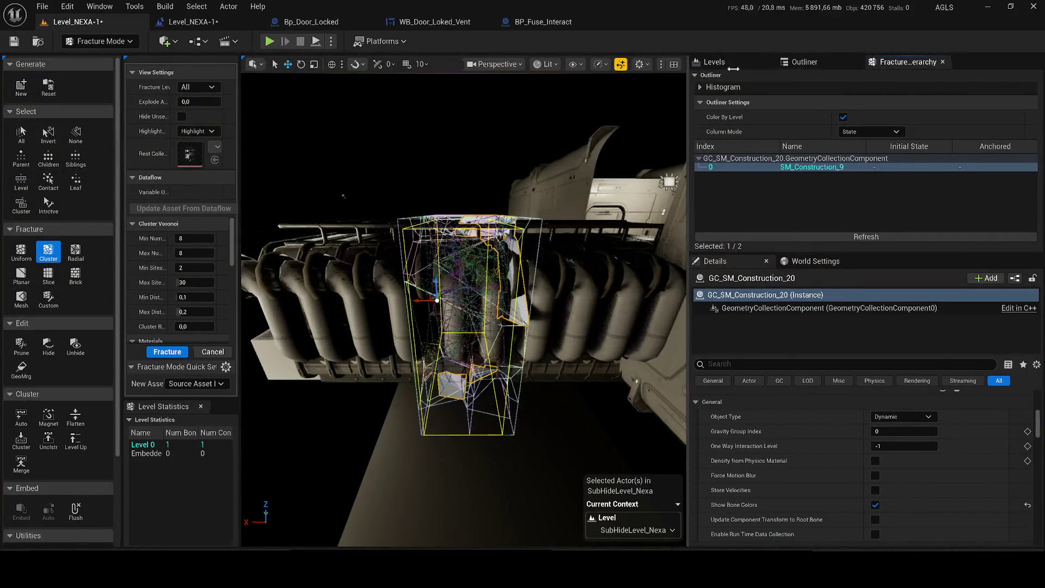
pyautogui.moveTo(674, 62); pyautogui.dragTo(765, 155)
# Step: Select the root SM_Construction_9 and cluster-fracture it into 267 level-one pieces
pyautogui.click(800, 163)
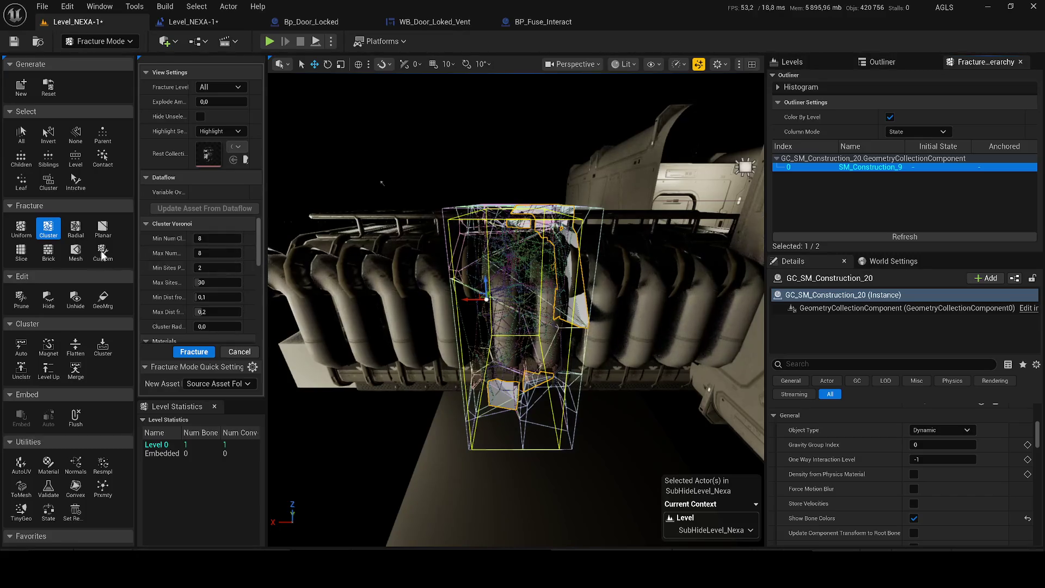
pyautogui.click(18, 229)
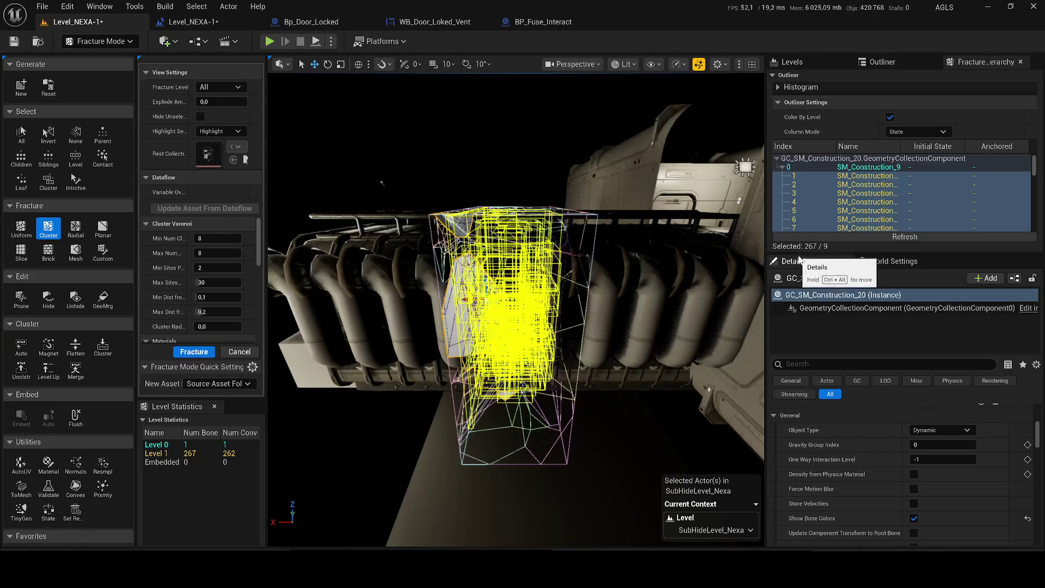
pyautogui.moveTo(795, 253); pyautogui.dragTo(796, 358)
# Step: Select fractured pieces and nest piece 34 under piece 35 in the hierarchy
pyautogui.click(816, 272)
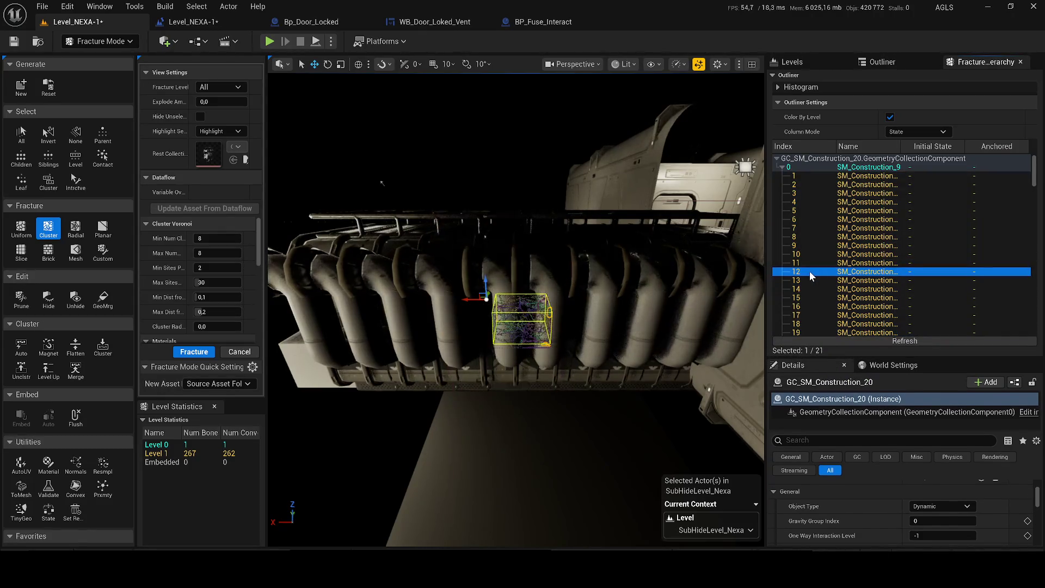
pyautogui.click(819, 307)
pyautogui.scroll(-4, 824, 297)
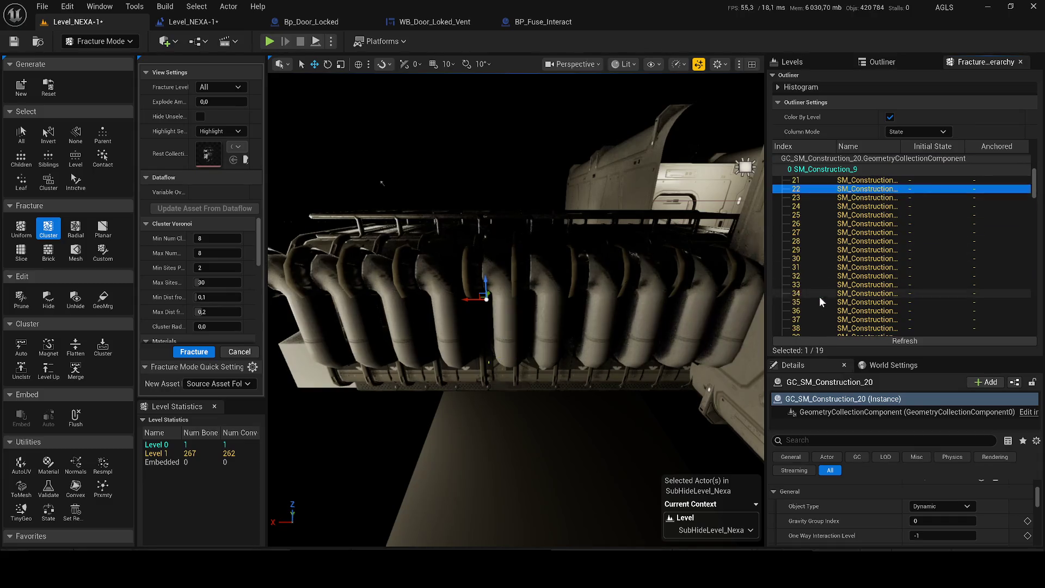
pyautogui.moveTo(819, 297); pyautogui.dragTo(817, 302)
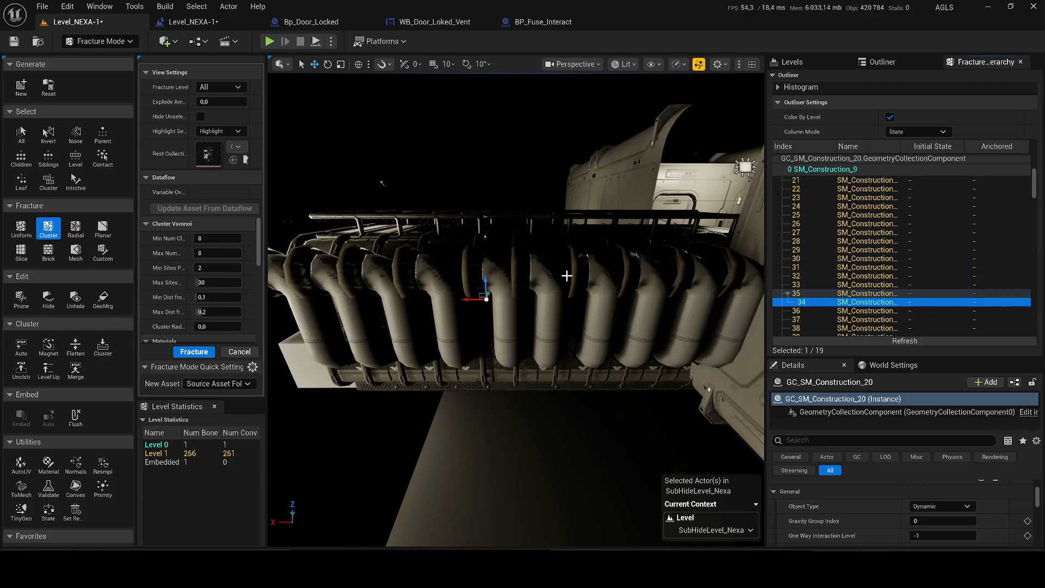
# Step: Frame piece 25, orbit around it and open the viewport View Mode menu
pyautogui.click(838, 214)
pyautogui.press('f')
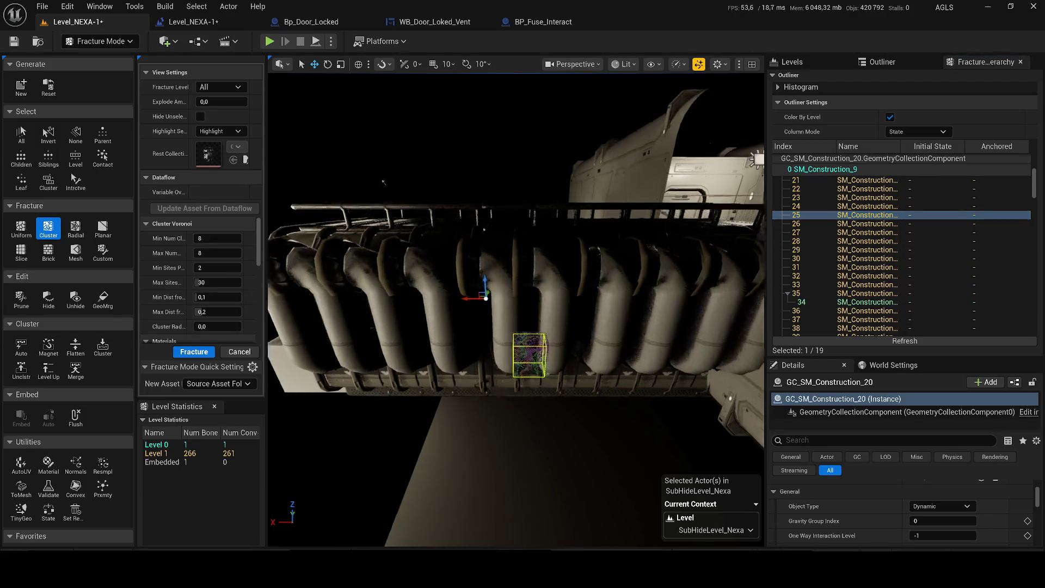
pyautogui.moveTo(506, 245); pyautogui.dragTo(620, 123)
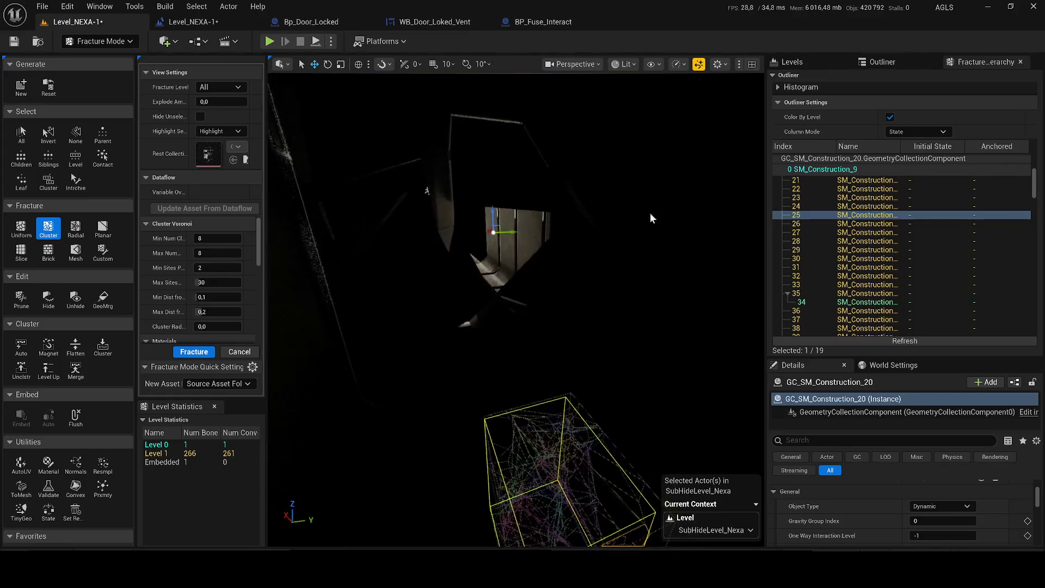
pyautogui.click(621, 63)
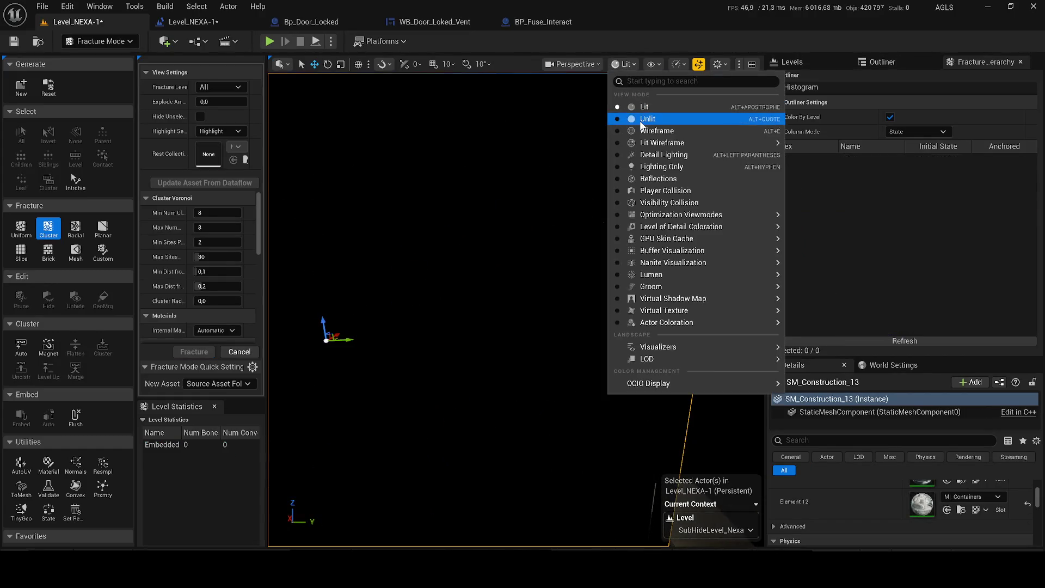
# Step: View the pipe geometry collection unlit and move the camera inside the fractured pipe
pyautogui.click(645, 121)
pyautogui.press('f')
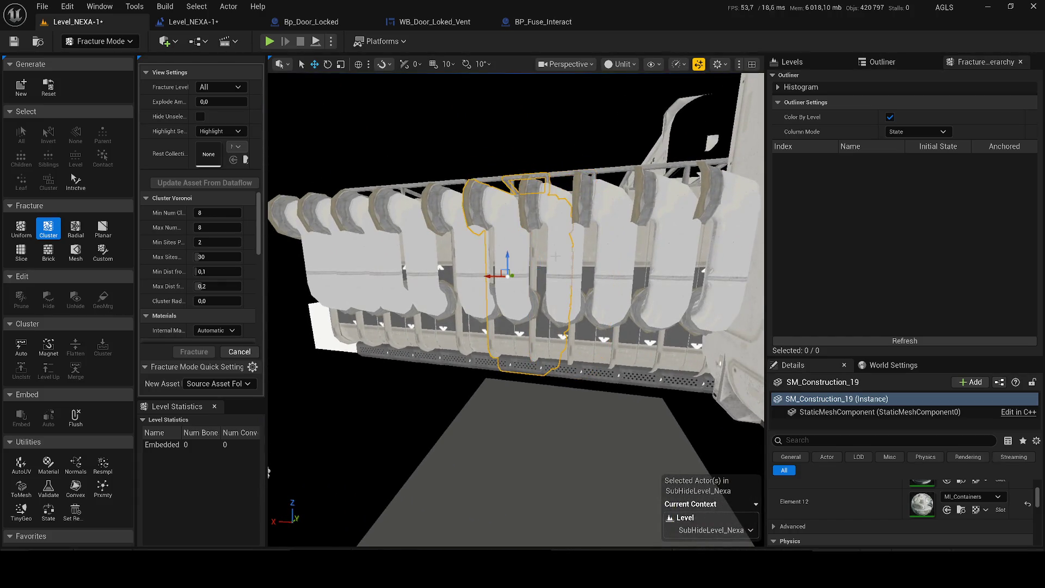
pyautogui.click(508, 343)
pyautogui.press('f')
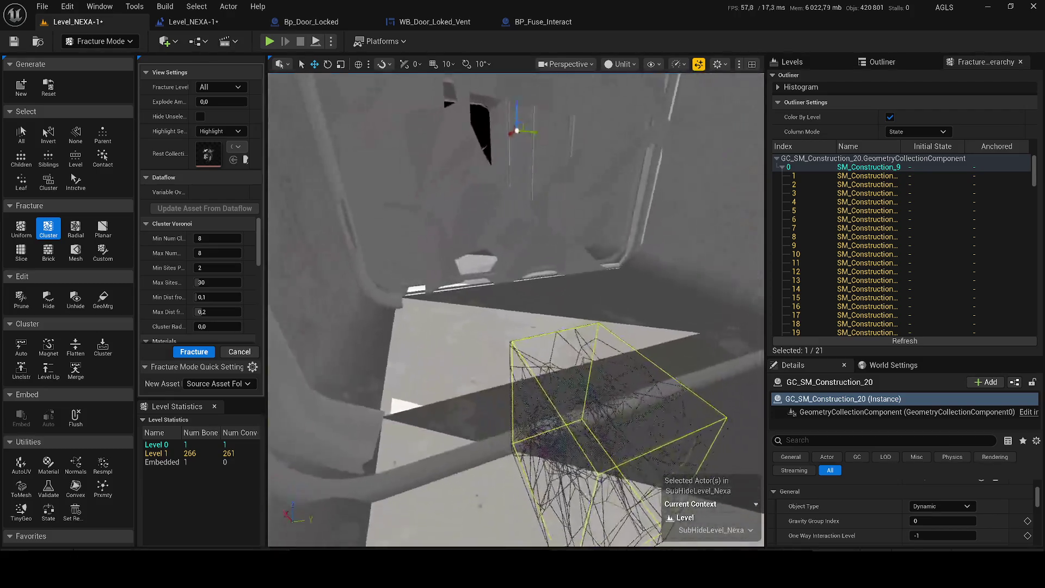
pyautogui.moveTo(514, 310); pyautogui.dragTo(571, 327)
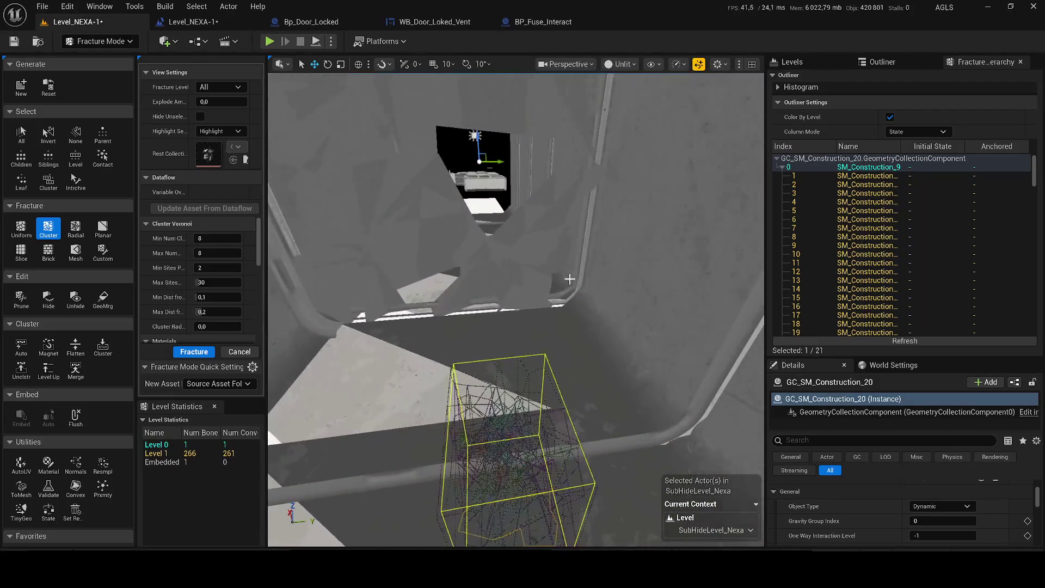
# Step: Preview the fractured pieces spread apart with Explode Amount, then reset it to 0
pyautogui.click(219, 101)
pyautogui.write('1034')
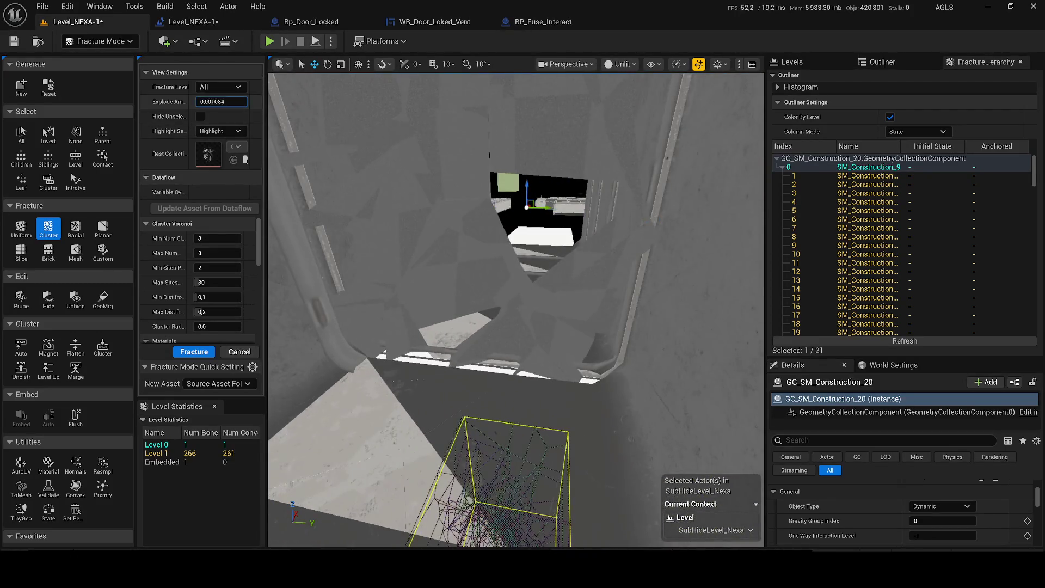
pyautogui.press('Return')
pyautogui.write('0')
pyautogui.press('Return')
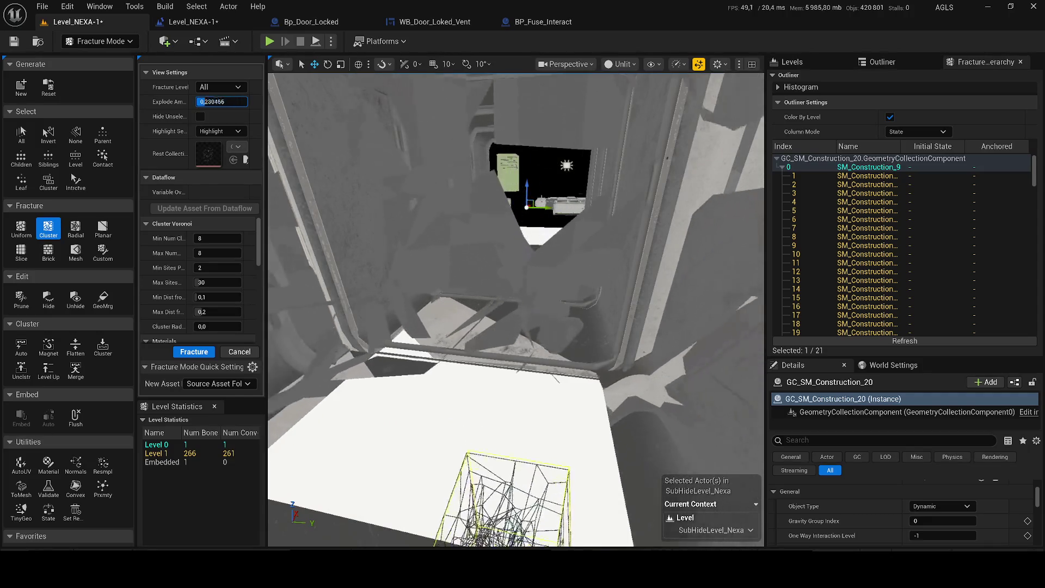
pyautogui.moveTo(220, 101); pyautogui.dragTo(237, 101)
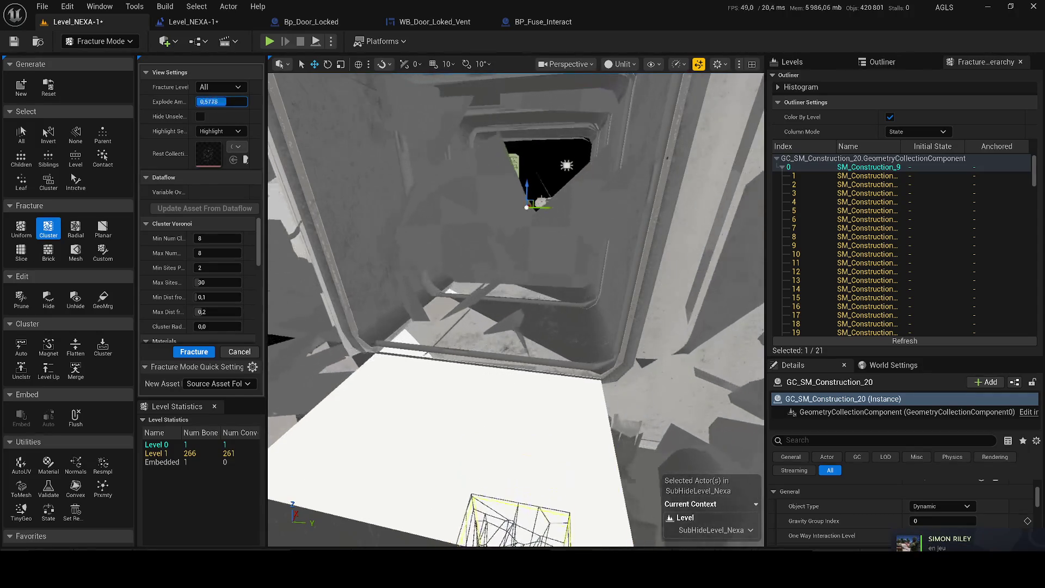
pyautogui.write('0')
pyautogui.press('Return')
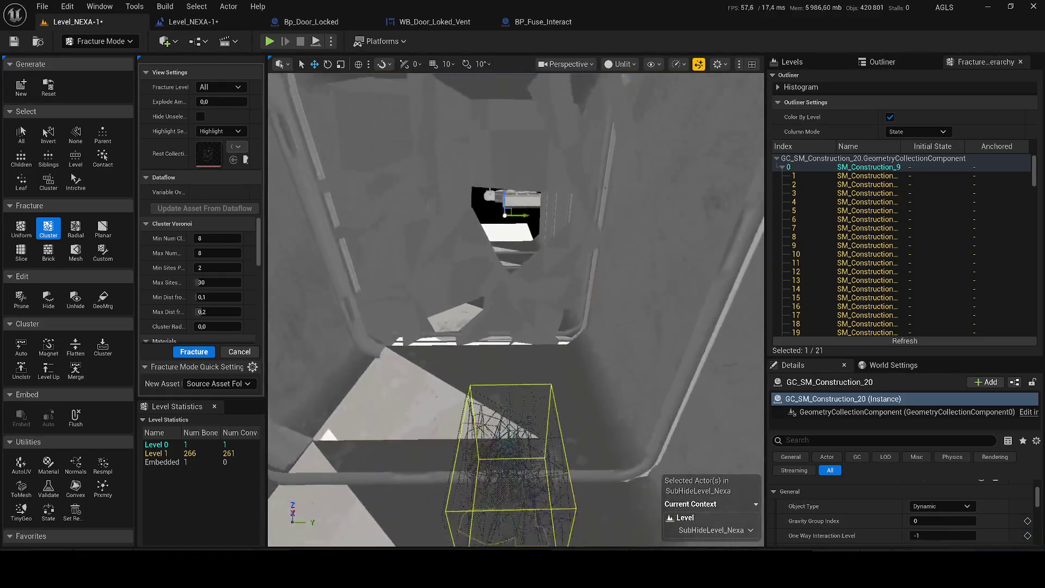
# Step: Browse the collection's chunks in the Fracture Hierarchy (8, 7, 11, 2, 1–5), landing on chunk 4
pyautogui.moveTo(709, 332); pyautogui.dragTo(708, 332)
pyautogui.click(850, 309)
pyautogui.click(849, 272)
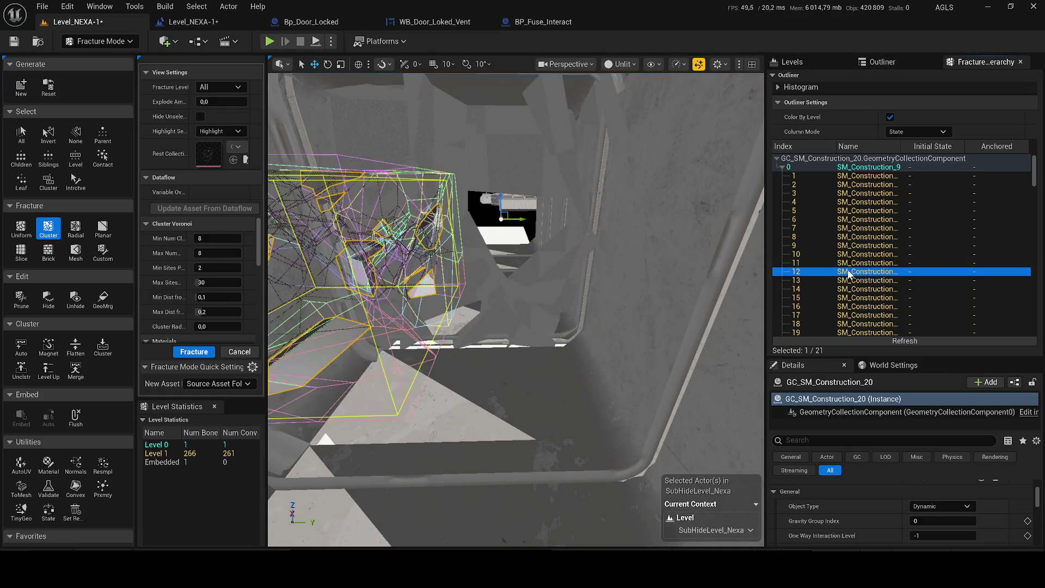
pyautogui.click(841, 237)
pyautogui.press('Down')
pyautogui.press('Up')
pyautogui.press('Up')
pyautogui.press('Up')
pyautogui.click(816, 229)
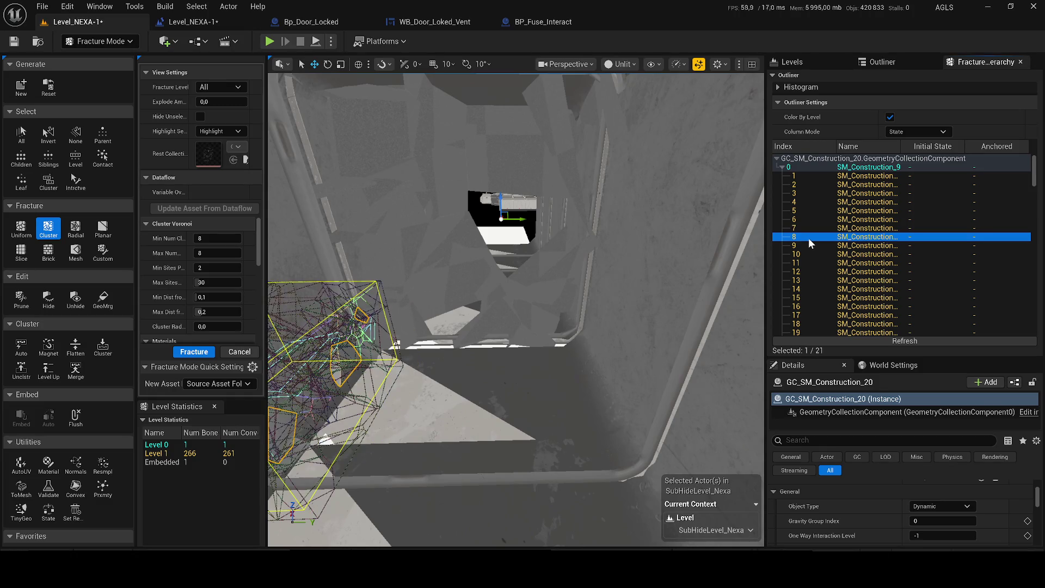
pyautogui.doubleClick(808, 238)
pyautogui.click(815, 261)
pyautogui.click(804, 185)
pyautogui.press('Down')
pyautogui.press('Down')
pyautogui.press('Down')
pyautogui.press('Down')
pyautogui.press('Up')
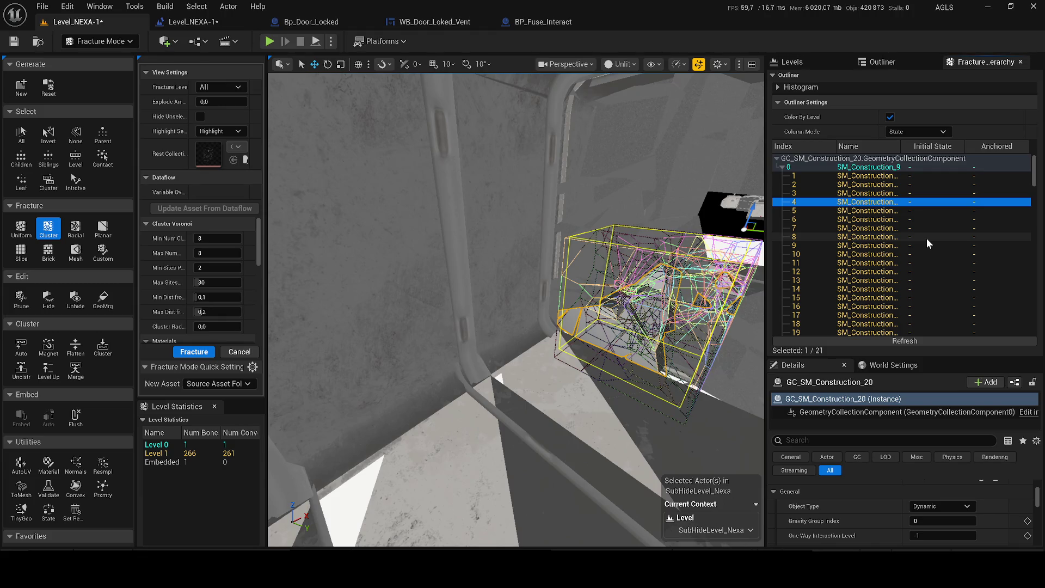
# Step: Undo the accidental removal of the collection and reselect chunk 4
pyautogui.press('Escape')
pyautogui.scroll(3, 585, 268)
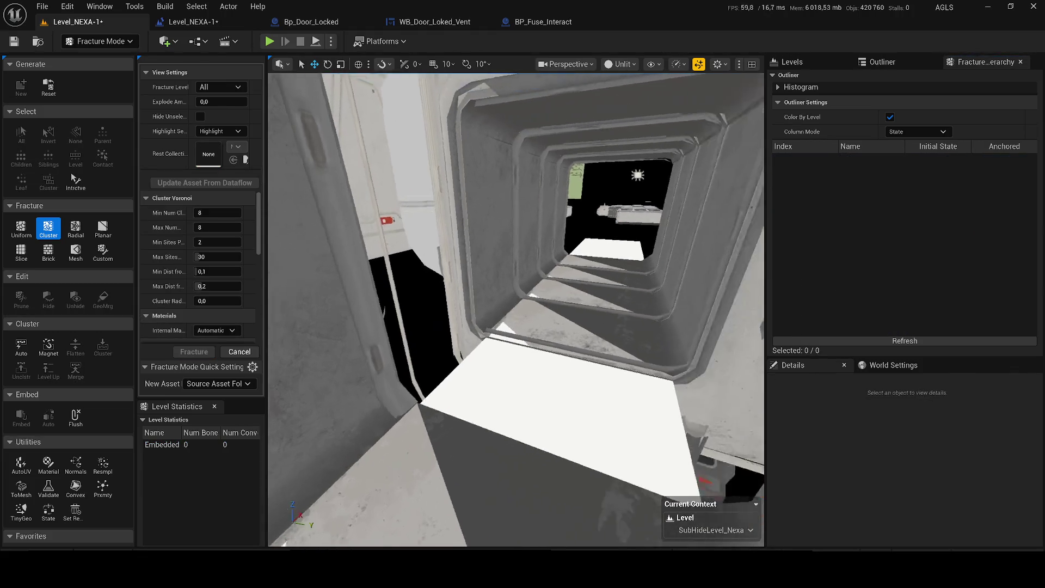
pyautogui.scroll(3, 585, 269)
pyautogui.hotkey('ctrl', 'z')
pyautogui.click(816, 202)
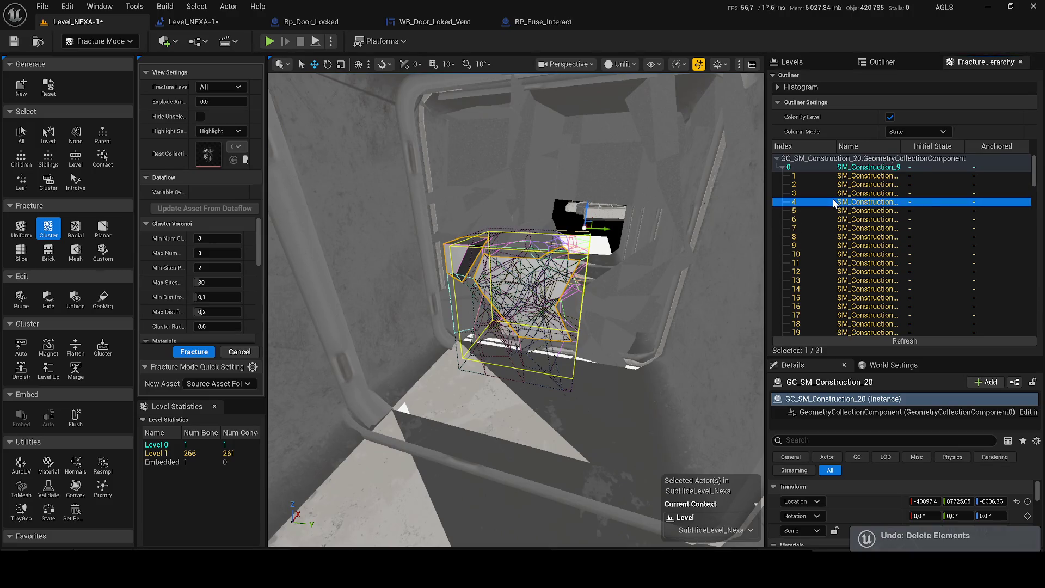
# Step: Set an Initial Dynamic State/Anchored option on chunk 4 and fracture it with Cluster Voronoi (8 clusters, 2–30 sites)
pyautogui.rightClick(833, 203)
pyautogui.moveTo(865, 223)
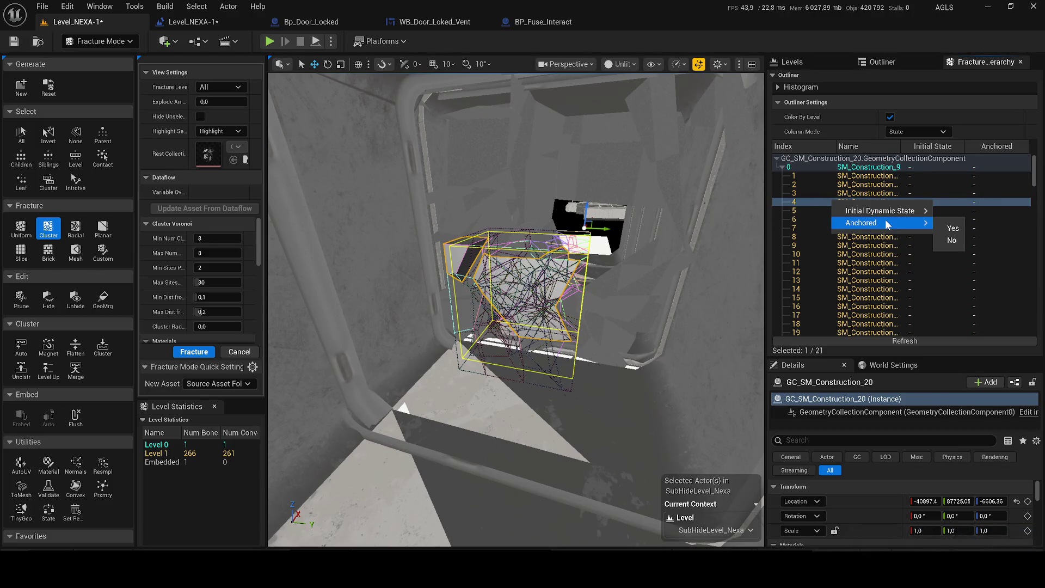
pyautogui.click(817, 201)
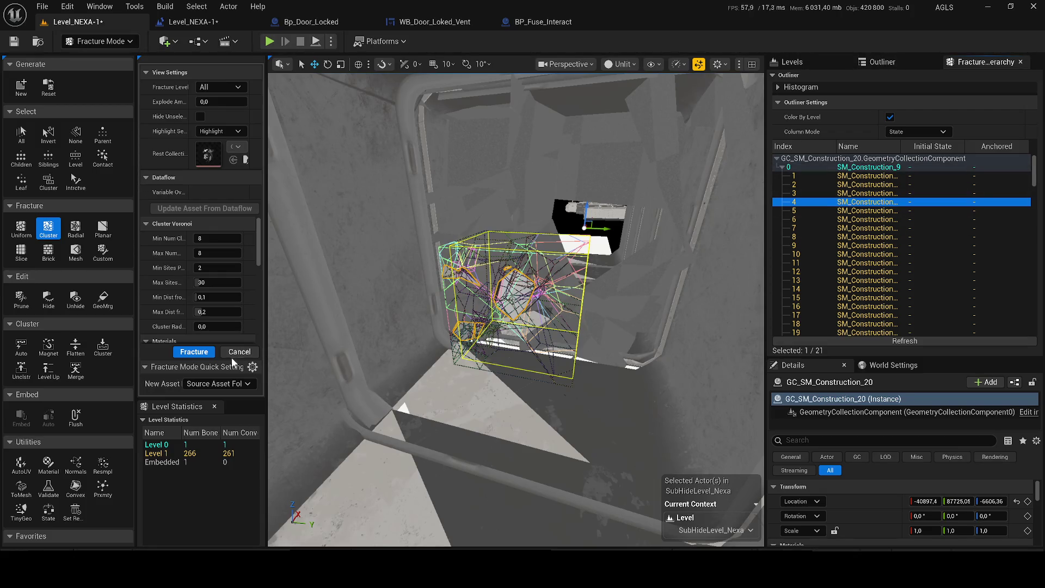
pyautogui.click(198, 354)
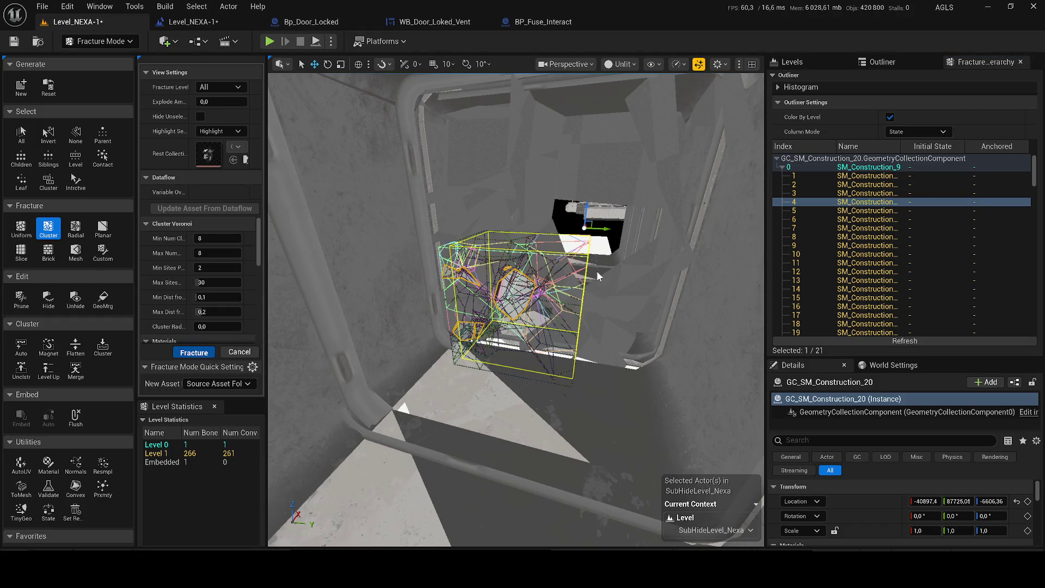
# Step: Spread chunk 4's 40 new sub-pieces apart with Explode Amount, reset it, and frame the section from outside the wall
pyautogui.moveTo(208, 101); pyautogui.dragTo(209, 101)
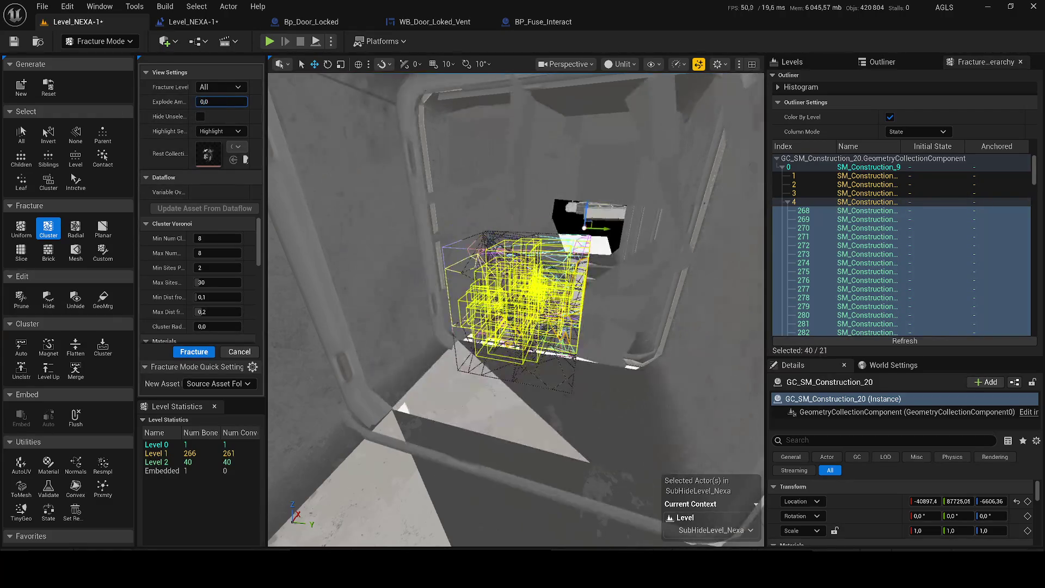
pyautogui.moveTo(210, 101); pyautogui.dragTo(210, 101)
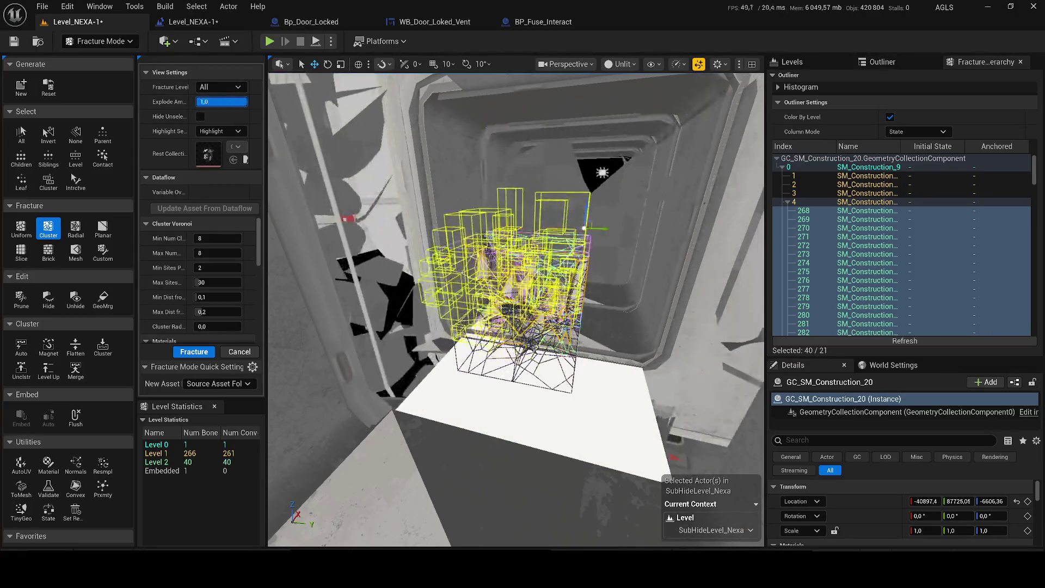
pyautogui.moveTo(514, 310); pyautogui.dragTo(673, 124)
pyautogui.moveTo(515, 311)
pyautogui.mouseDown()
pyautogui.moveTo(572, 294)
pyautogui.moveTo(493, 154)
pyautogui.mouseUp()
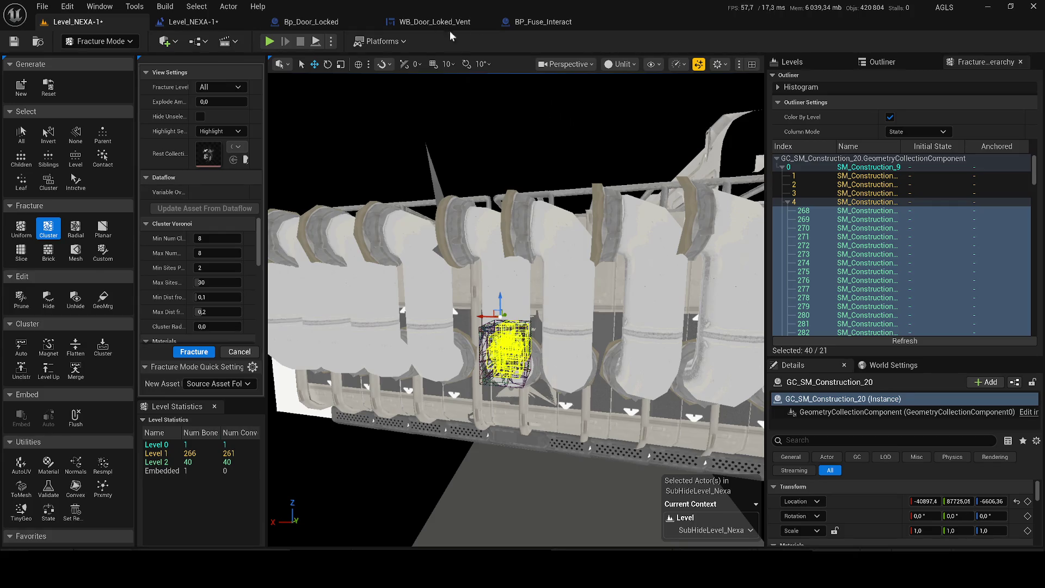
# Step: Simulate the level to watch the pipe wall split, stop it, then run and exit a brief play test
pyautogui.click(332, 41)
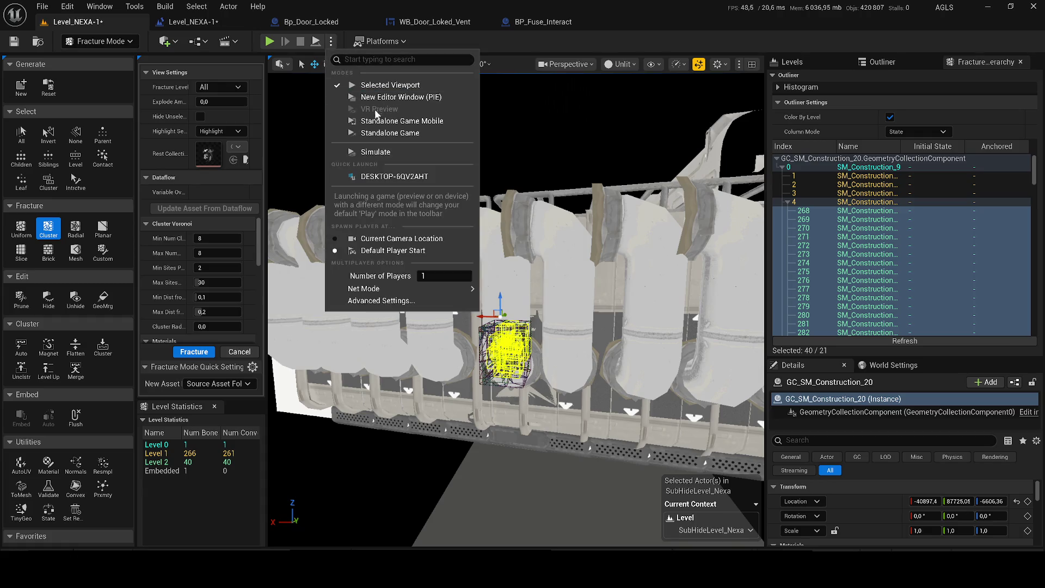
pyautogui.click(380, 150)
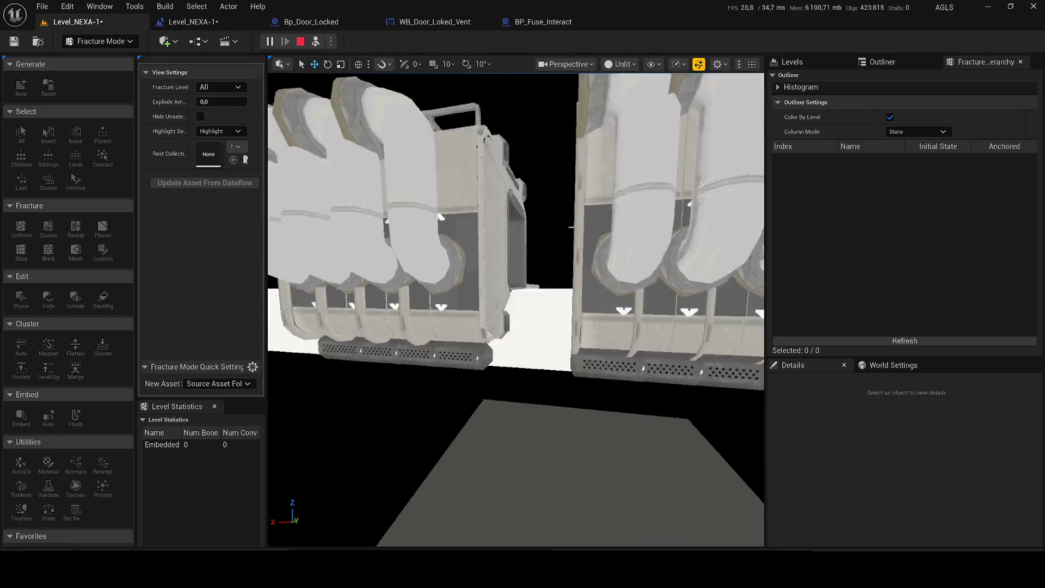
pyautogui.press('Escape')
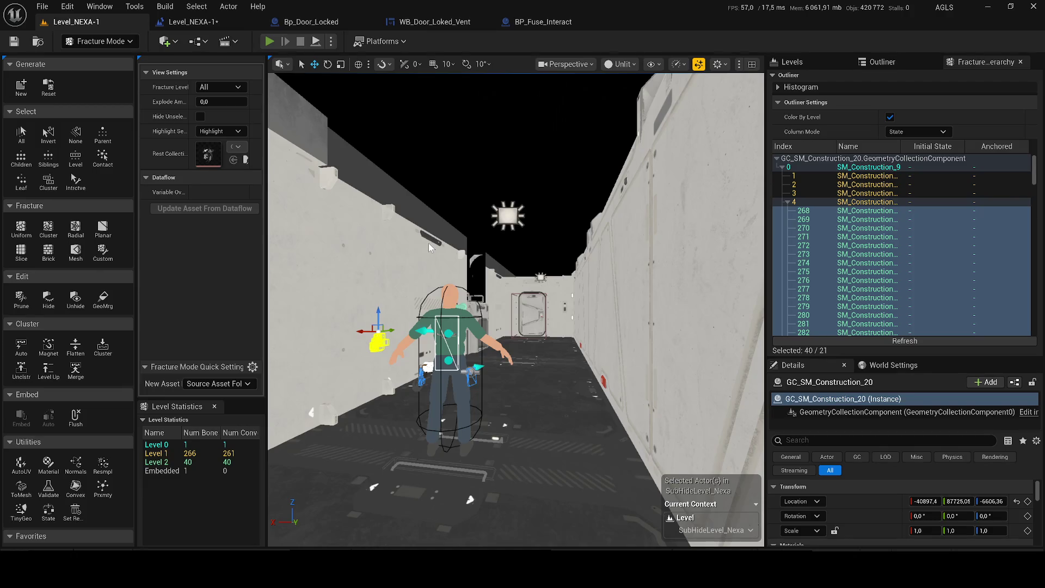
pyautogui.hotkey('alt', 'p')
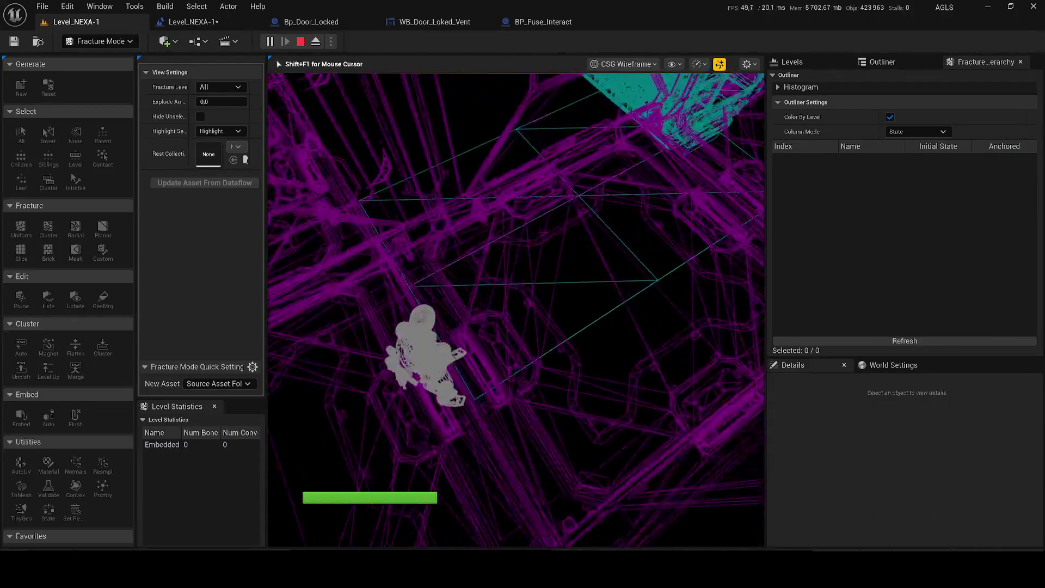
pyautogui.press('Escape')
# Step: Frame the collection, orbit the pipe wall and preview its fracture pieces pushed apart
pyautogui.press('f')
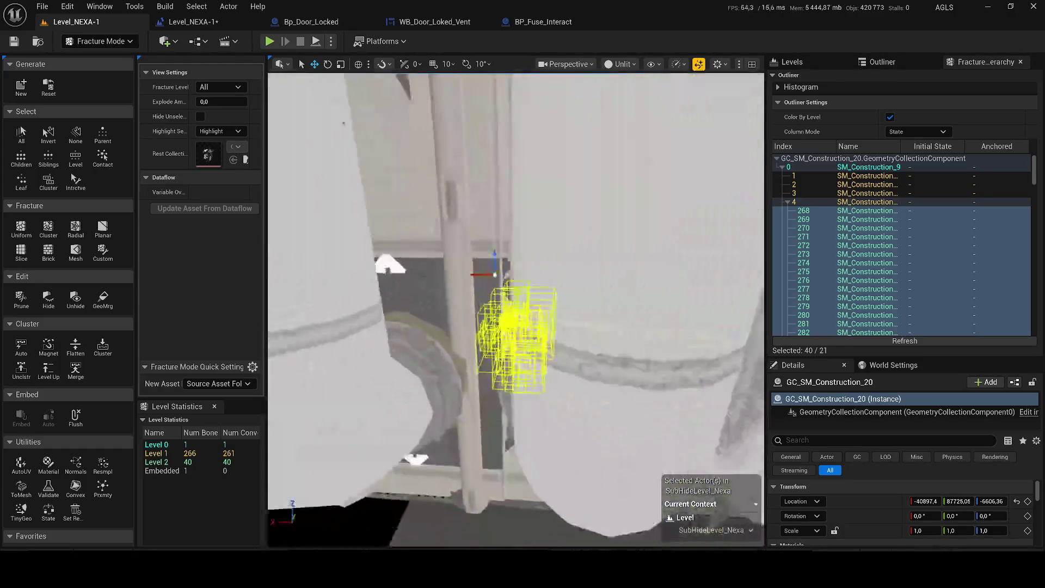
pyautogui.moveTo(514, 311); pyautogui.dragTo(515, 245)
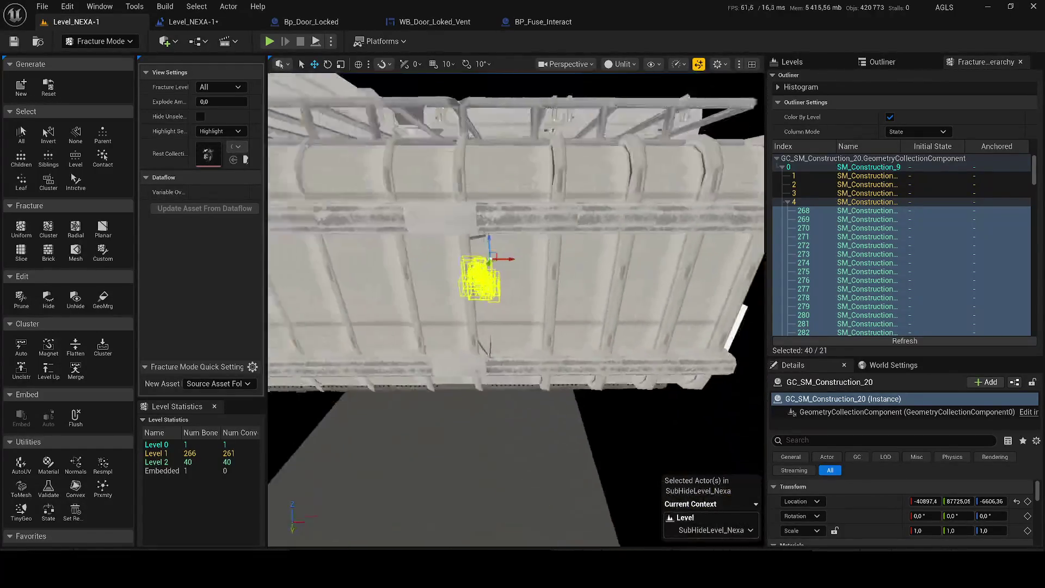
pyautogui.moveTo(515, 311)
pyautogui.mouseDown()
pyautogui.moveTo(457, 310)
pyautogui.moveTo(490, 311)
pyautogui.mouseUp()
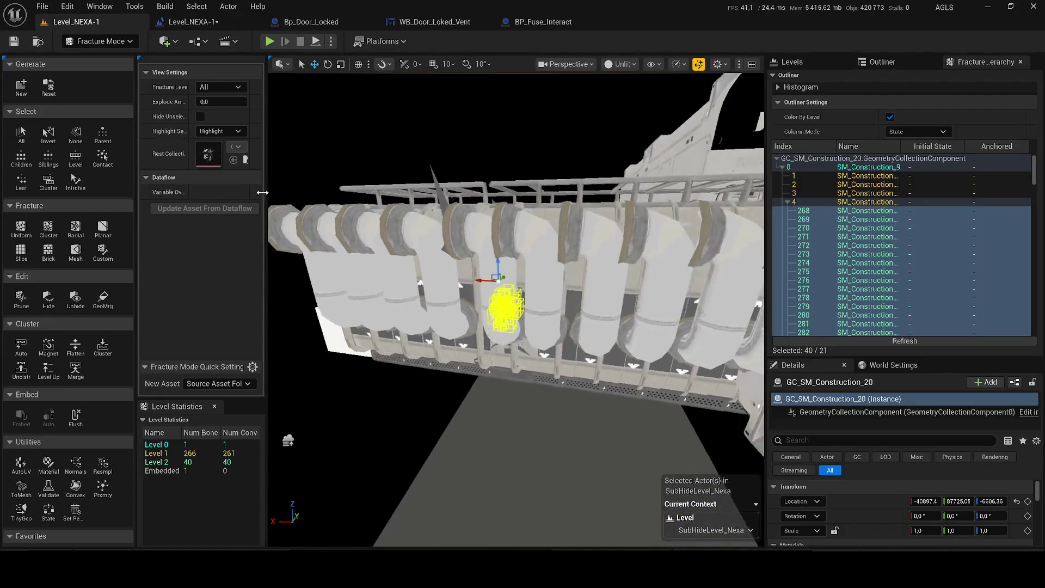
pyautogui.moveTo(220, 102)
pyautogui.mouseDown()
pyautogui.moveTo(237, 102)
pyautogui.moveTo(400, 265)
pyautogui.moveTo(351, 253)
pyautogui.mouseUp()
pyautogui.moveTo(221, 101); pyautogui.dragTo(182, 117)
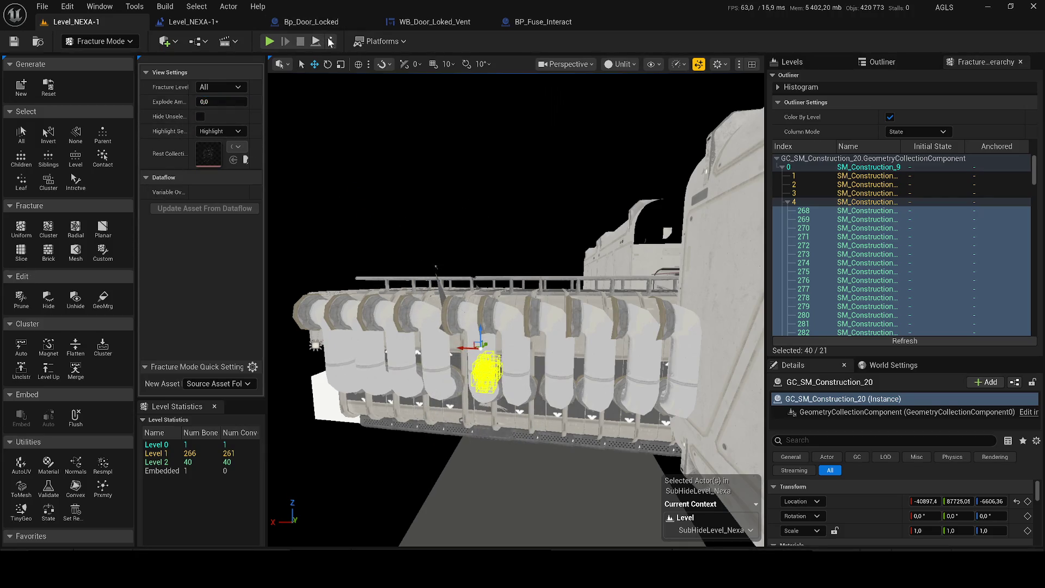
# Step: Simulate the level again, stop it, and select all pieces of the geometry collection
pyautogui.click(330, 42)
pyautogui.click(368, 158)
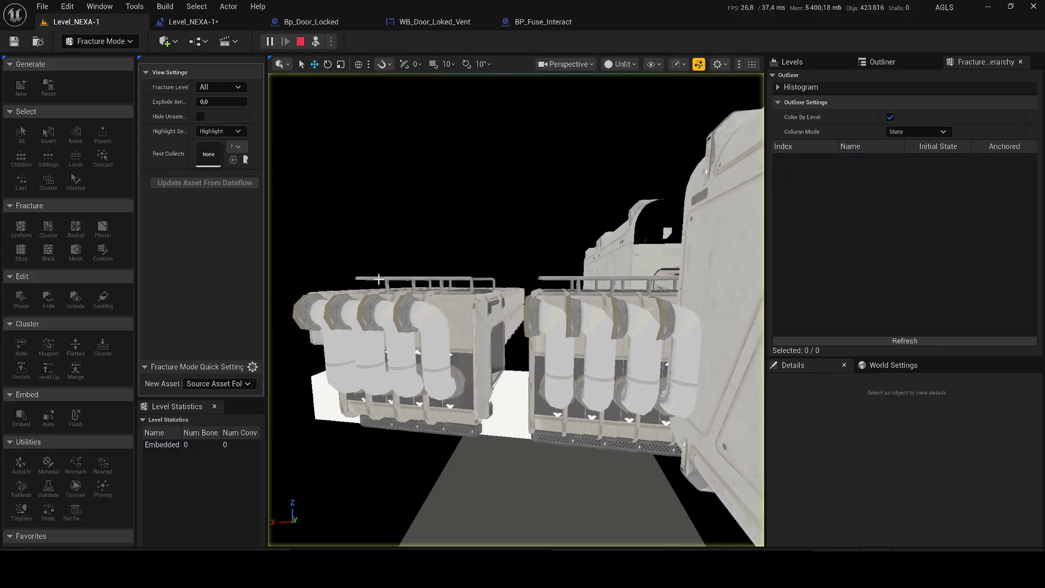
pyautogui.press('Escape')
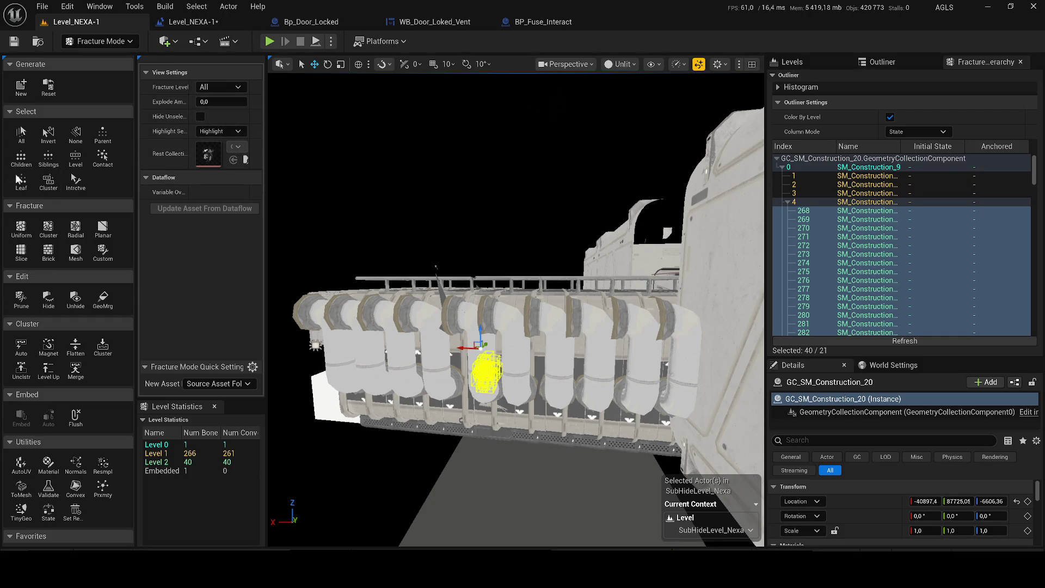
pyautogui.click(21, 131)
# Step: Simulate once more to watch the wall break in two, stop it, and enlarge the Details area
pyautogui.moveTo(503, 231); pyautogui.dragTo(490, 244)
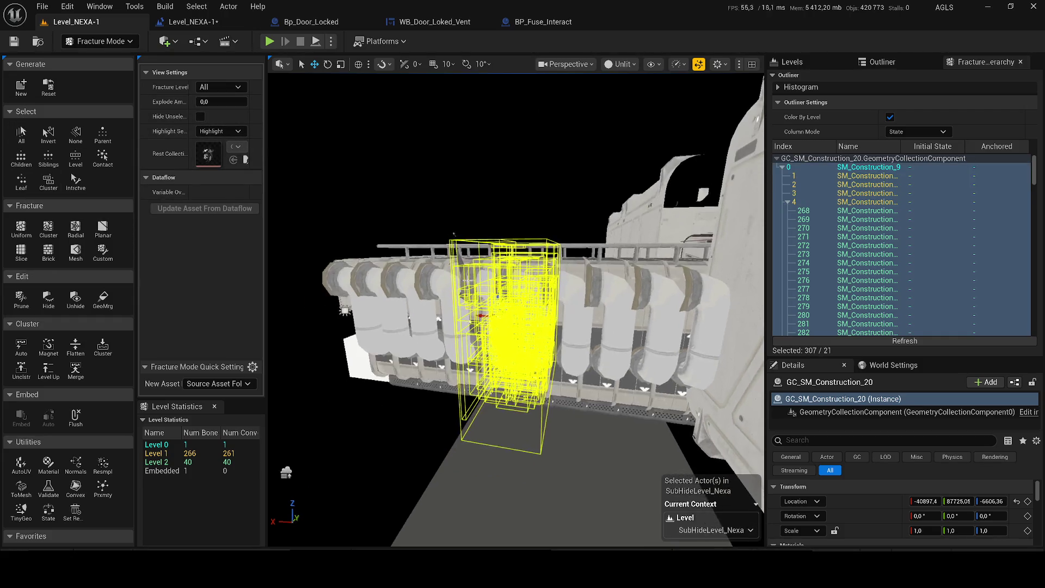
pyautogui.click(332, 41)
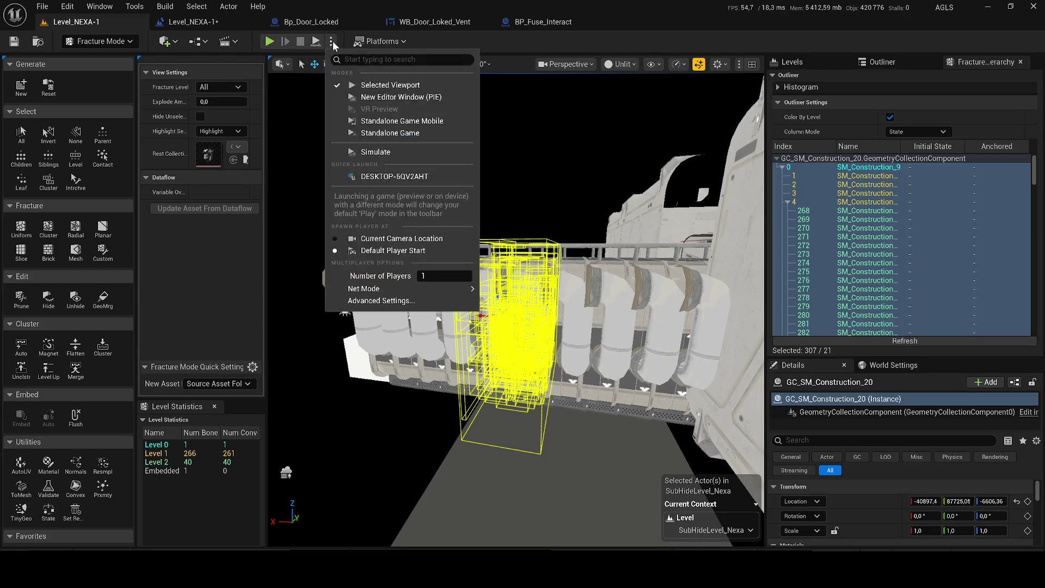
pyautogui.click(357, 153)
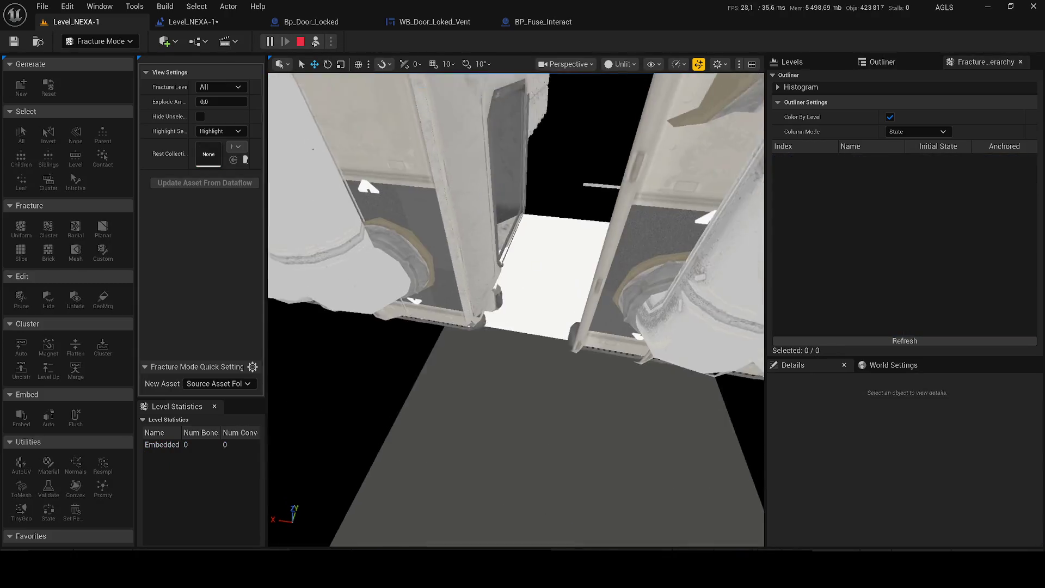
pyautogui.moveTo(518, 262); pyautogui.dragTo(517, 247)
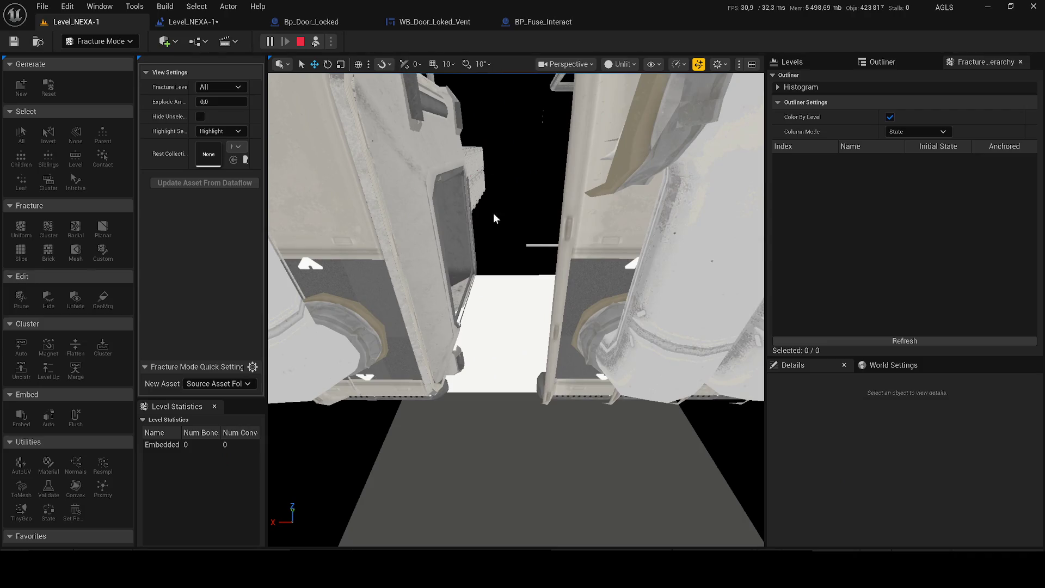
pyautogui.press('Escape')
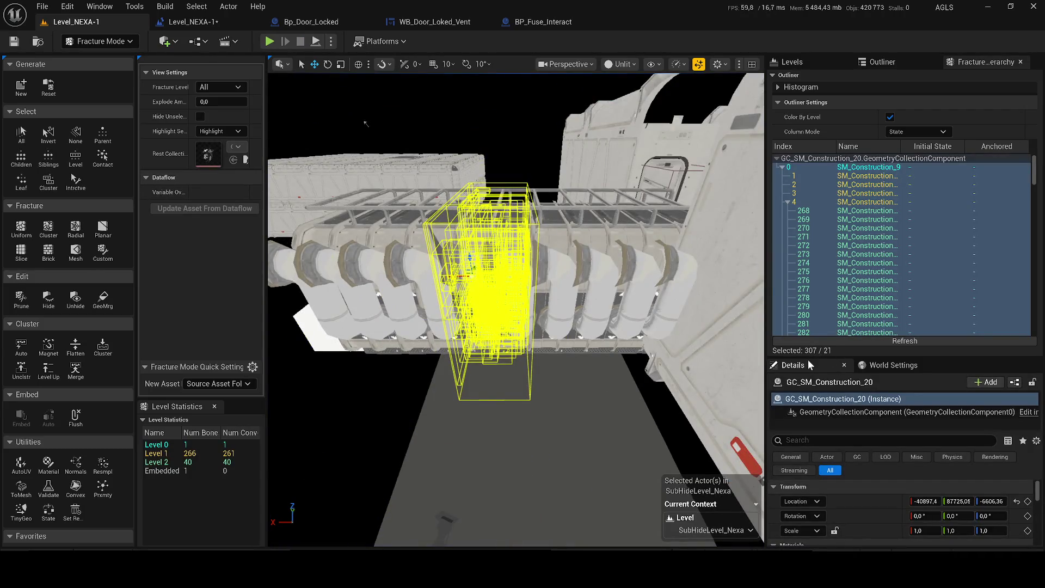
pyautogui.moveTo(809, 360); pyautogui.dragTo(812, 131)
# Step: Make the collection's physics object type Kinematic and test-simulate the fracture, then stop
pyautogui.click(785, 64)
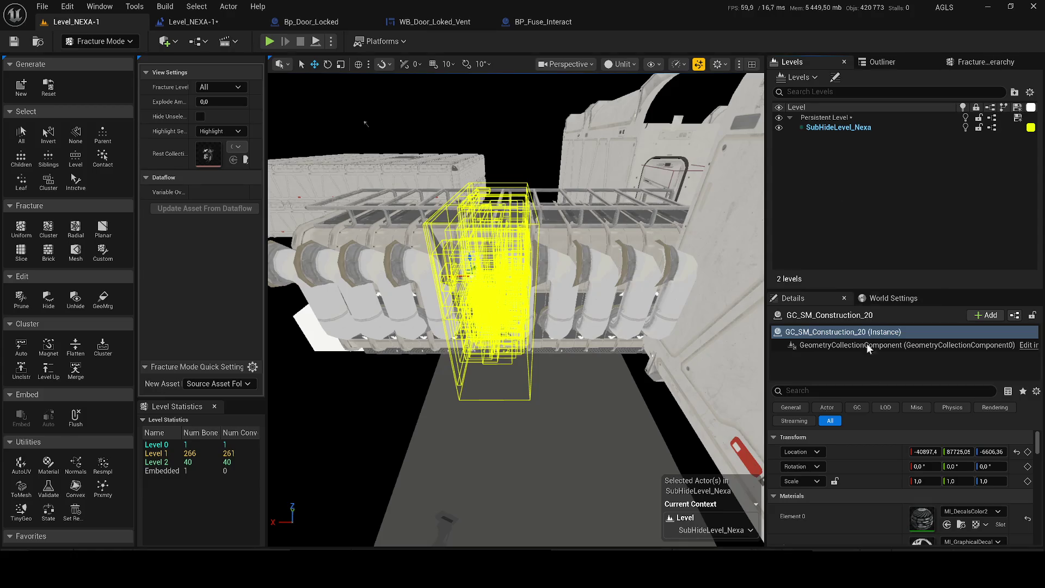
pyautogui.scroll(-3, 896, 416)
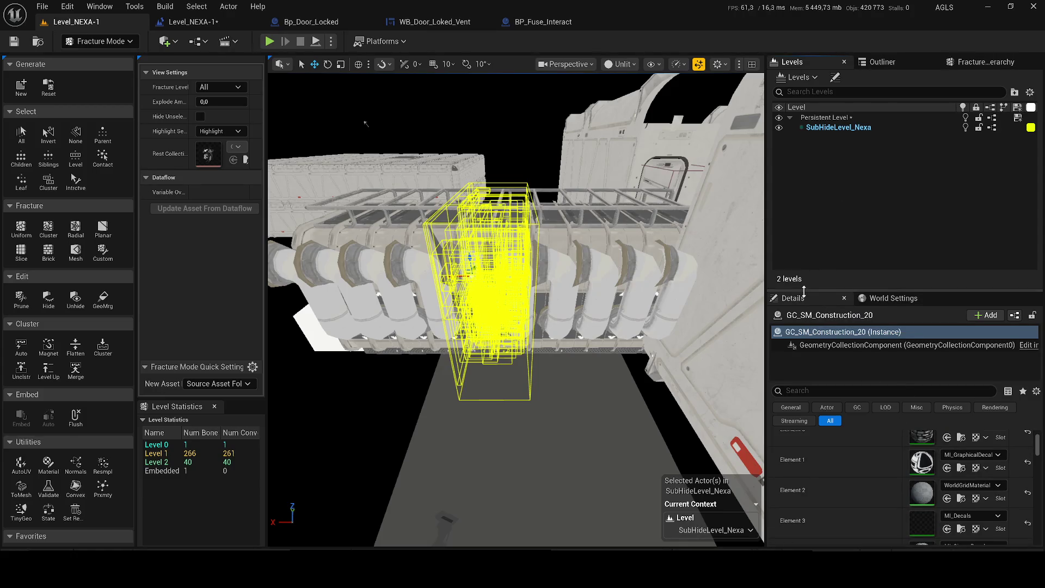
pyautogui.moveTo(805, 291); pyautogui.dragTo(805, 263)
pyautogui.scroll(-3, 866, 434)
pyautogui.scroll(5, 908, 484)
pyautogui.scroll(1, 908, 484)
pyautogui.scroll(-5, 893, 439)
pyautogui.scroll(-3, 908, 453)
pyautogui.scroll(-2, 908, 453)
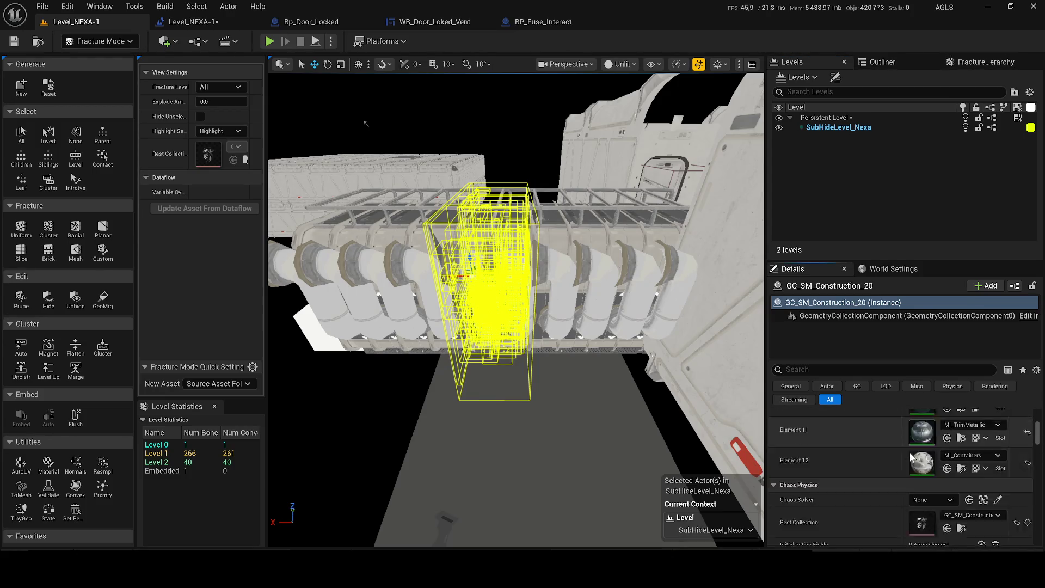
pyautogui.scroll(-1, 909, 453)
pyautogui.scroll(-1, 969, 458)
pyautogui.click(950, 468)
pyautogui.click(956, 492)
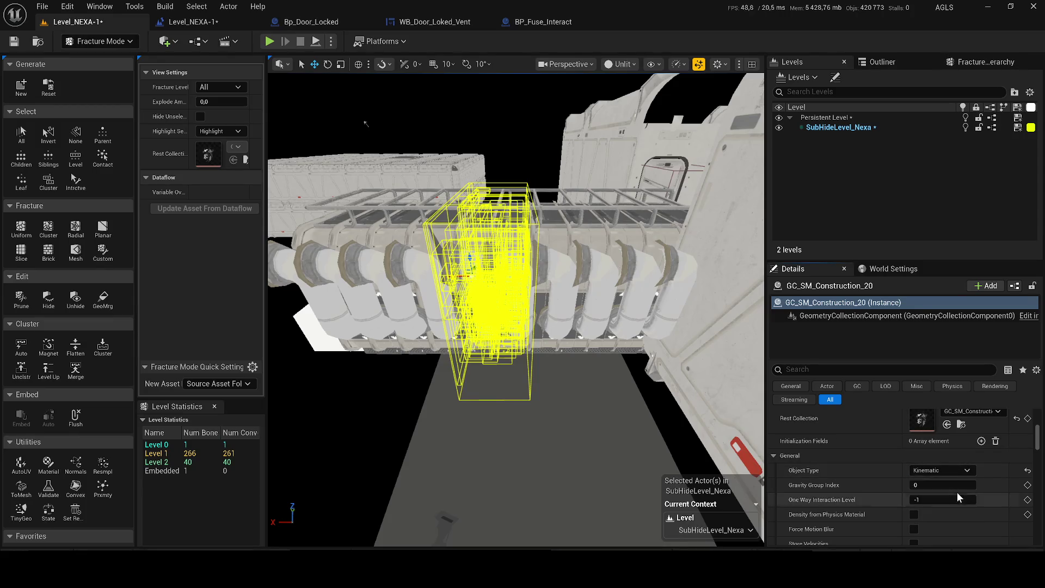
pyautogui.click(330, 41)
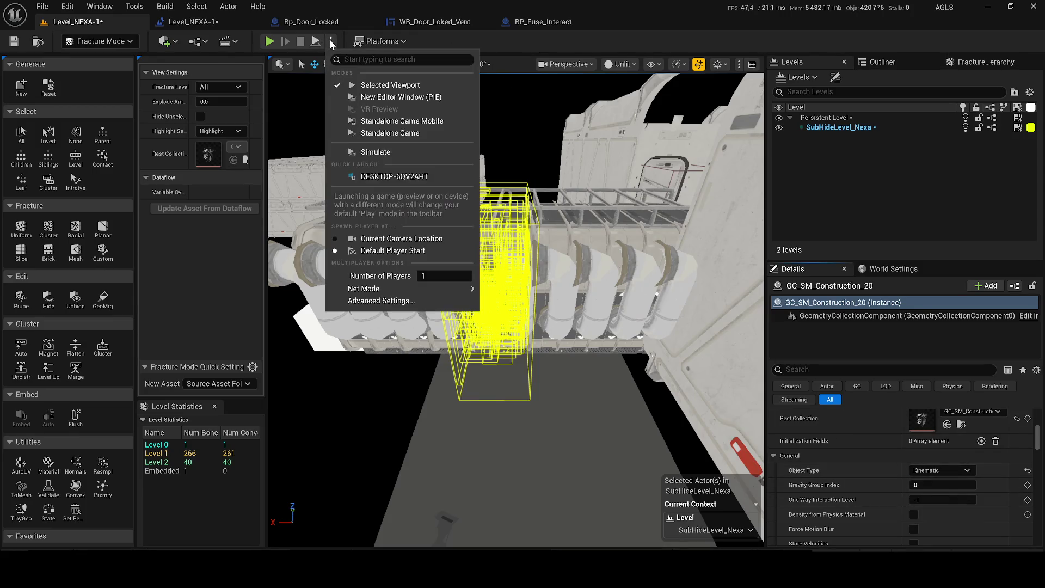
pyautogui.click(367, 154)
pyautogui.press('Escape')
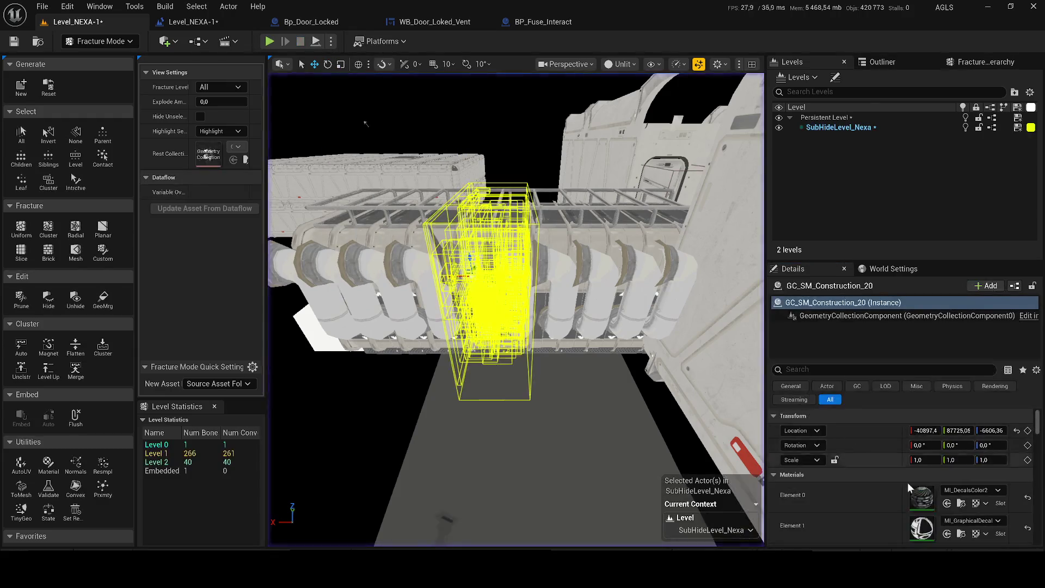
pyautogui.scroll(-3, 912, 463)
pyautogui.scroll(-3, 939, 465)
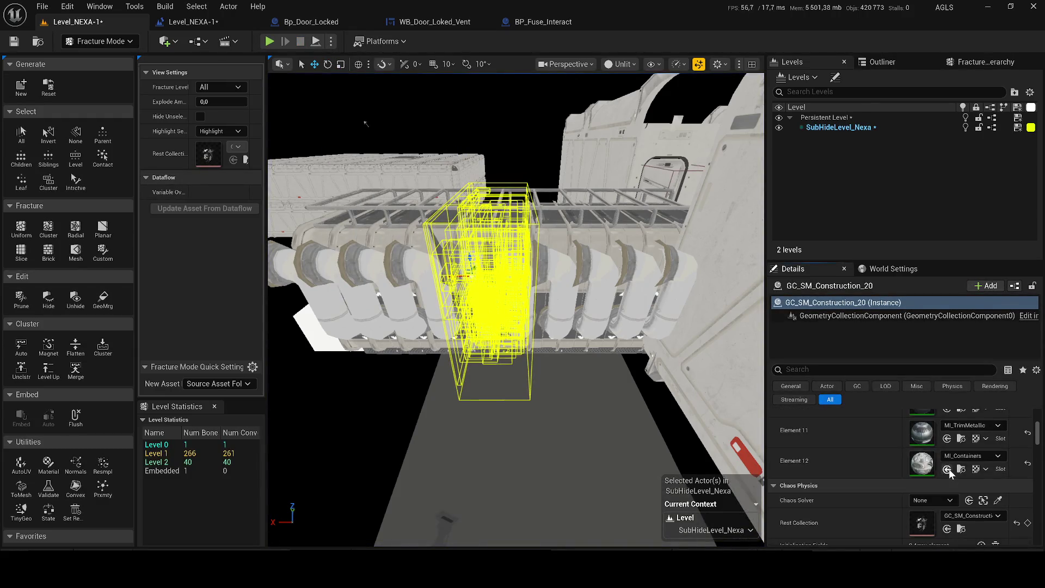
pyautogui.scroll(-3, 949, 469)
pyautogui.scroll(-2, 935, 453)
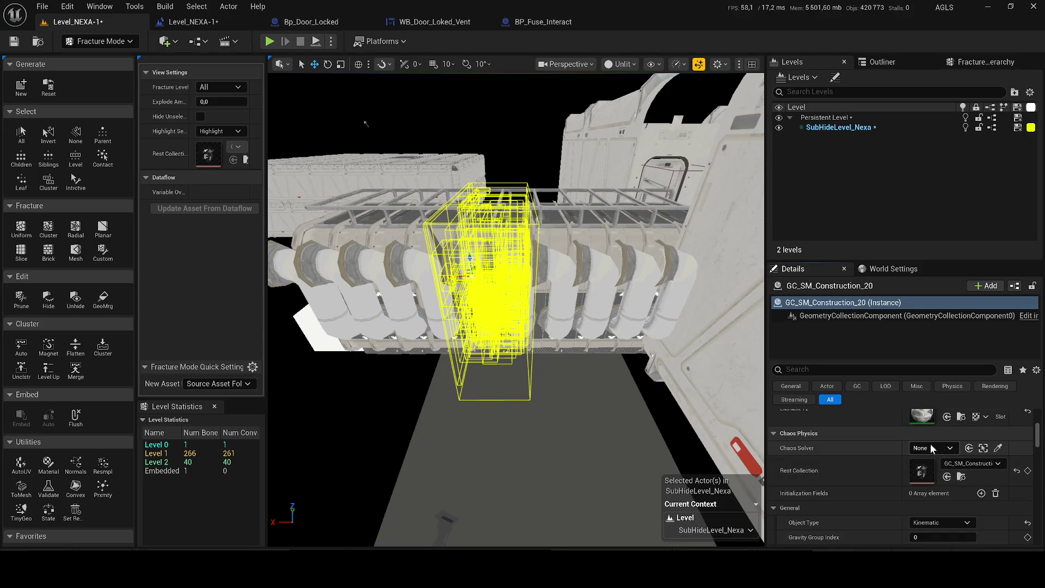
# Step: Review the Rest Collection asset and Chaos Solver settings, then reopen the Object Type choices
pyautogui.click(968, 463)
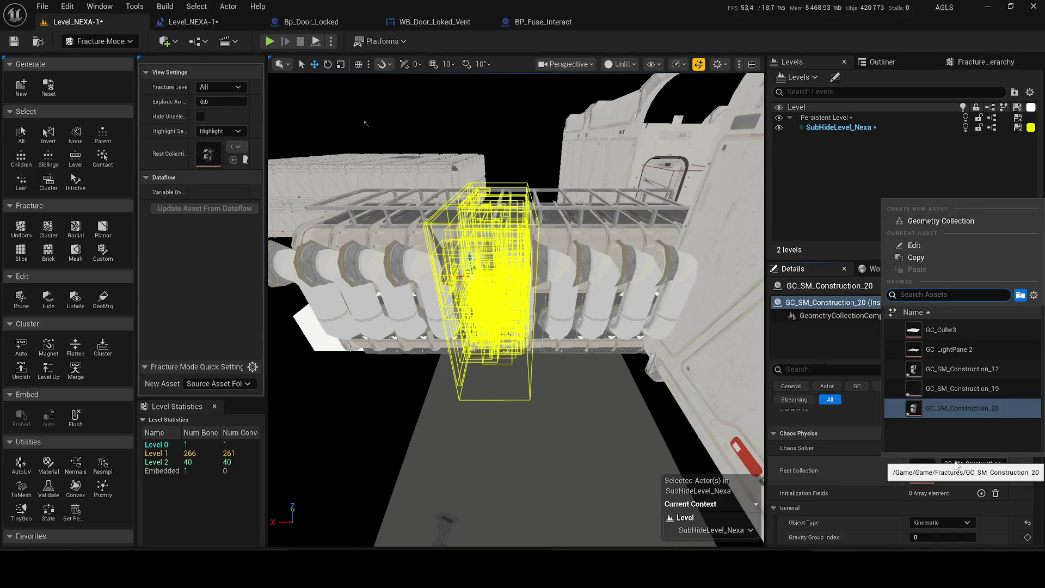
pyautogui.click(955, 463)
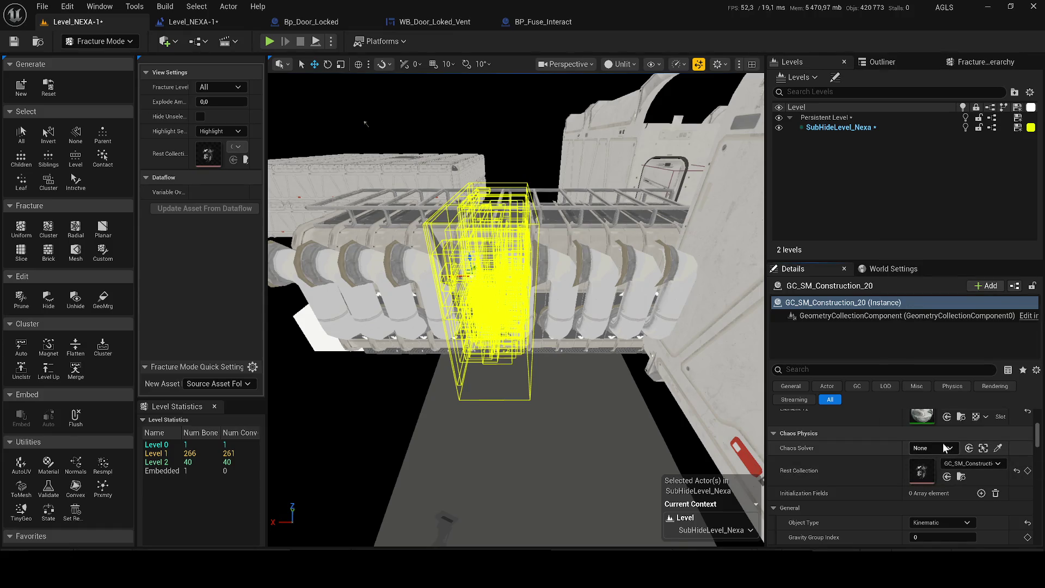
pyautogui.click(948, 448)
pyautogui.click(952, 437)
pyautogui.scroll(-2, 952, 436)
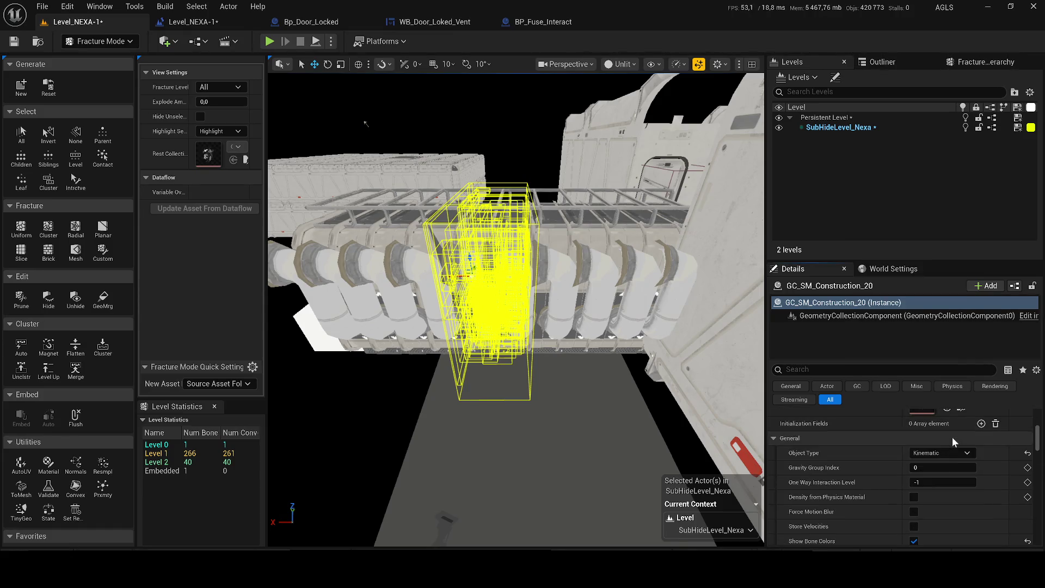
pyautogui.click(942, 454)
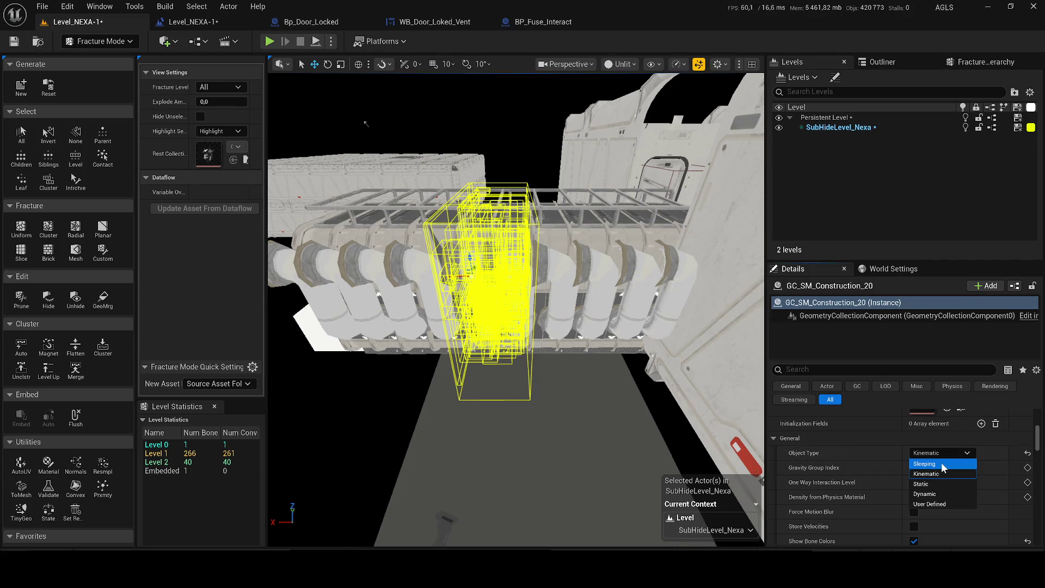
# Step: Set the collection's Object Type to Dynamic, save the level, then try a NavCoverPoint collision preset and undo it
pyautogui.click(932, 493)
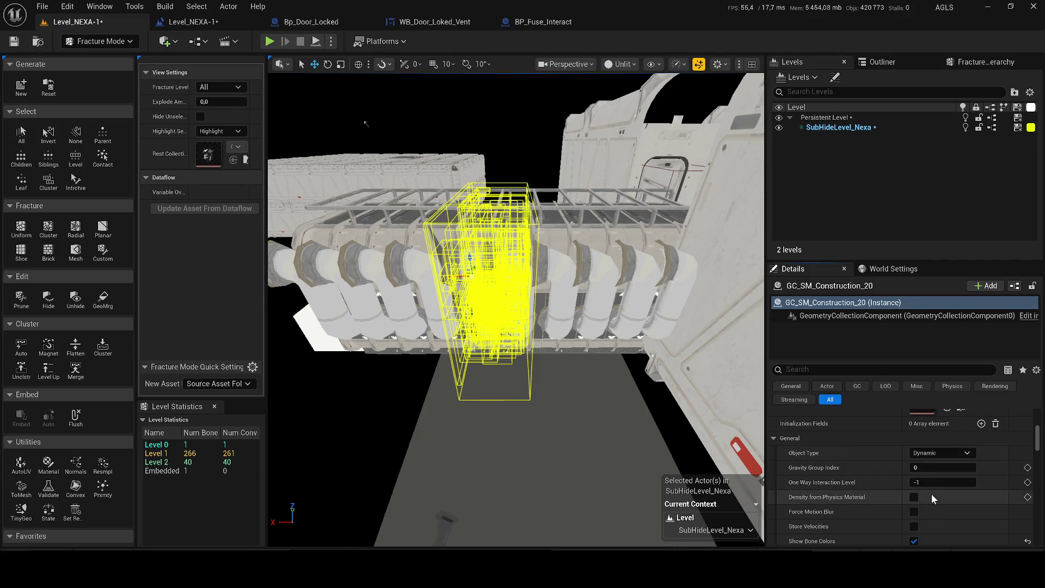
pyautogui.scroll(-2, 906, 475)
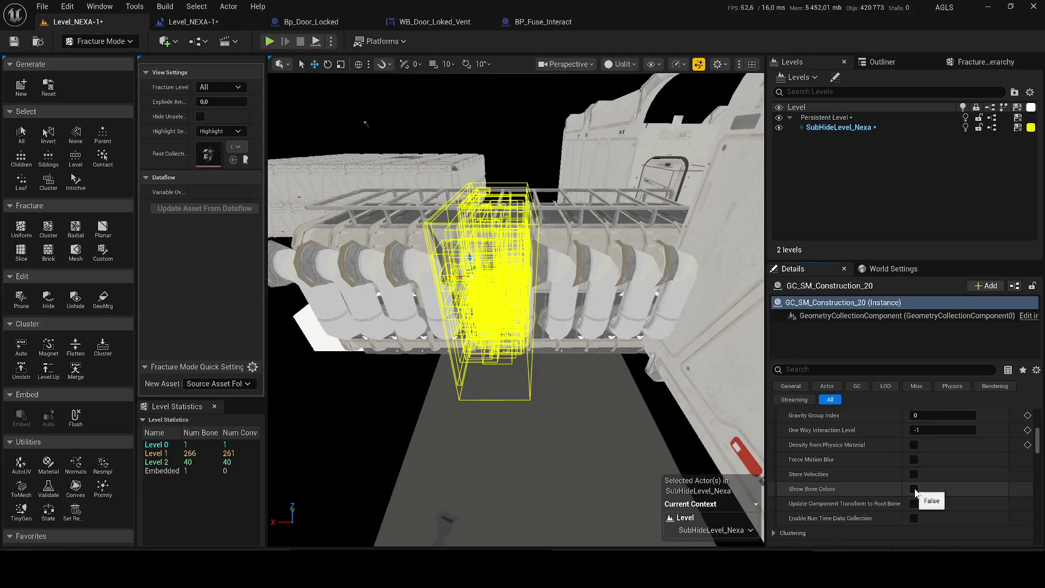
pyautogui.scroll(-1, 932, 494)
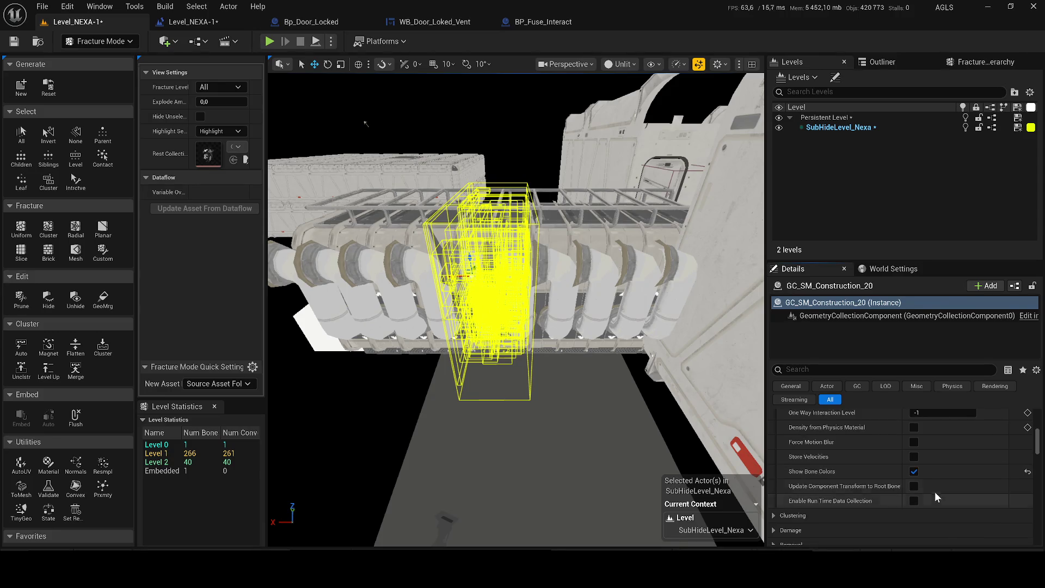
pyautogui.scroll(-1, 935, 491)
pyautogui.scroll(-1, 933, 484)
pyautogui.scroll(-5, 917, 462)
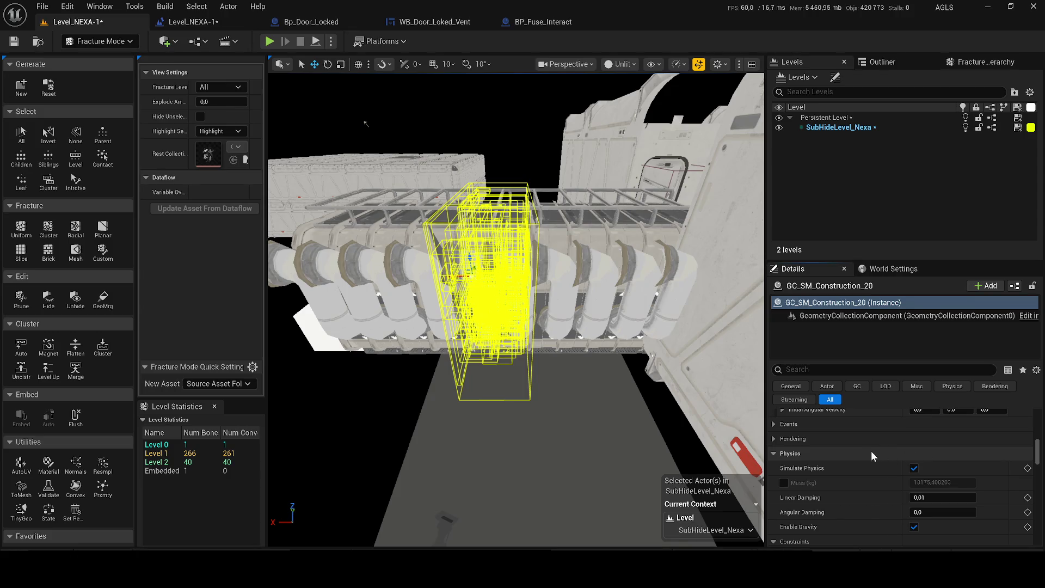
pyautogui.scroll(-3, 869, 450)
pyautogui.scroll(-3, 886, 450)
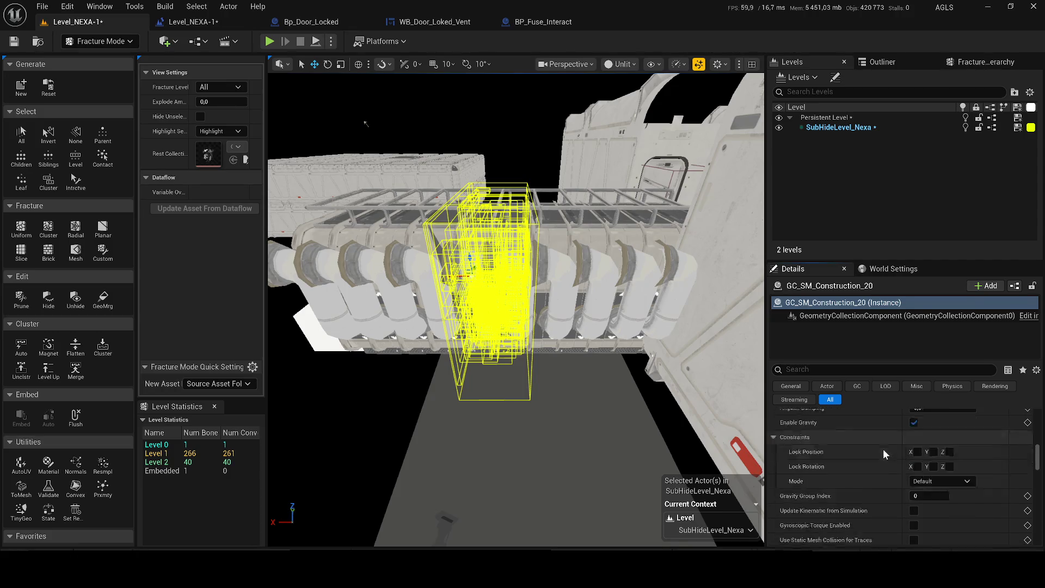
pyautogui.hotkey('ctrl', 's')
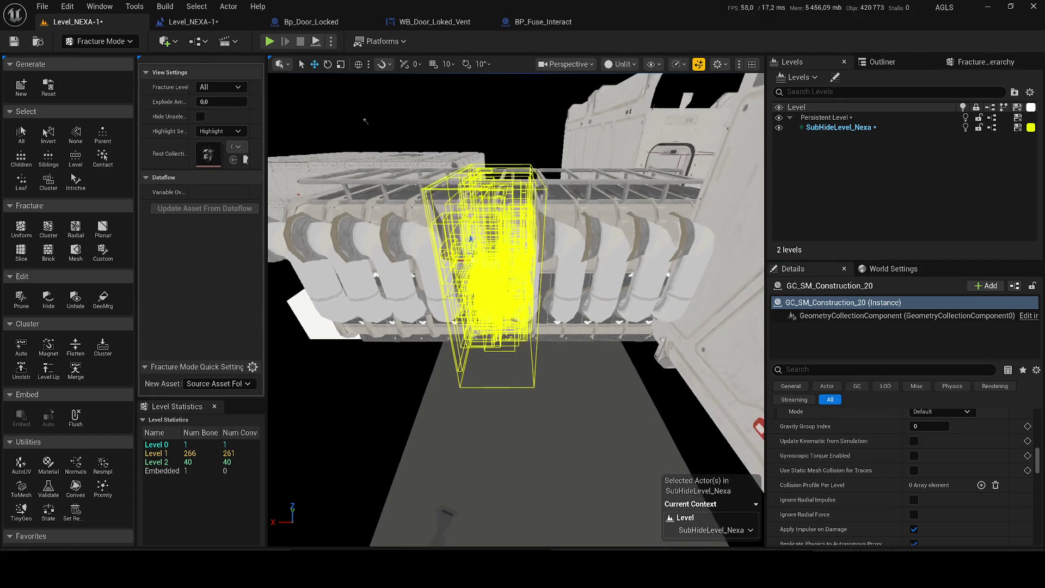
pyautogui.scroll(-2, 919, 475)
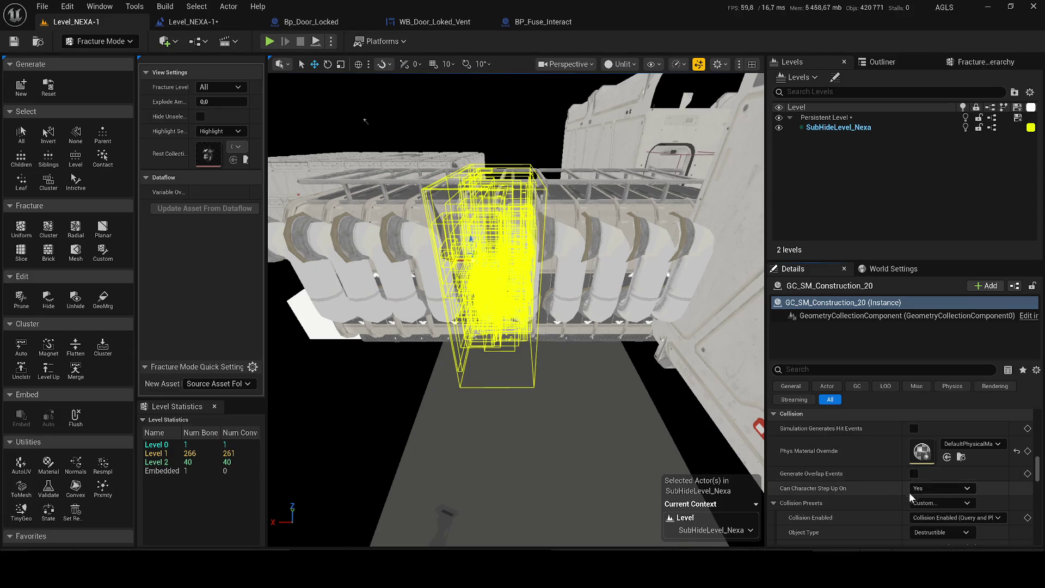
pyautogui.click(943, 502)
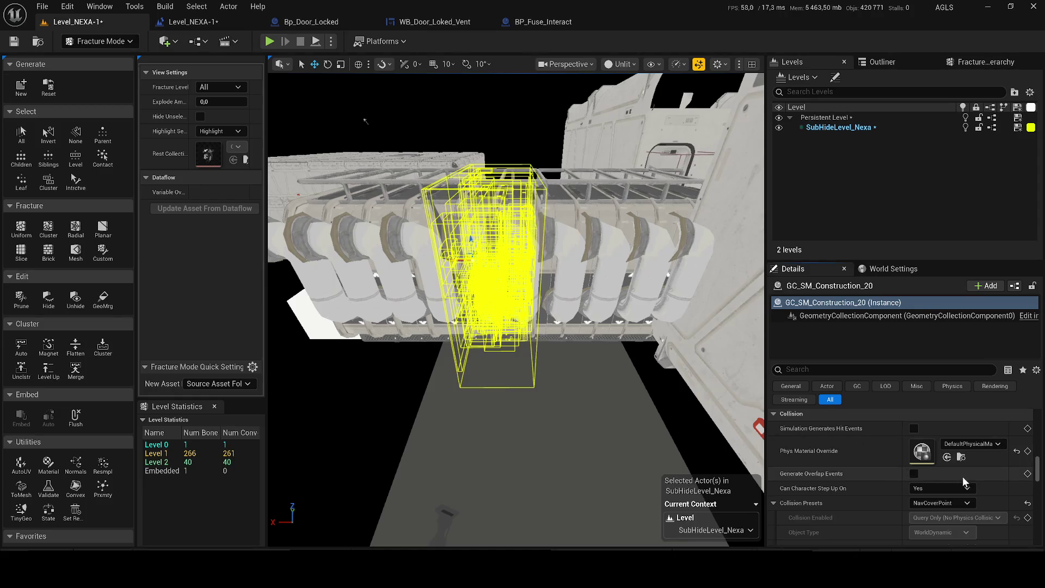
pyautogui.hotkey('ctrl', 'z')
# Step: Simulate so the pipe wall splits in two, restore the intact wall and deselect it
pyautogui.click(331, 41)
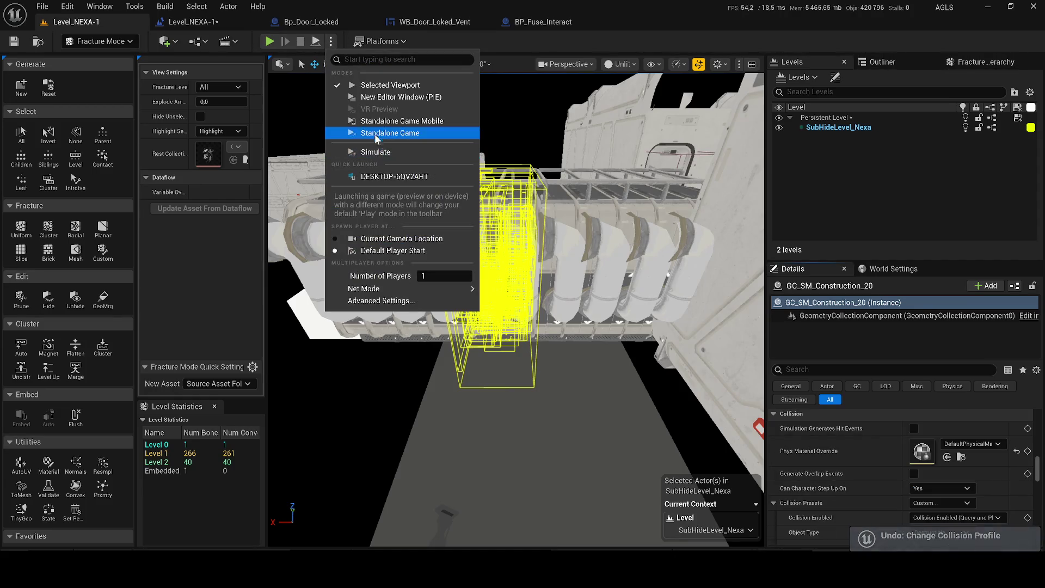
pyautogui.click(529, 219)
pyautogui.press('Delete')
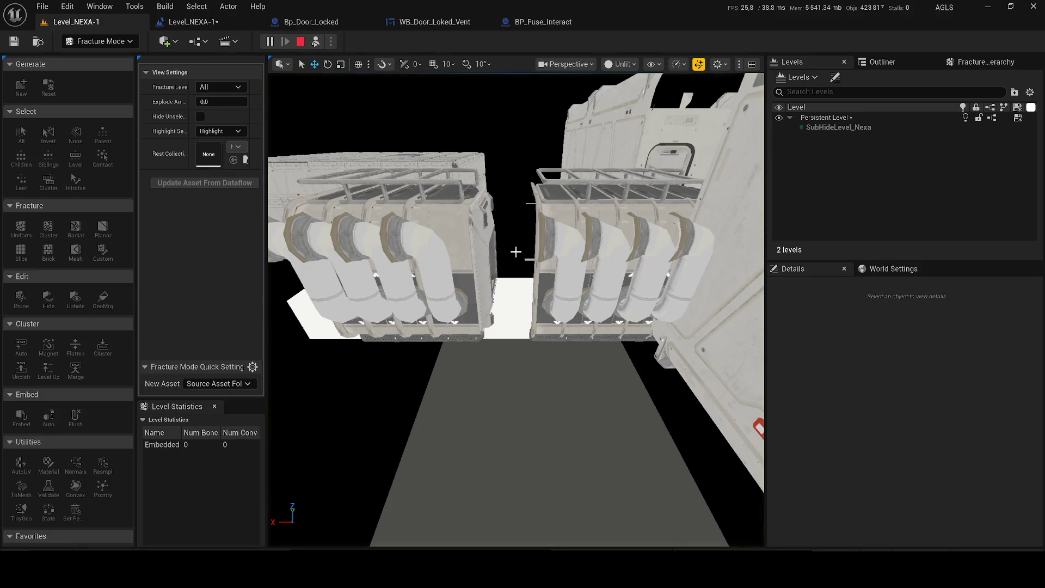
pyautogui.hotkey('ctrl', 'z')
pyautogui.click(365, 121)
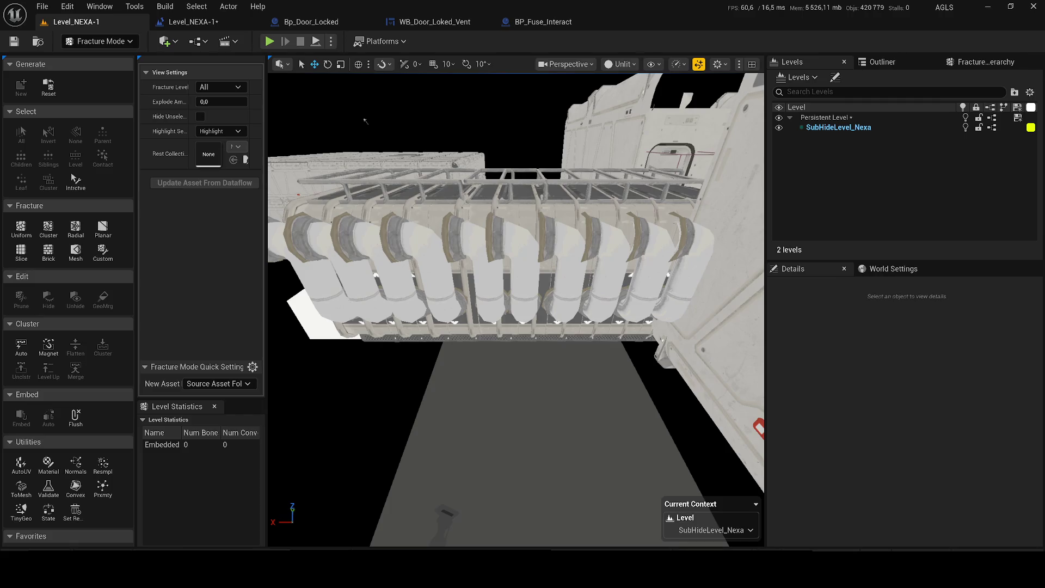
pyautogui.scroll(2, 296, 153)
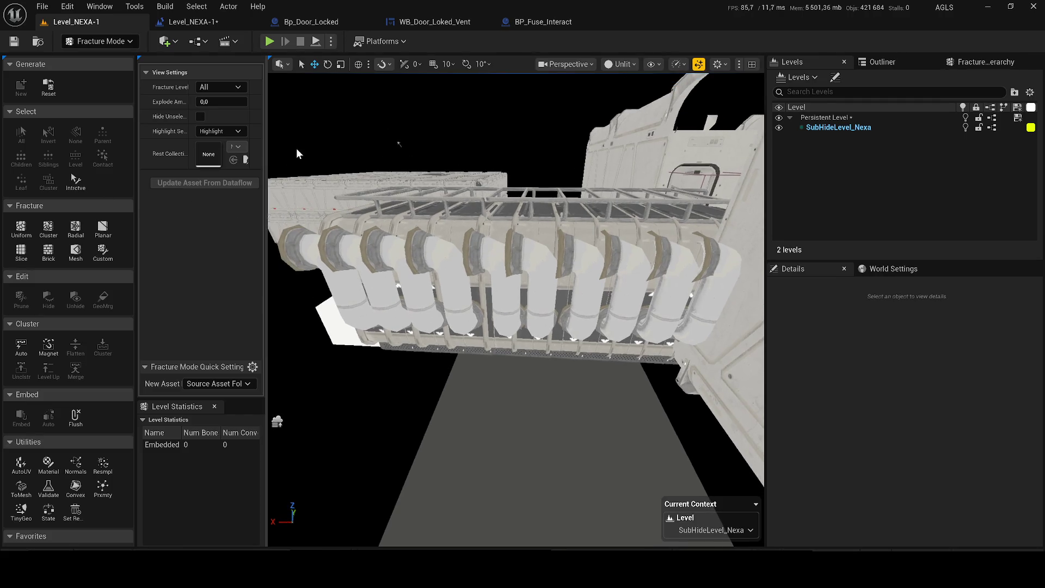
# Step: Simulate the level a second time and stop with the wall reselected
pyautogui.click(332, 45)
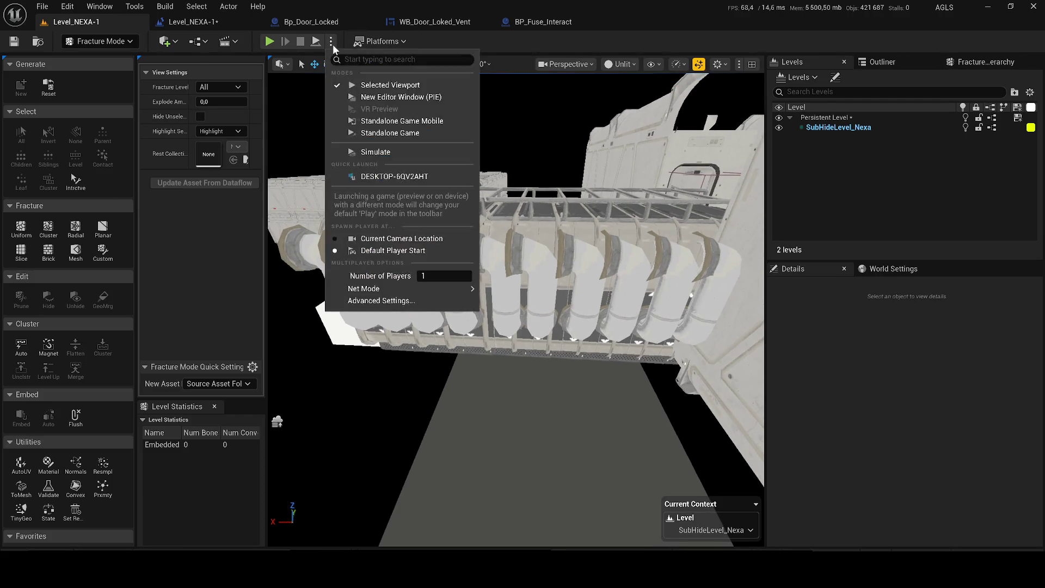
pyautogui.click(356, 153)
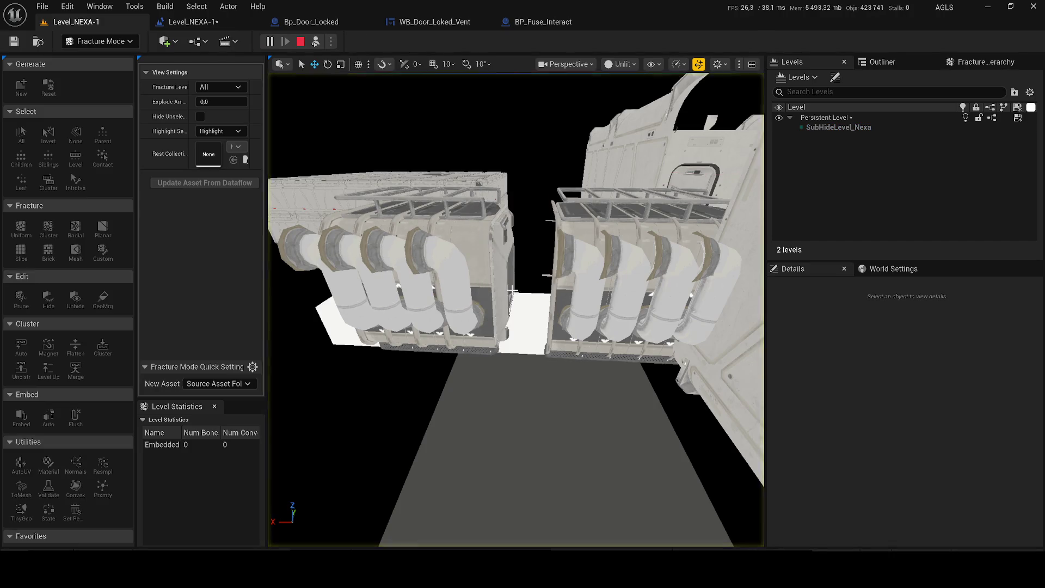
pyautogui.press('Escape')
pyautogui.click(527, 266)
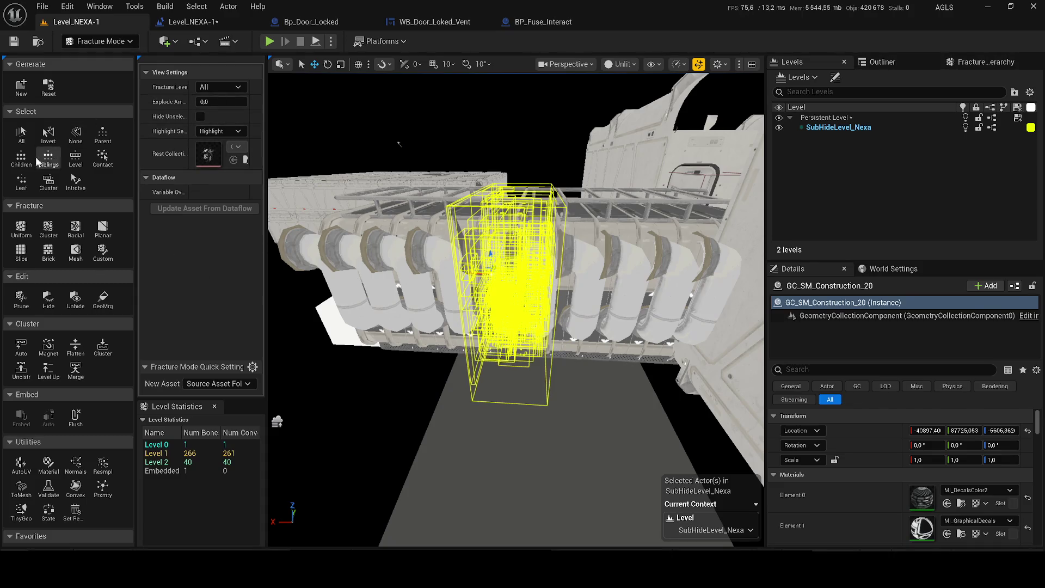
# Step: Apply a Planar cut, spread the chunks with Explode Amount 1.0, and return from Fracture Mode to Selection Mode
pyautogui.click(107, 234)
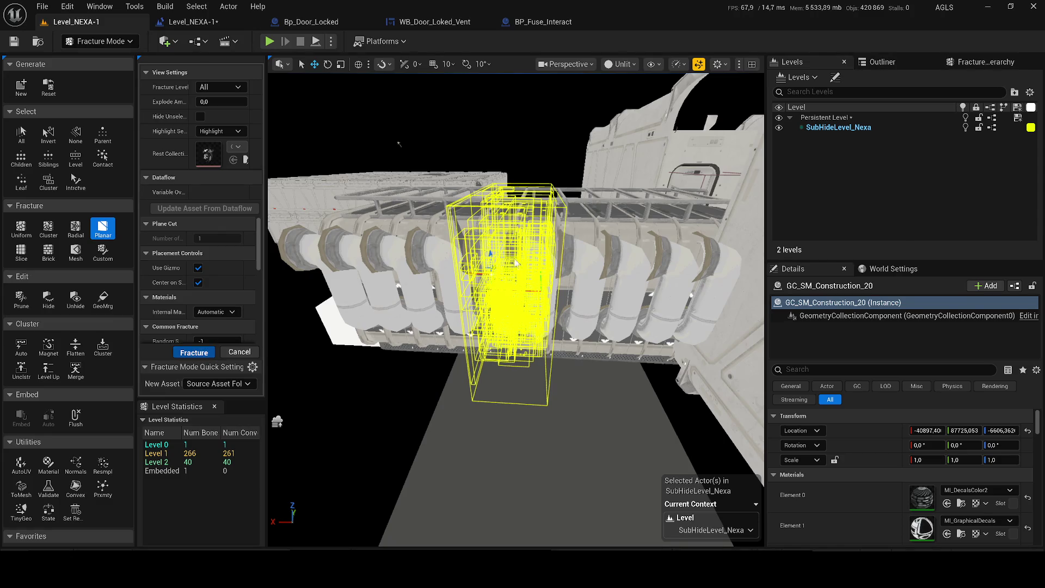
pyautogui.moveTo(215, 101)
pyautogui.mouseDown()
pyautogui.moveTo(446, 180)
pyautogui.moveTo(572, 326)
pyautogui.moveTo(522, 311)
pyautogui.mouseUp()
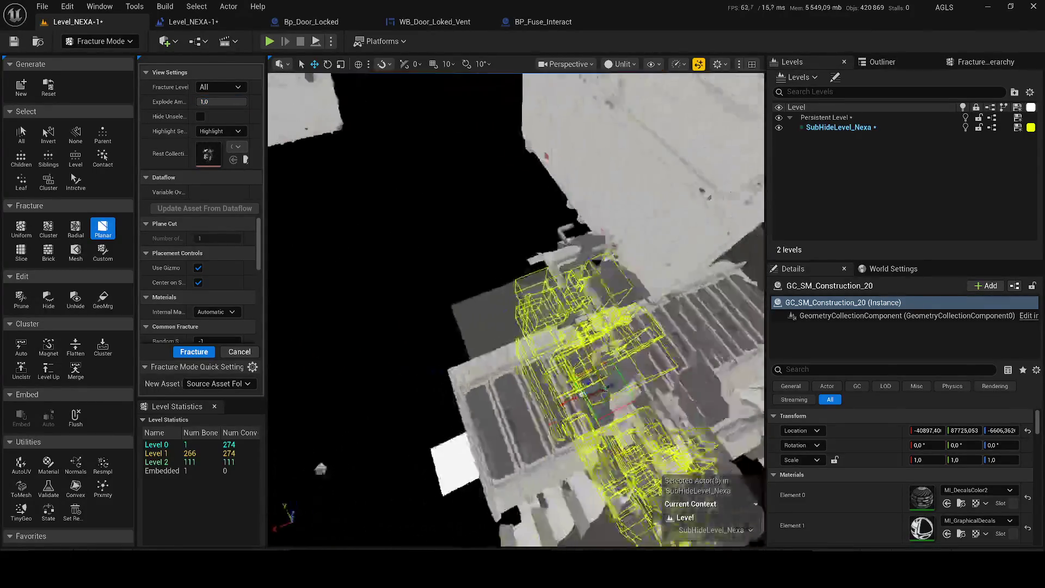
pyautogui.click(103, 44)
pyautogui.click(125, 59)
pyautogui.click(334, 42)
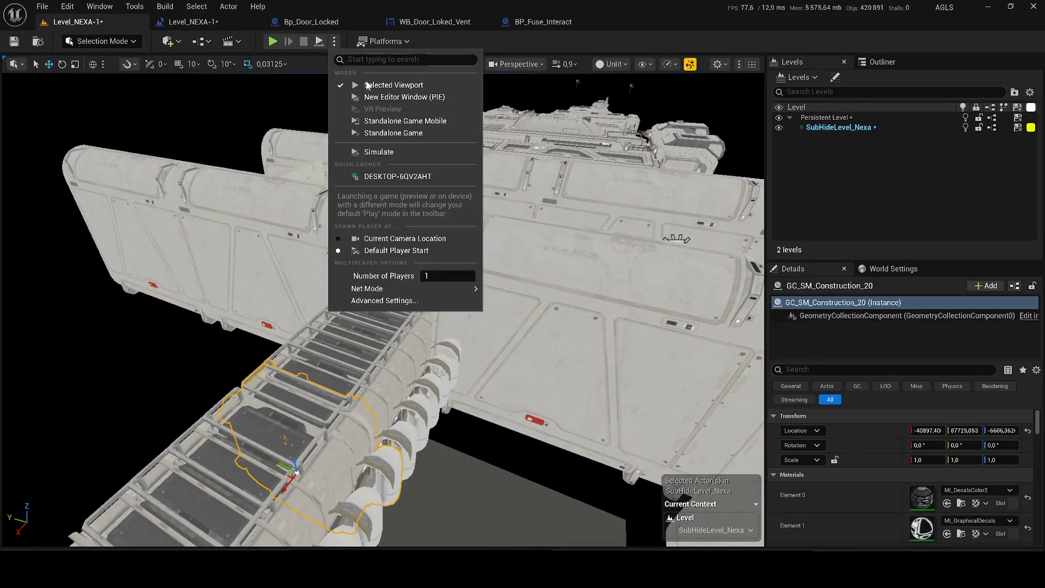
# Step: Simulate the level while flying the camera over the corridor, then stop
pyautogui.click(382, 149)
pyautogui.moveTo(410, 292); pyautogui.dragTo(458, 270)
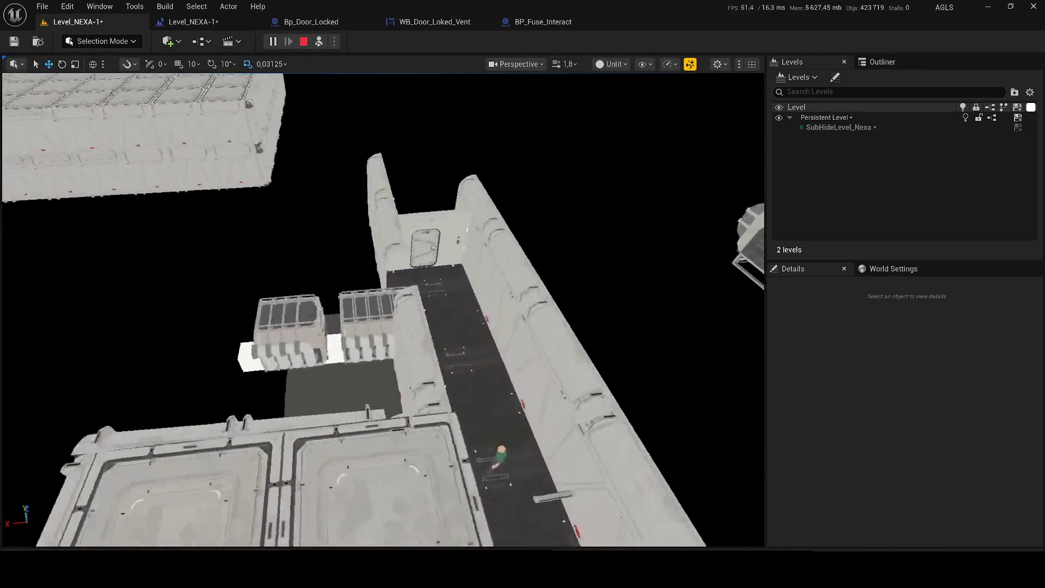
pyautogui.moveTo(457, 270); pyautogui.dragTo(474, 118)
pyautogui.press('Escape')
# Step: Switch the viewport from Unlit to Lit and fly into the corridor with the character
pyautogui.click(607, 63)
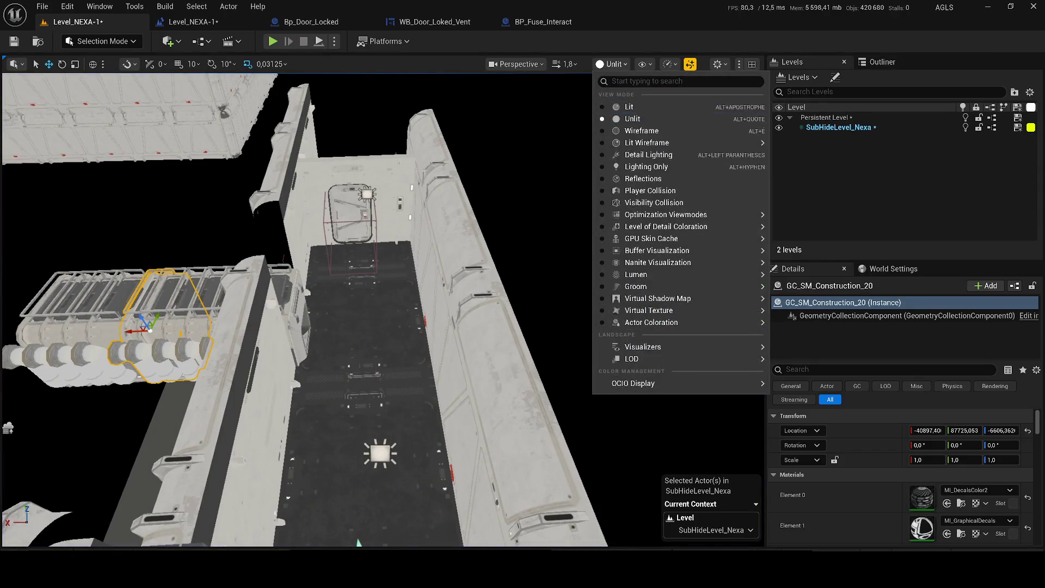
pyautogui.scroll(3, 384, 310)
pyautogui.click(611, 64)
pyautogui.click(629, 107)
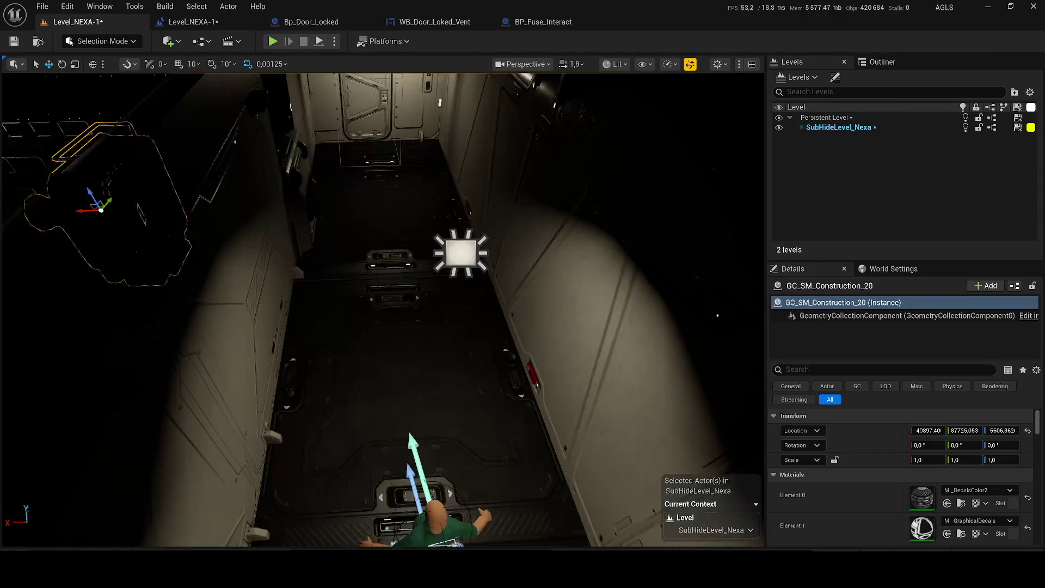
pyautogui.moveTo(193, 181)
pyautogui.mouseDown()
pyautogui.moveTo(178, 79)
pyautogui.moveTo(2, 136)
pyautogui.mouseUp()
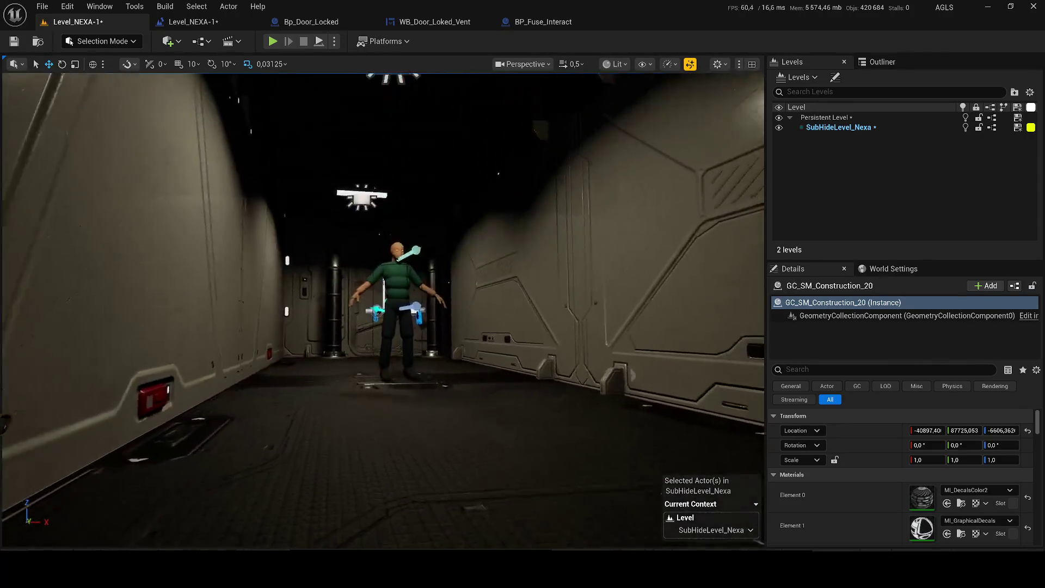